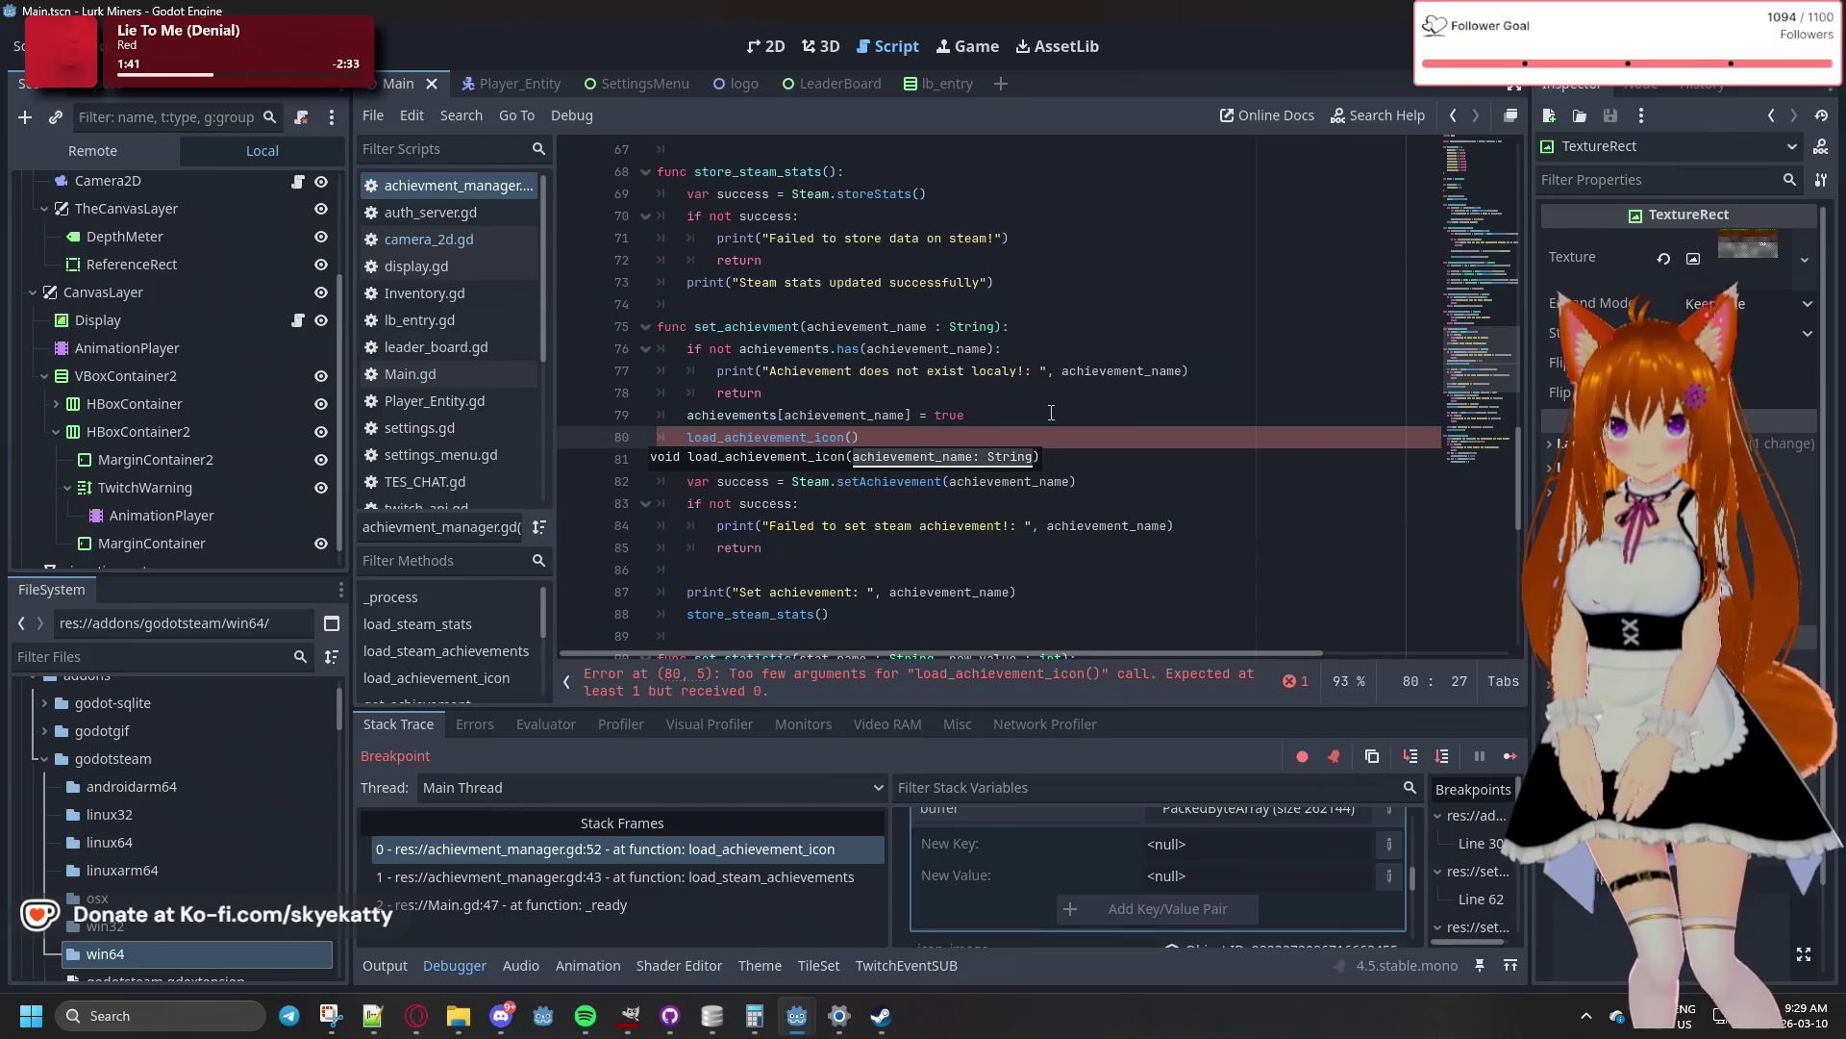
- Complete the load_achievement_icon call with the achievement_name argument via autocomplete
key(Down)
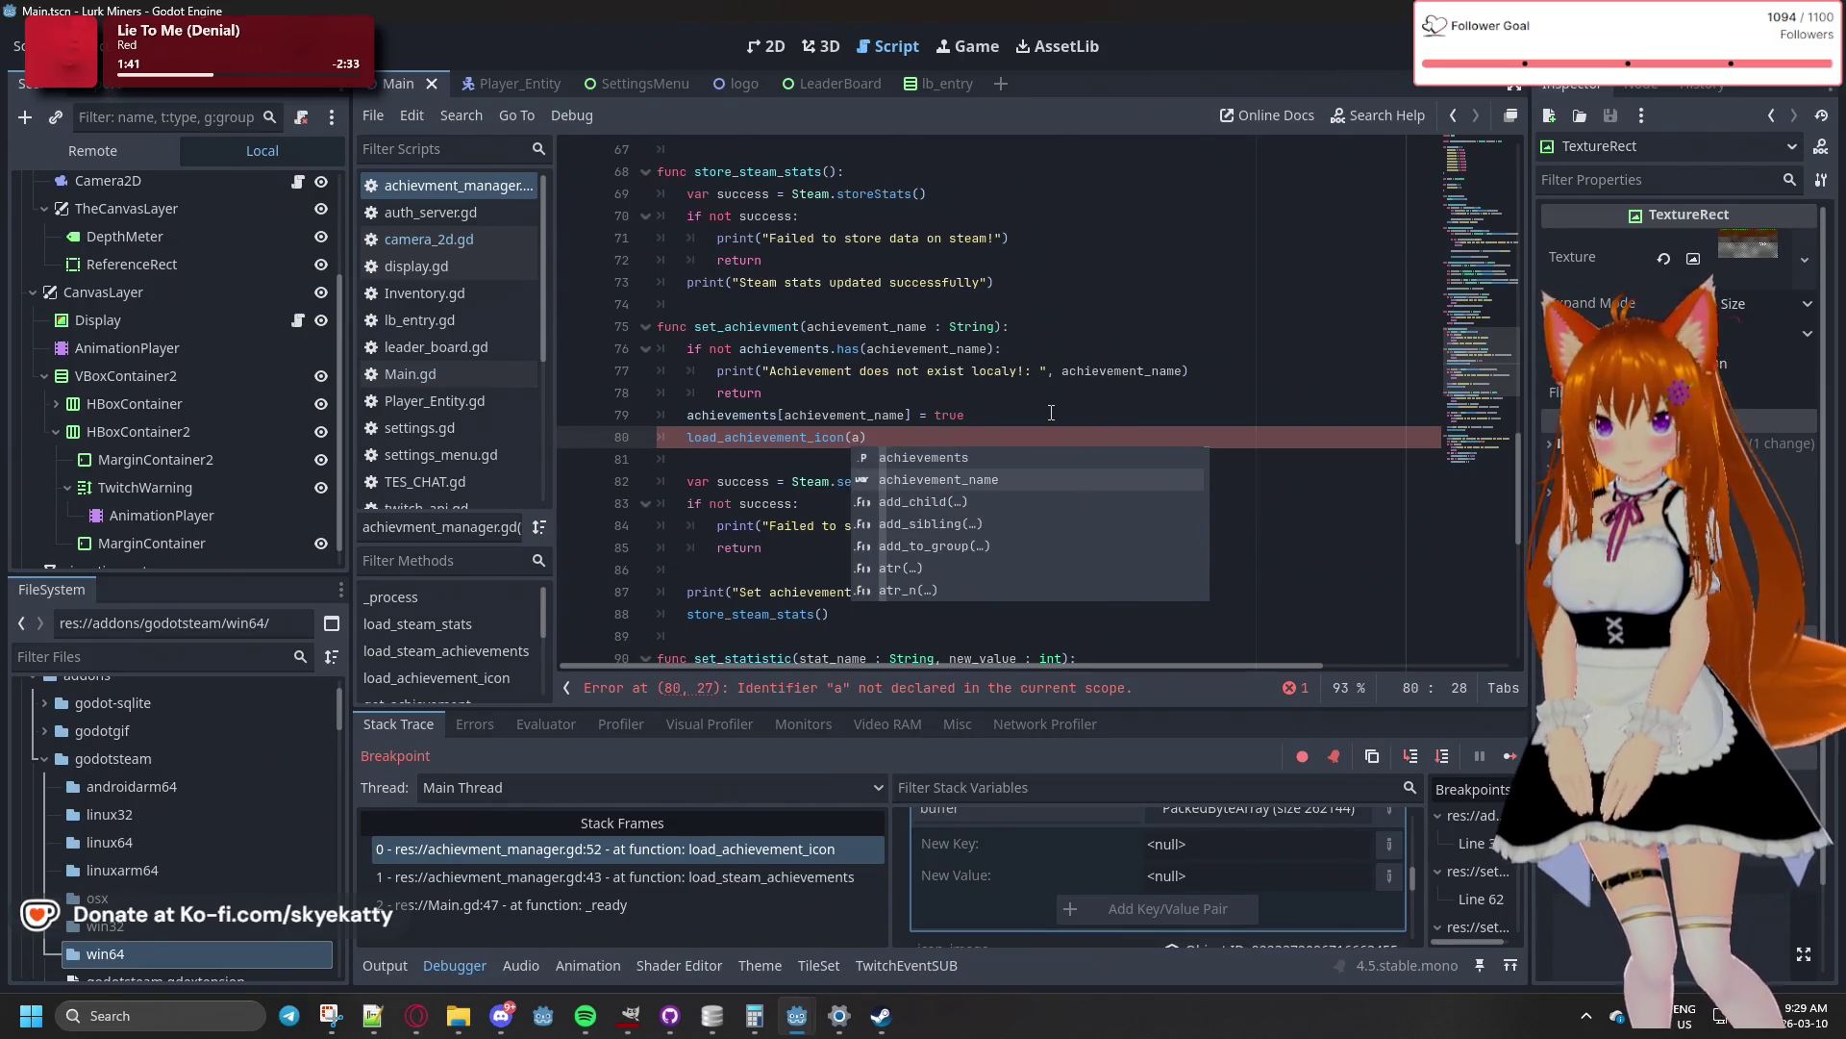
key(Down)
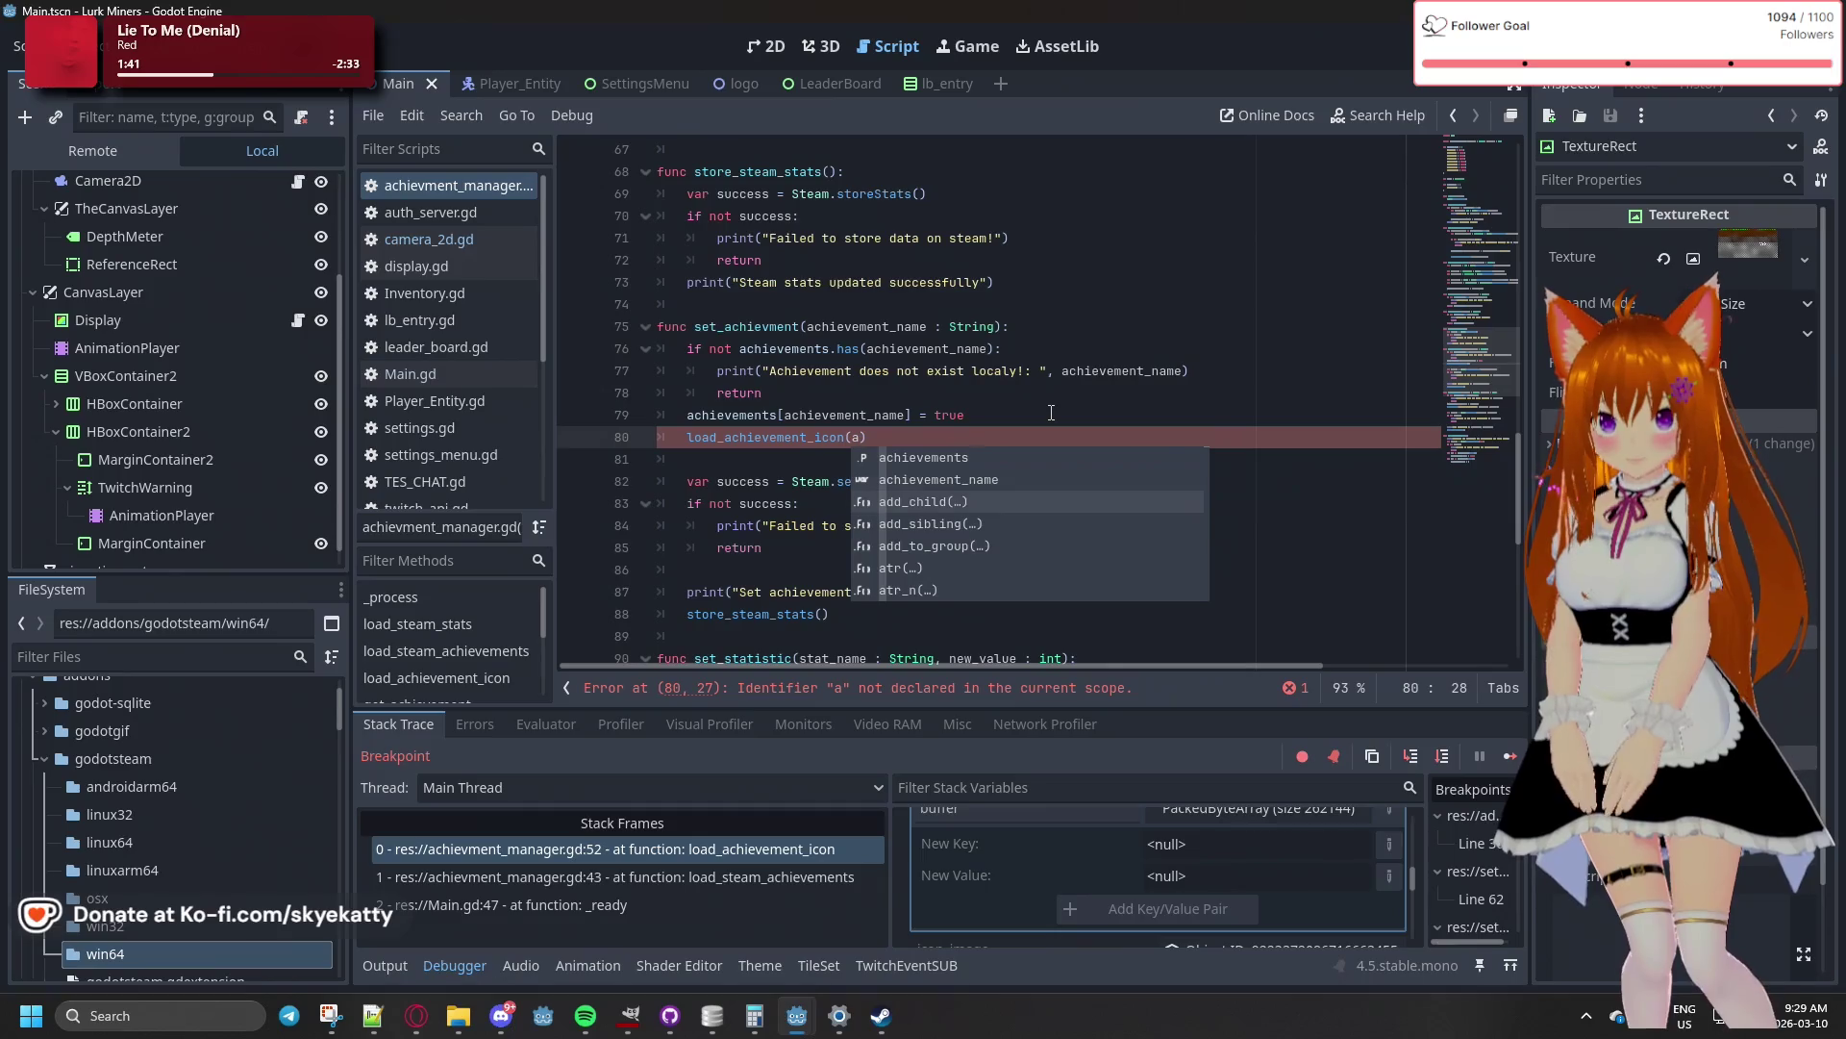
key(Up)
key(Return)
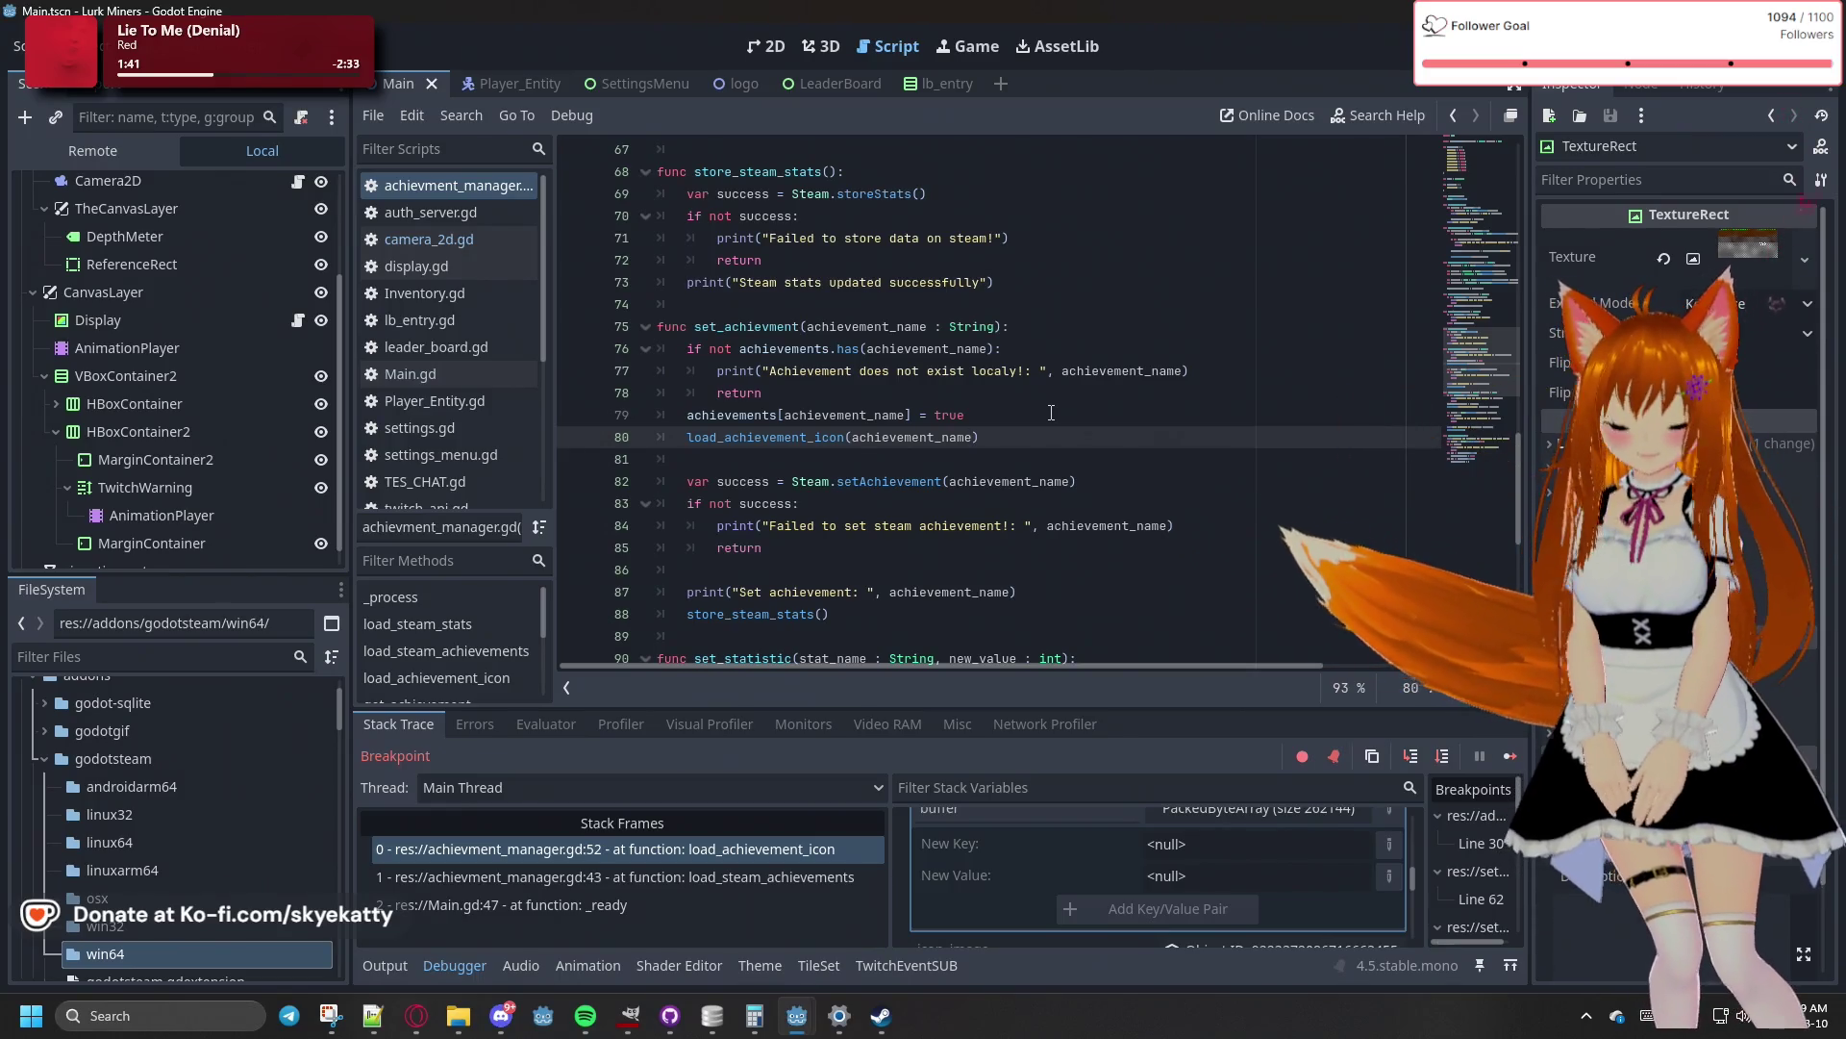
- Move load_achievement_icon(achievement_name) from line 80 to a new line after store_steam_stats()
scroll(1051, 413, down, 2)
drag(979, 304, 692, 314)
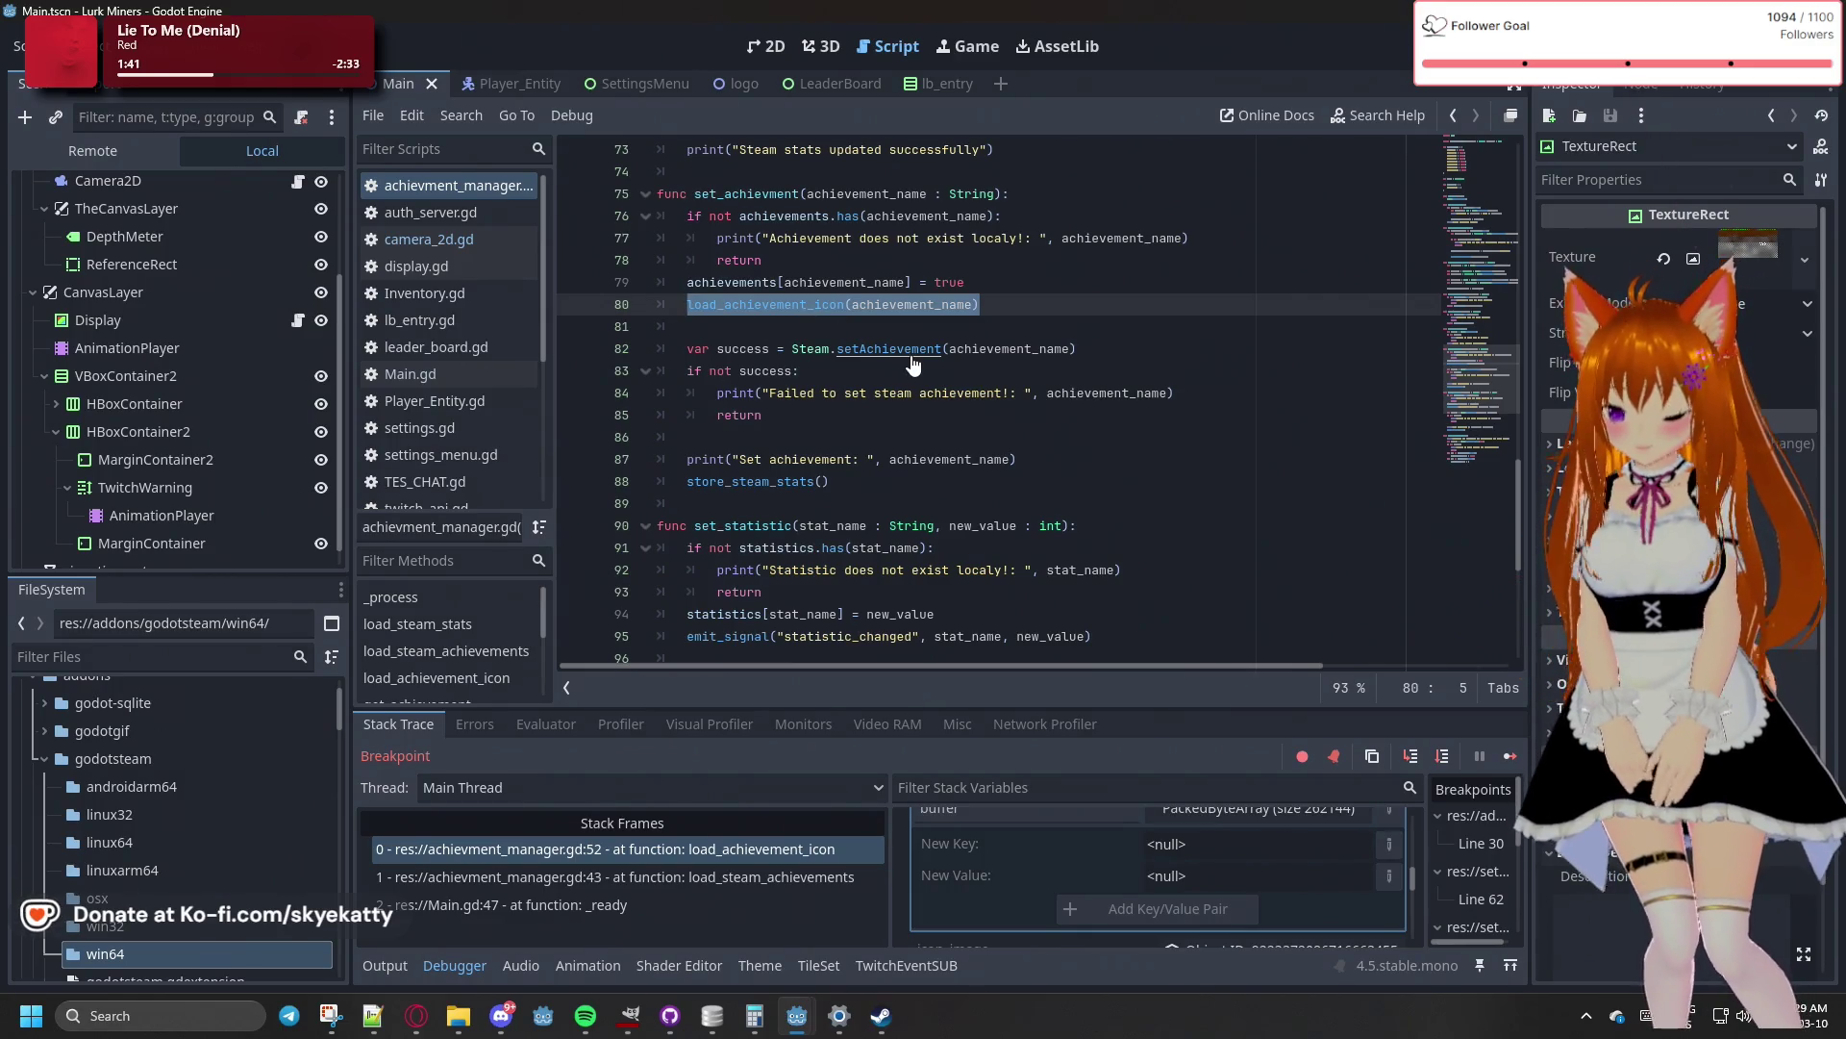
key(BackSpace)
key(BackSpace)
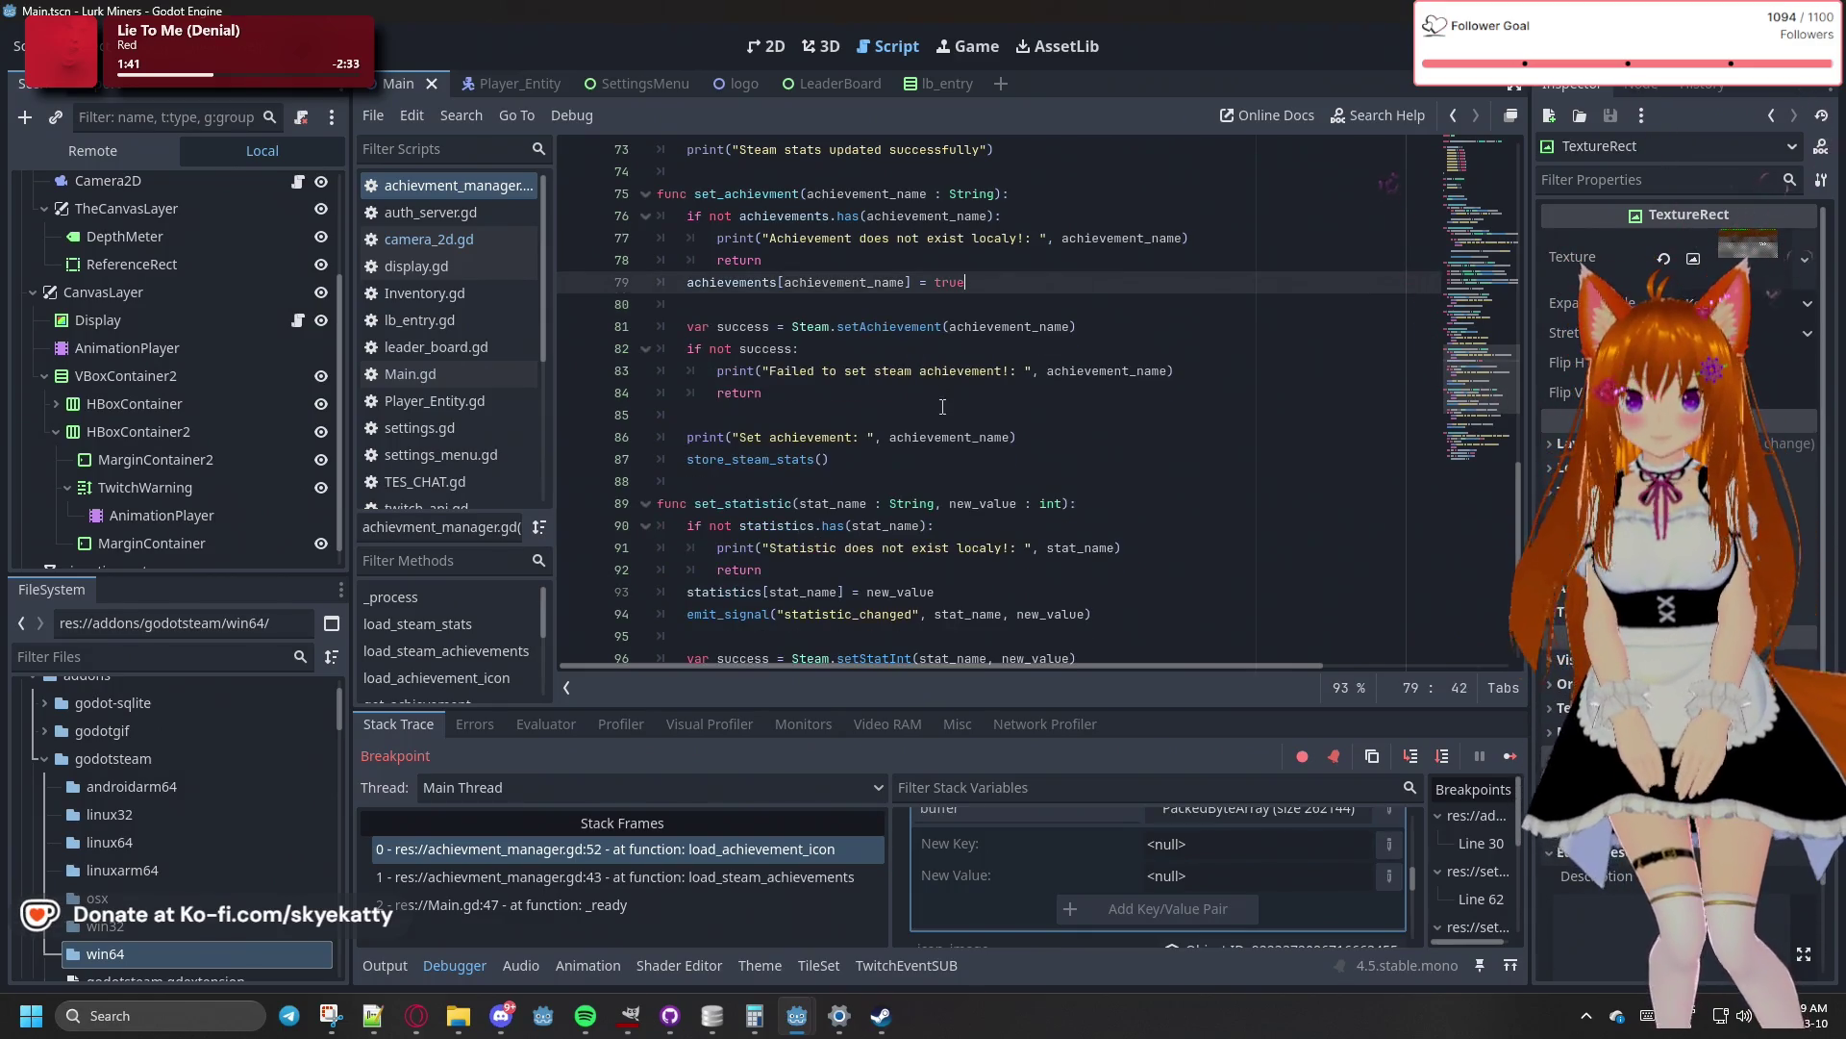
click(957, 469)
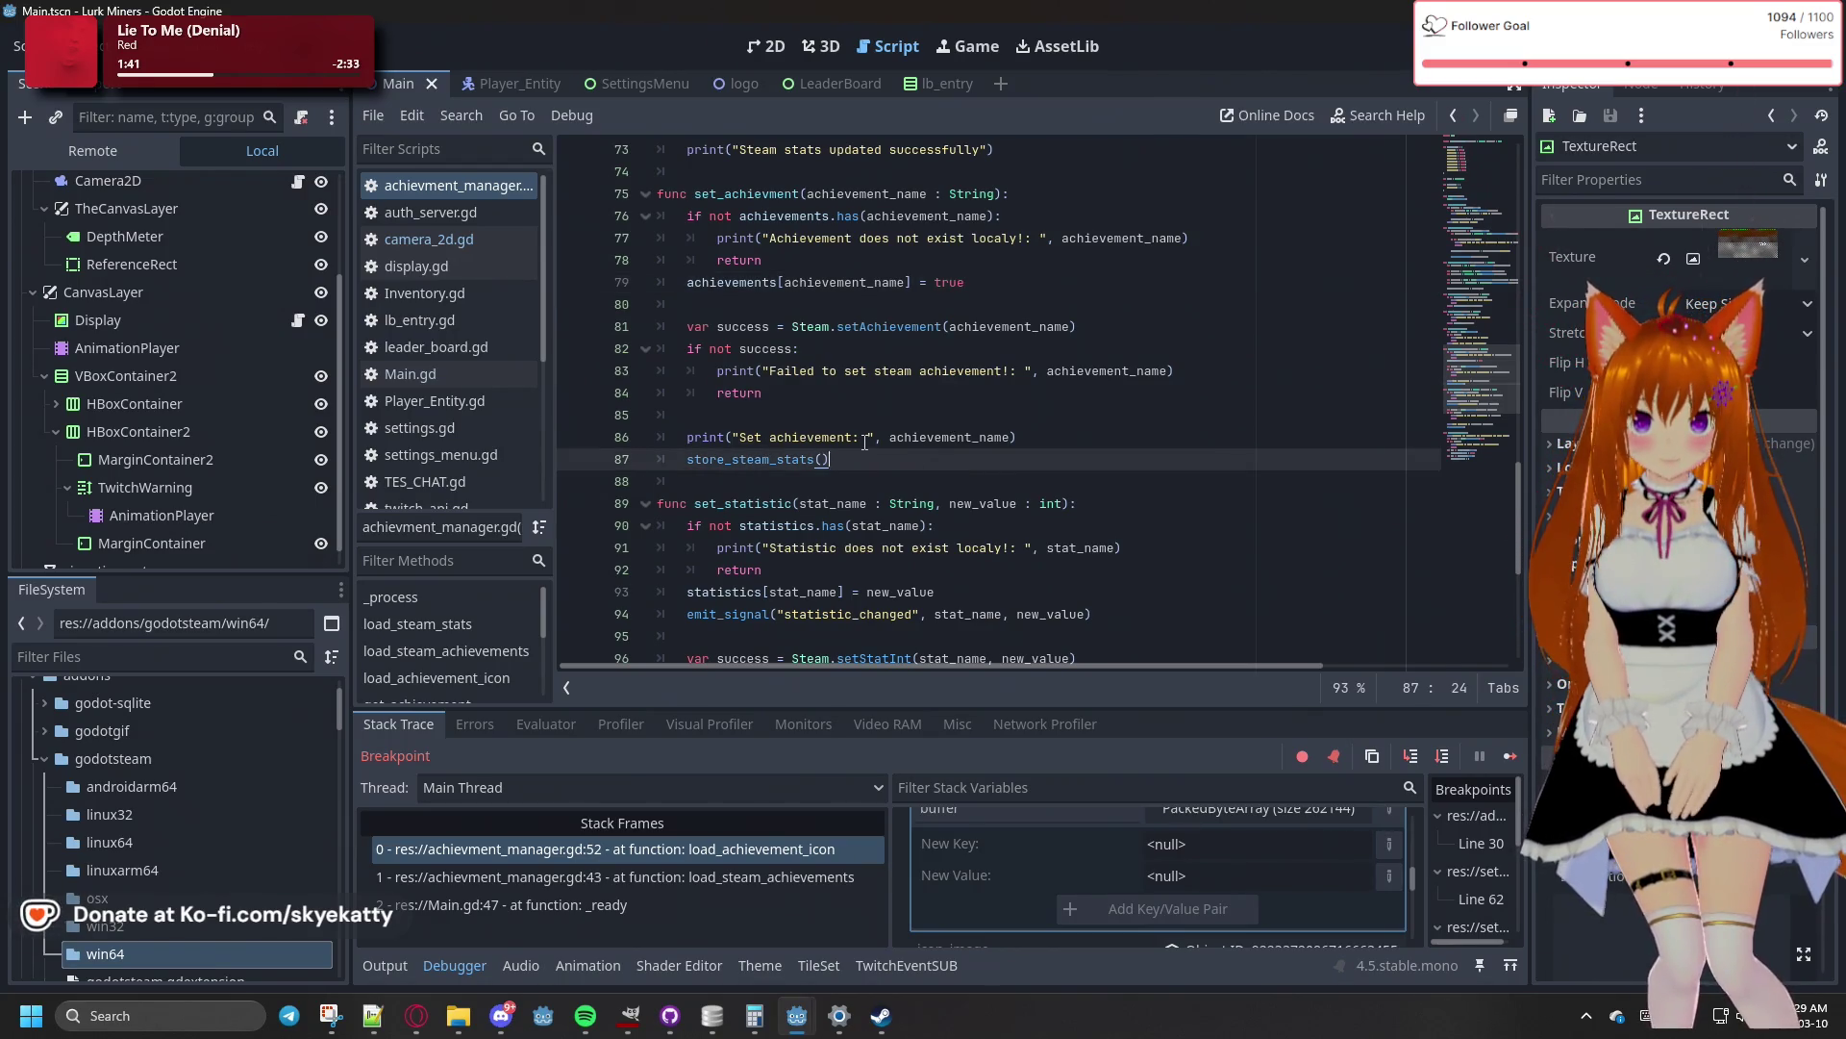
key(Return)
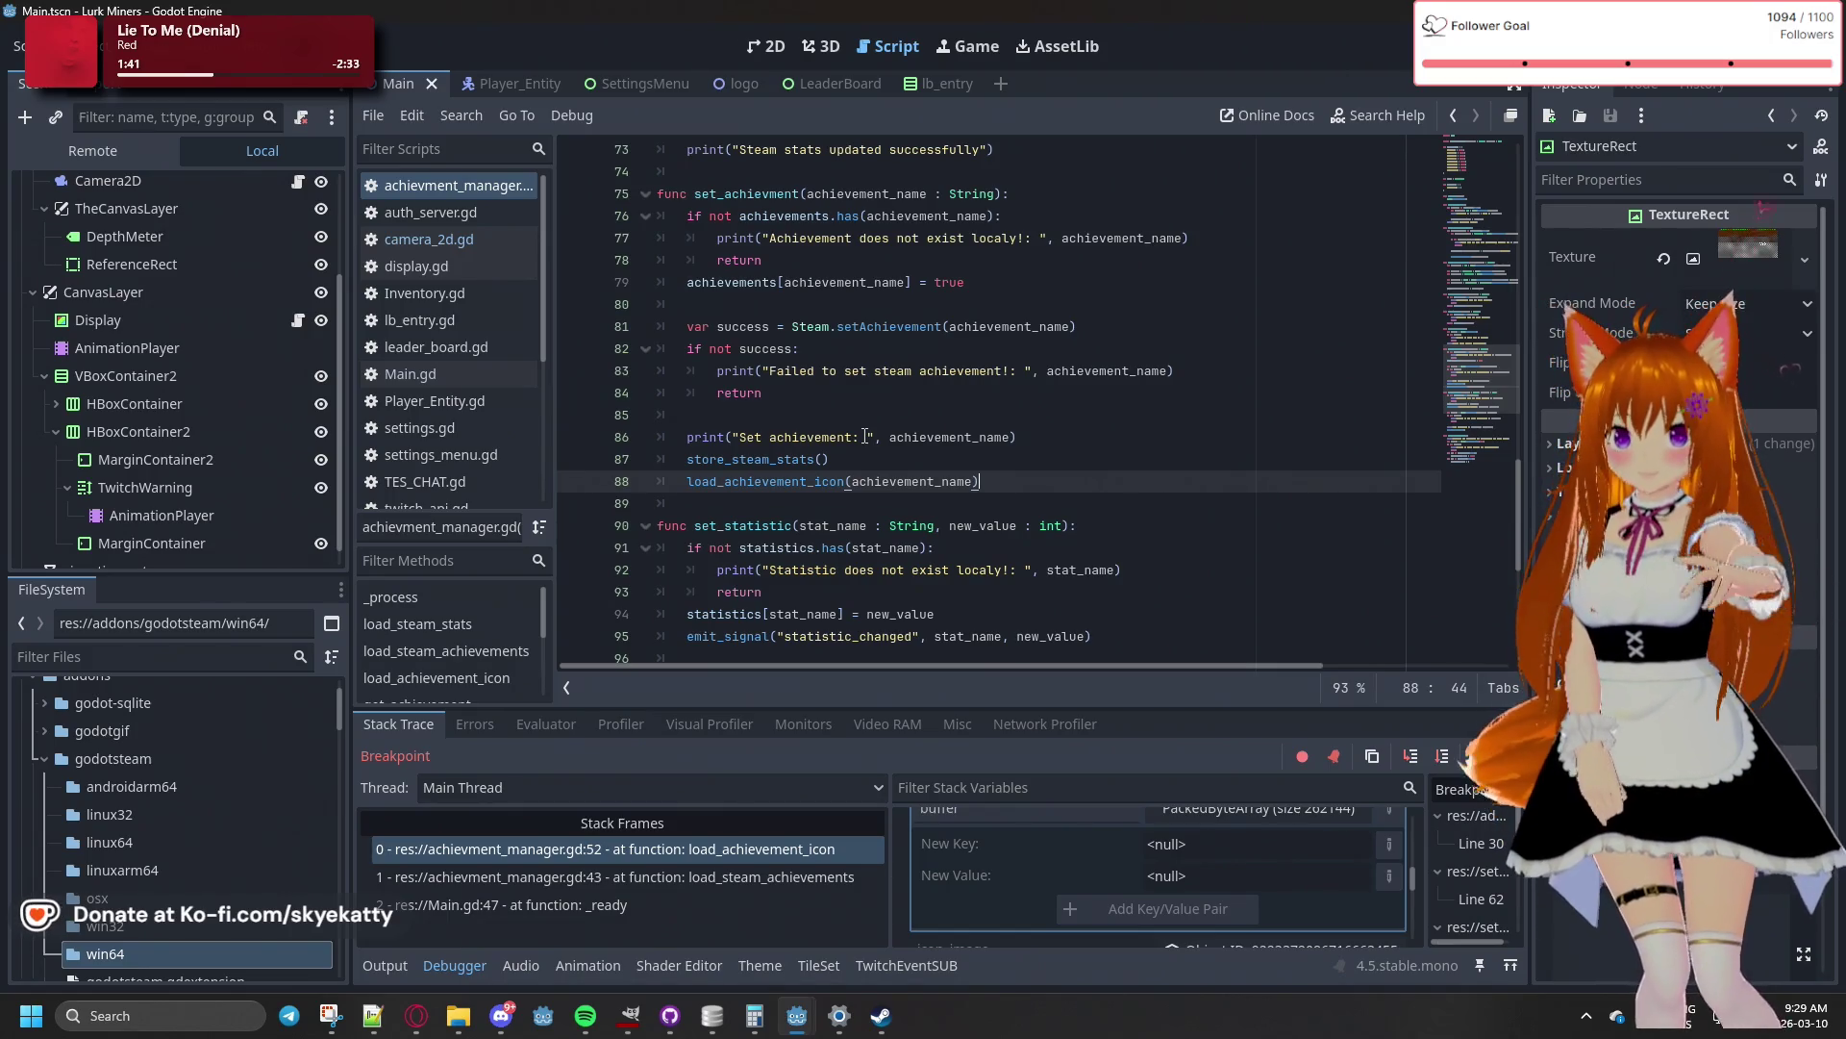
key(Up)
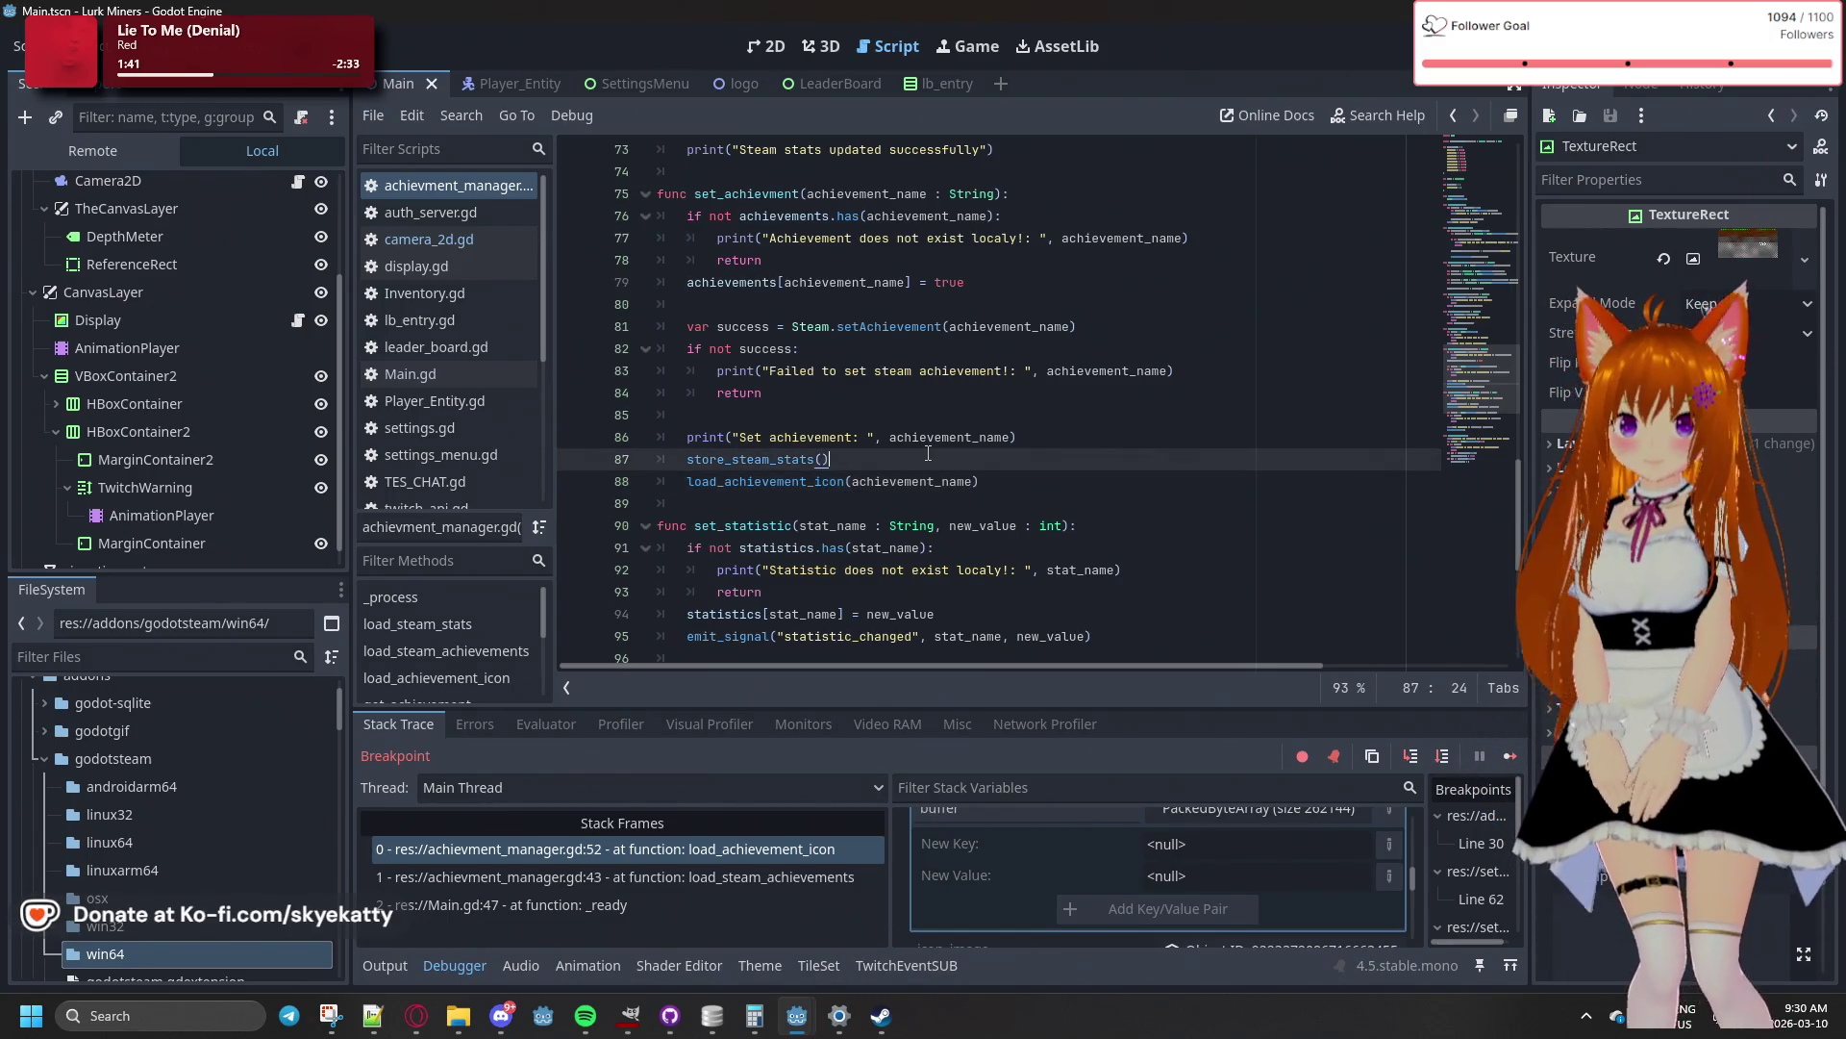
scroll(928, 453, up, 4)
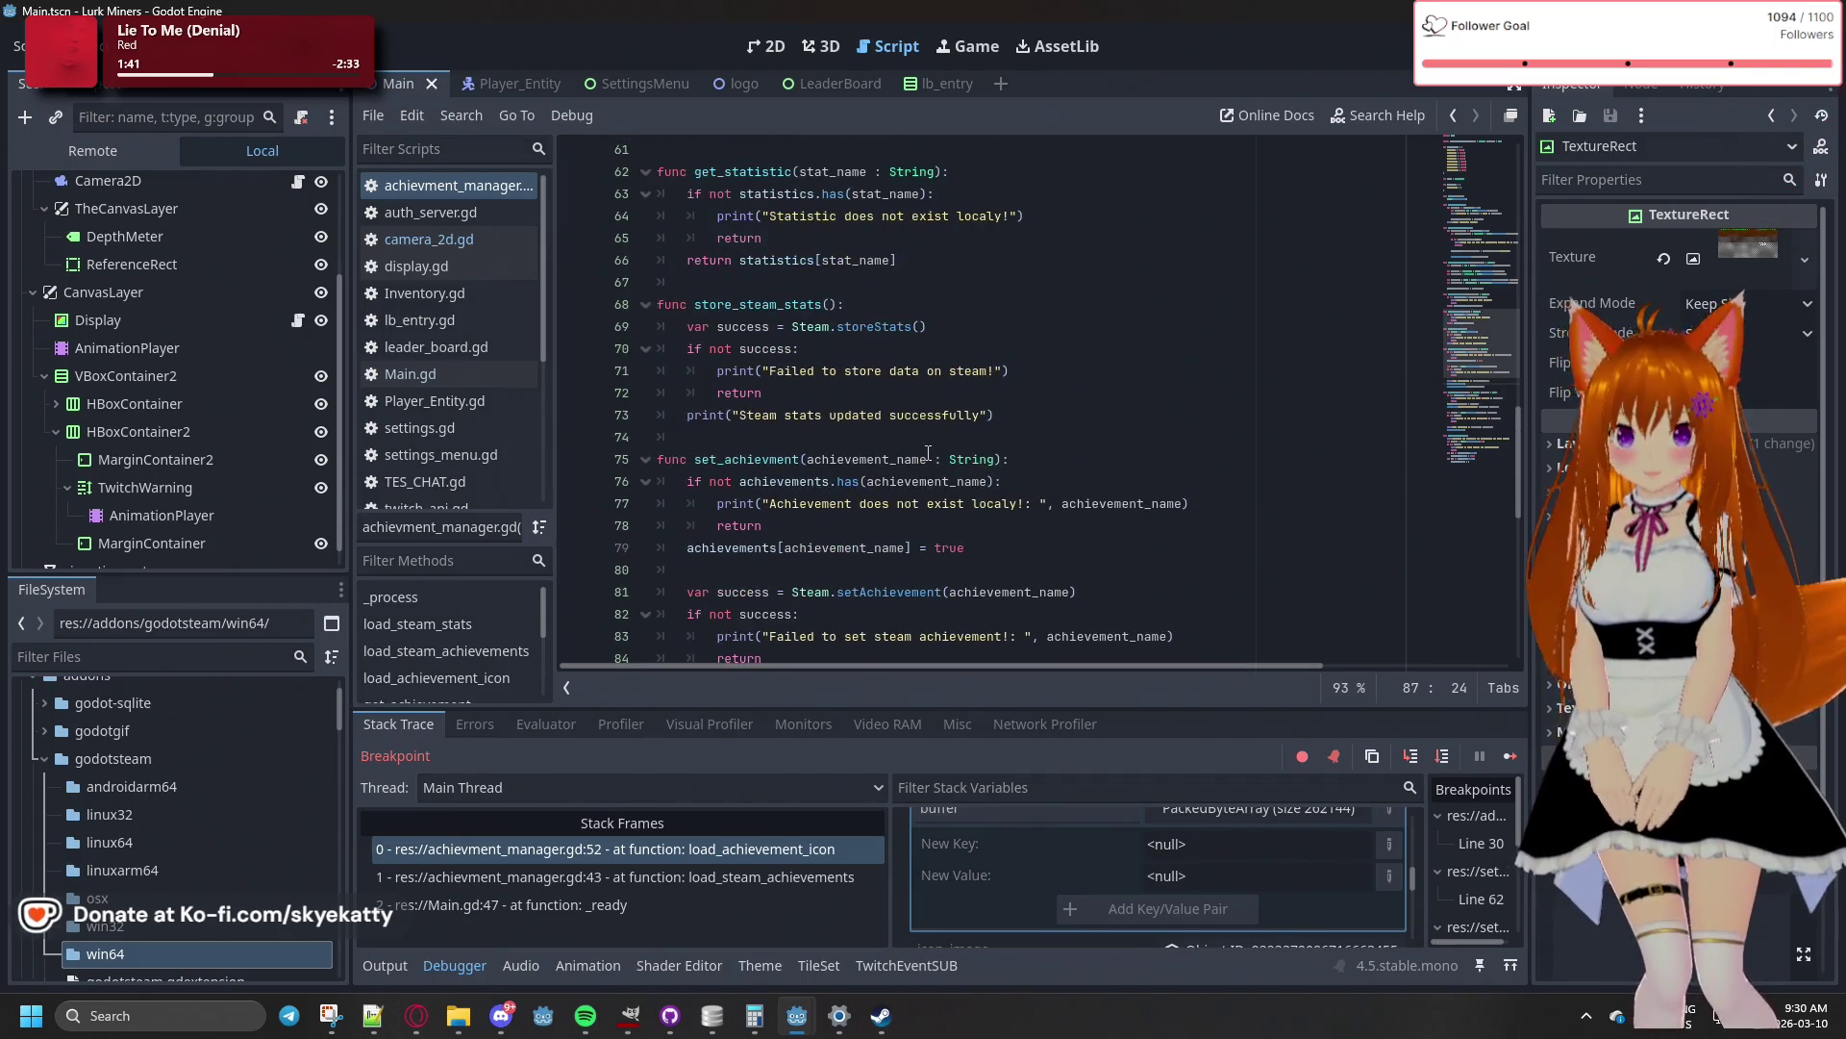
scroll(928, 453, down, 3)
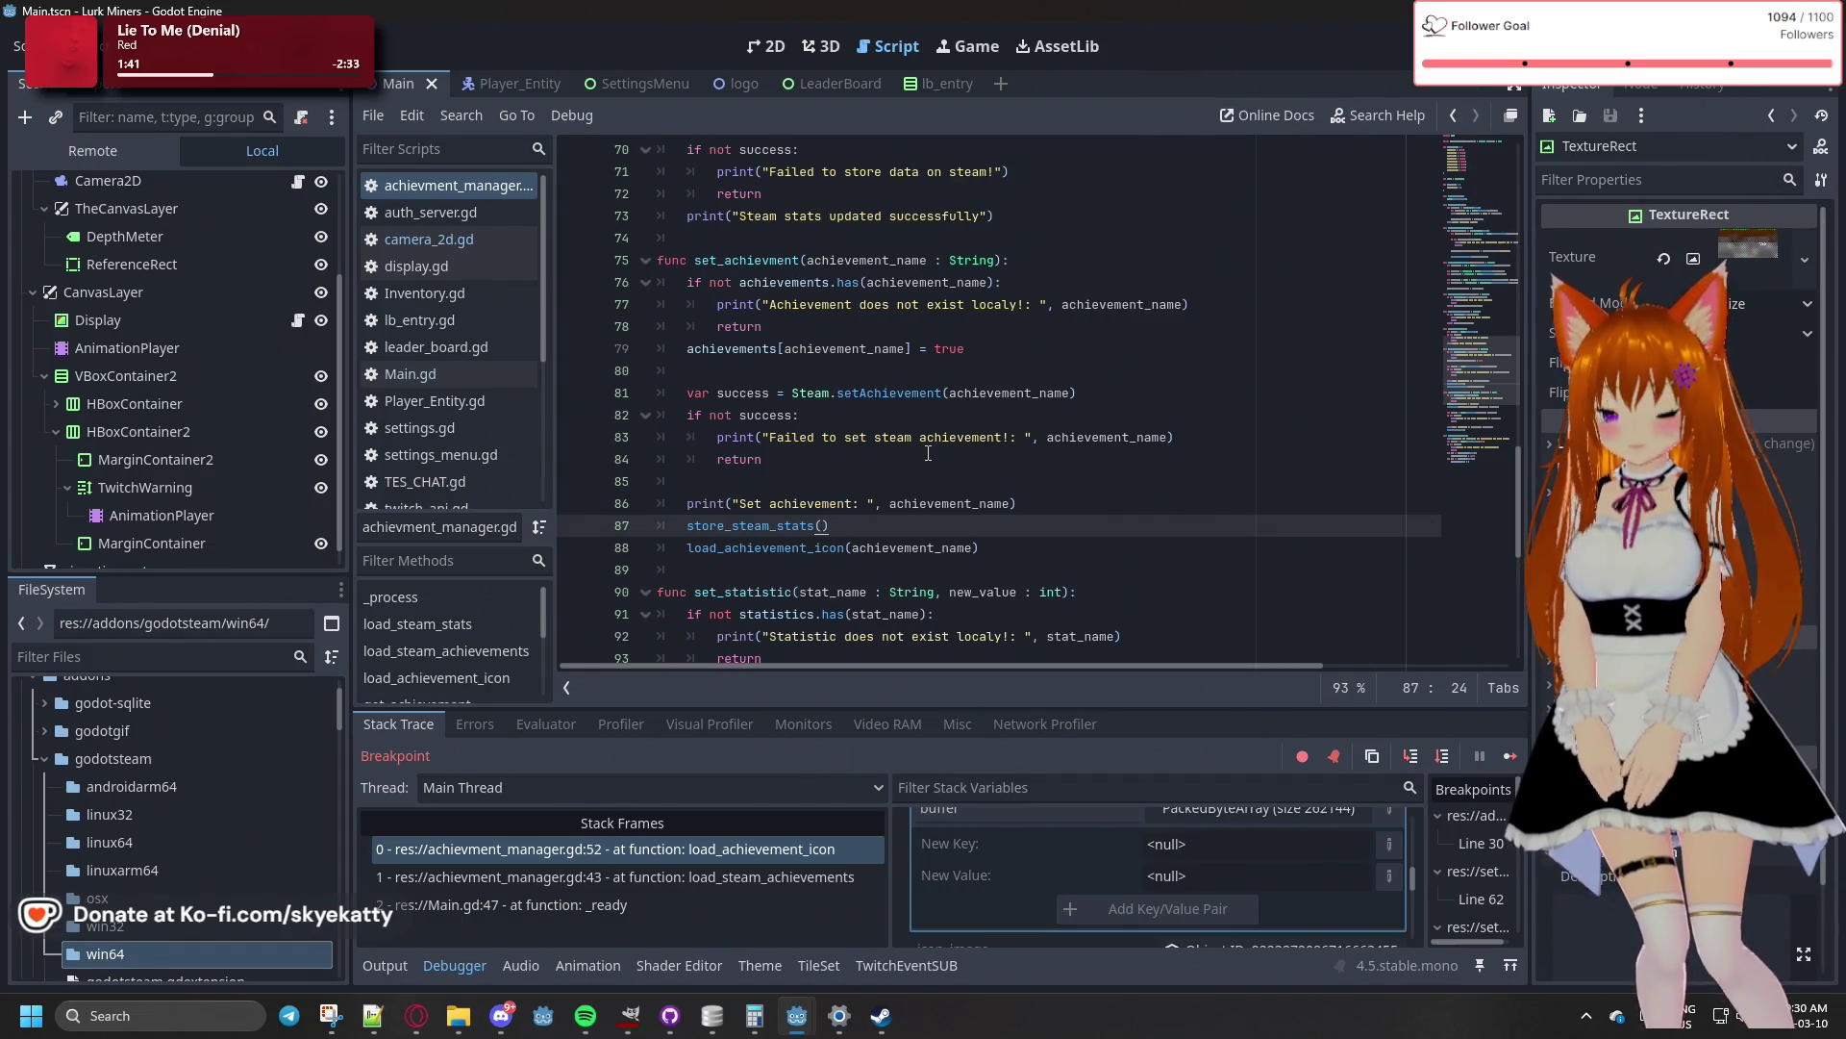
scroll(928, 453, up, 18)
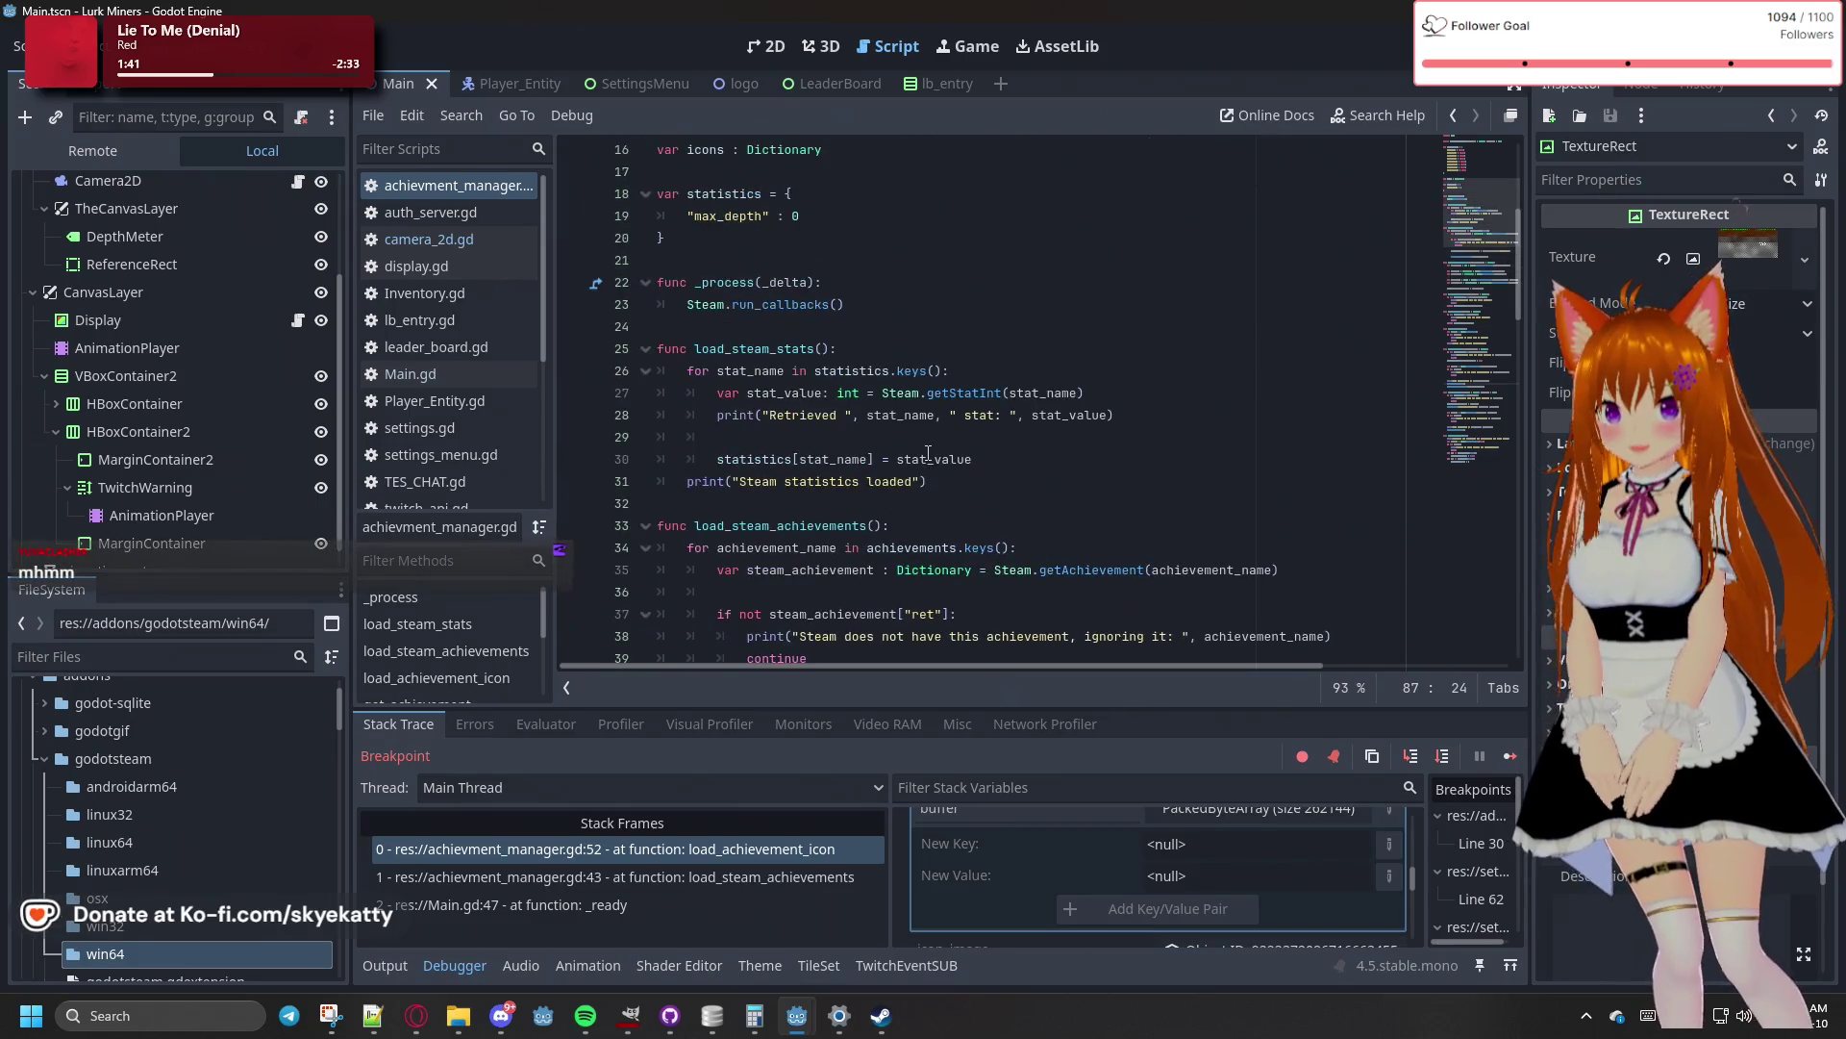
scroll(928, 453, down, 6)
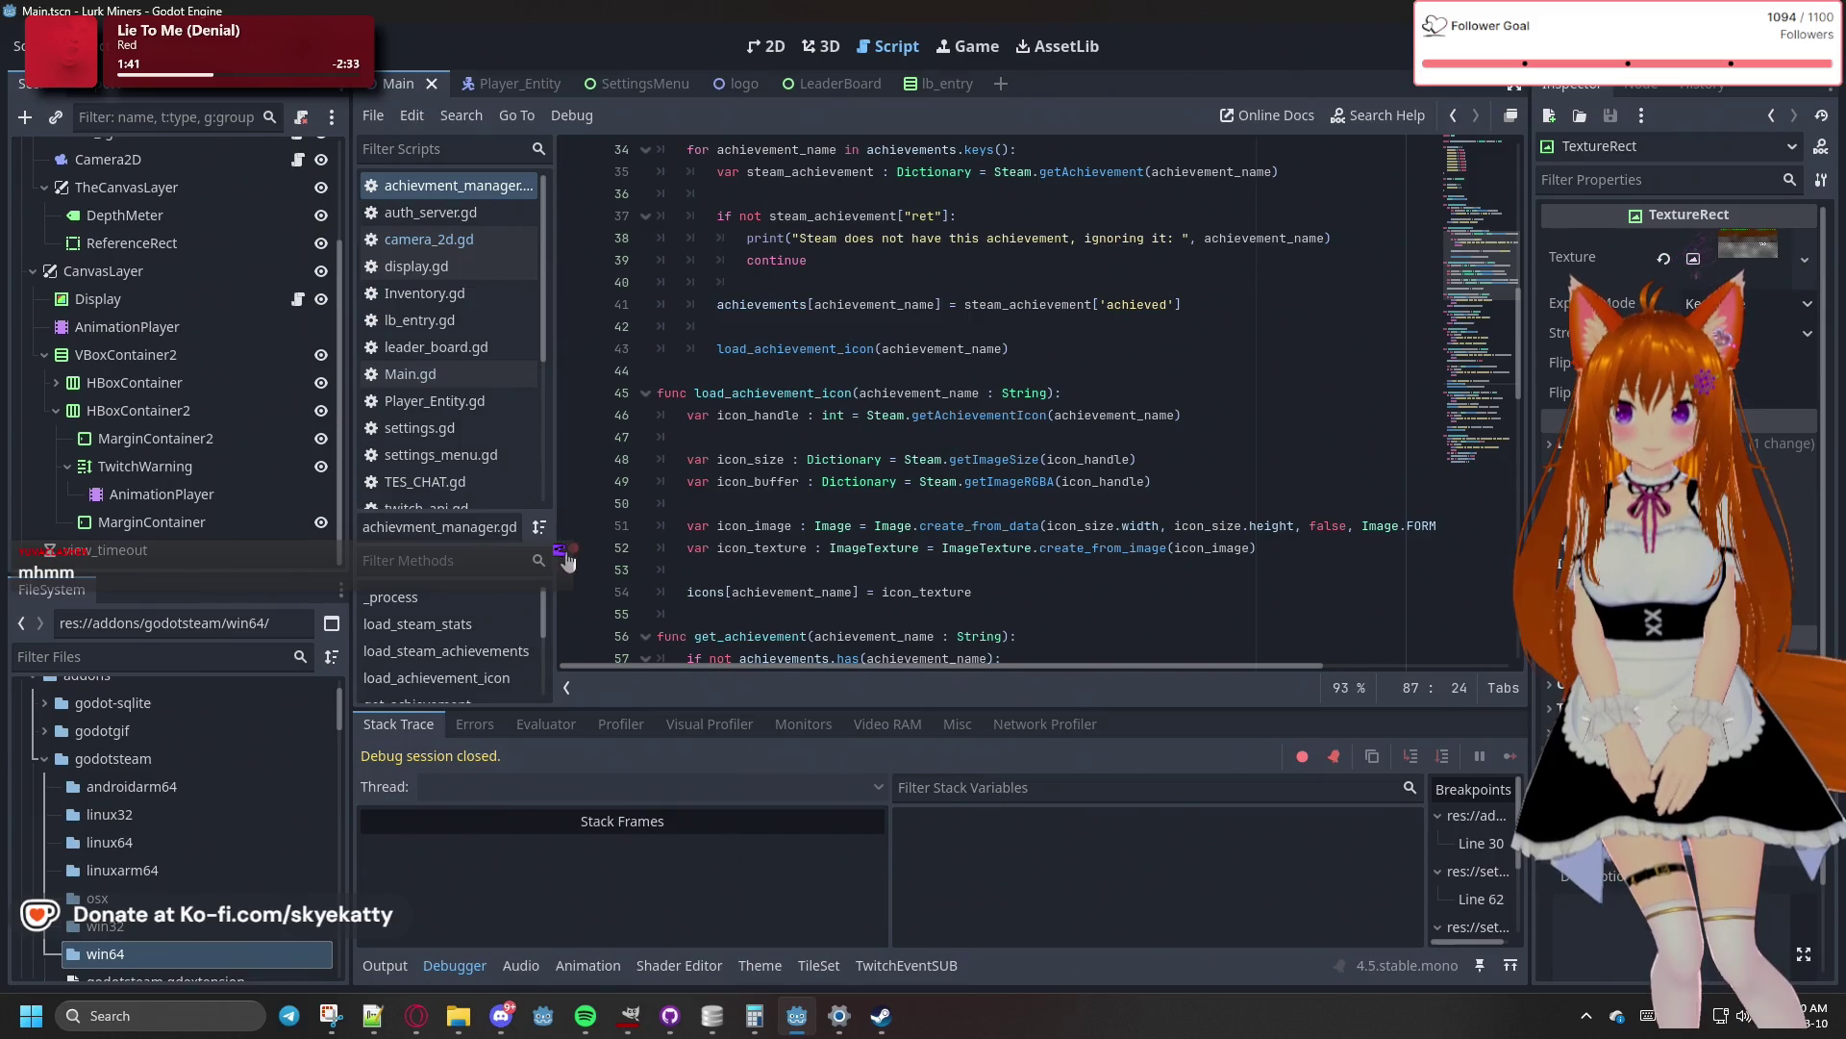
scroll(708, 554, up, 11)
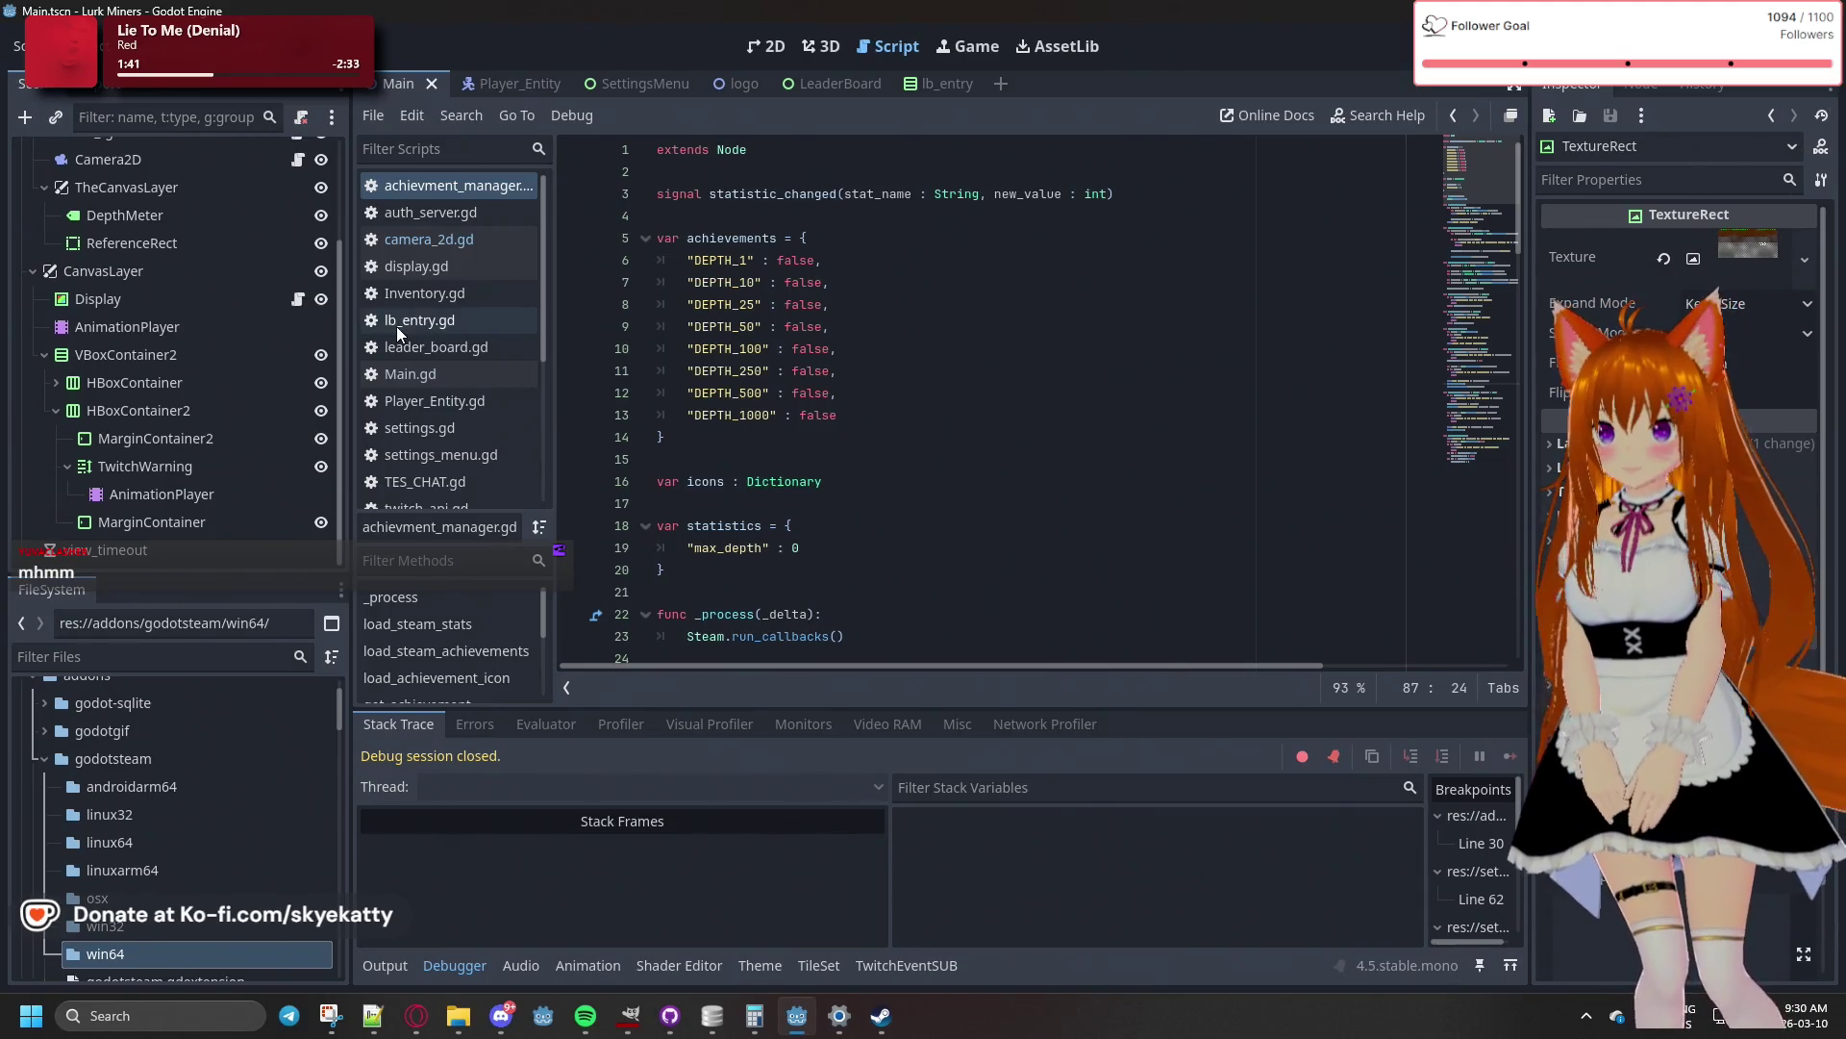
- Browse auth_server.gd, camera_2d.gd, display.gd and Inventory.gd, then return to achievment_manager.gd
click(423, 219)
click(431, 241)
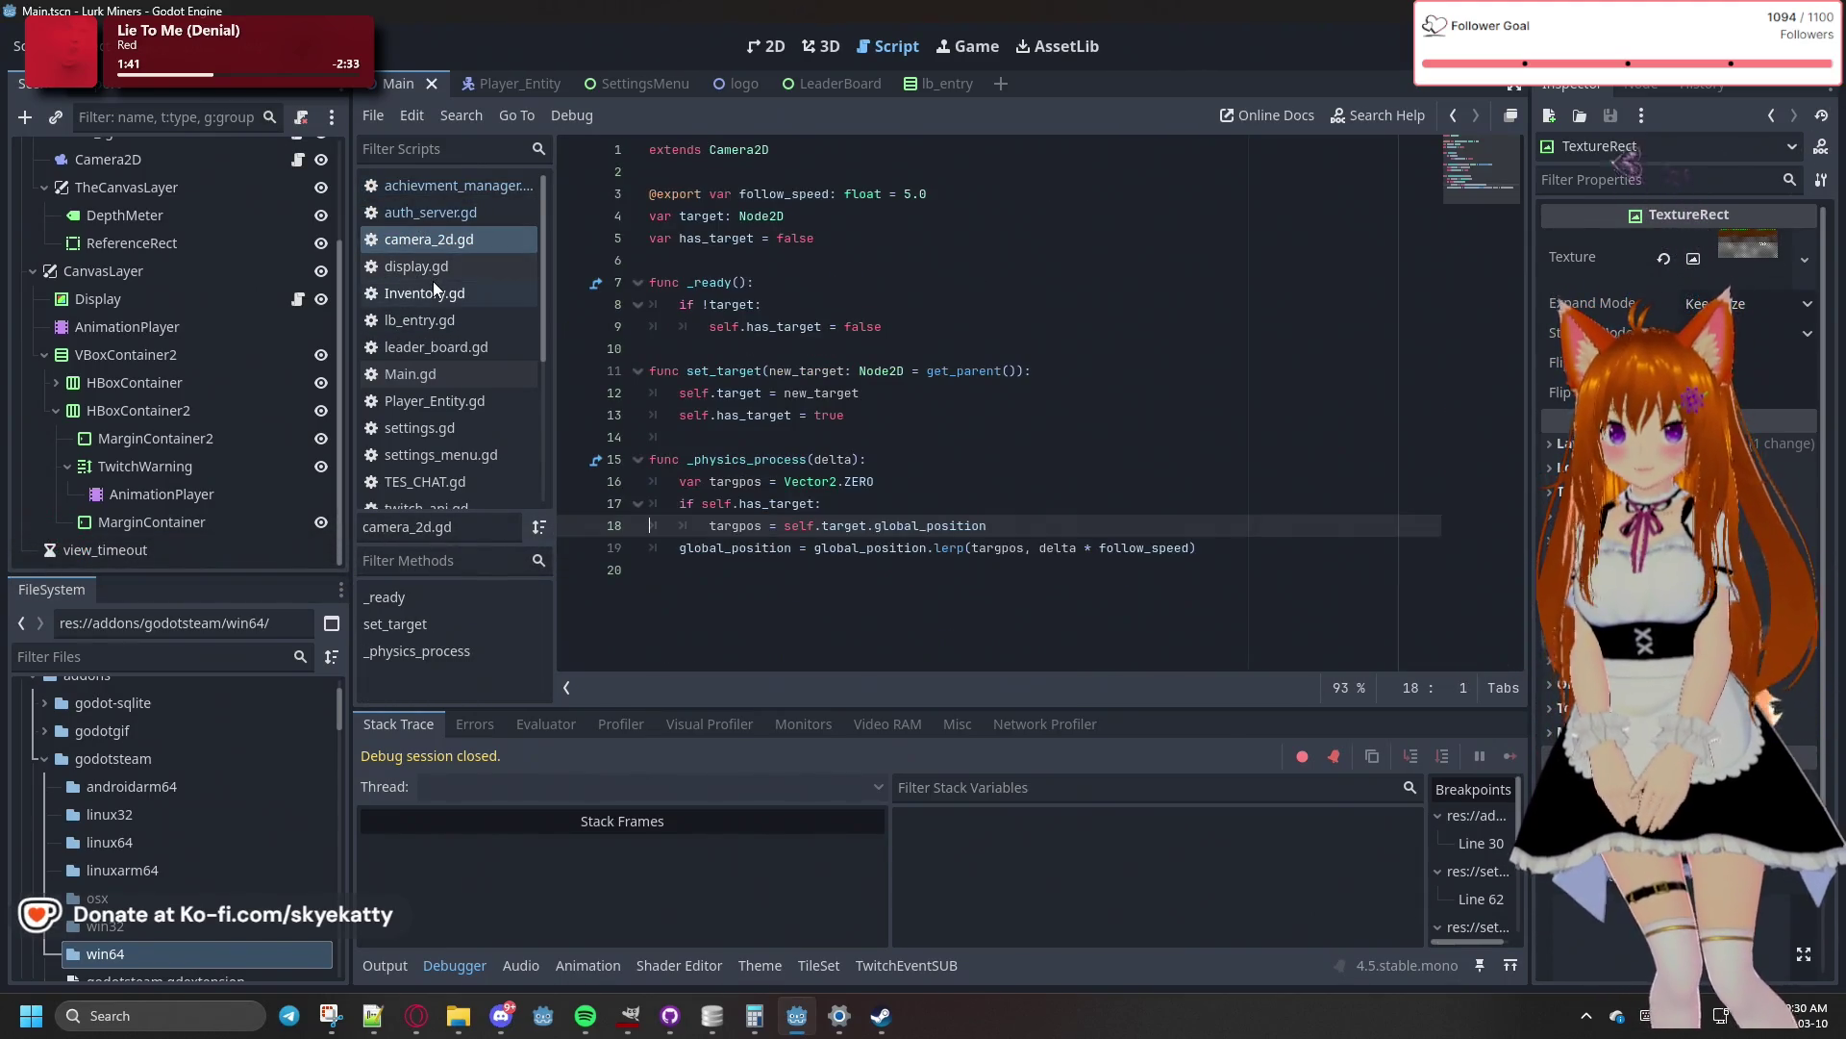
click(433, 279)
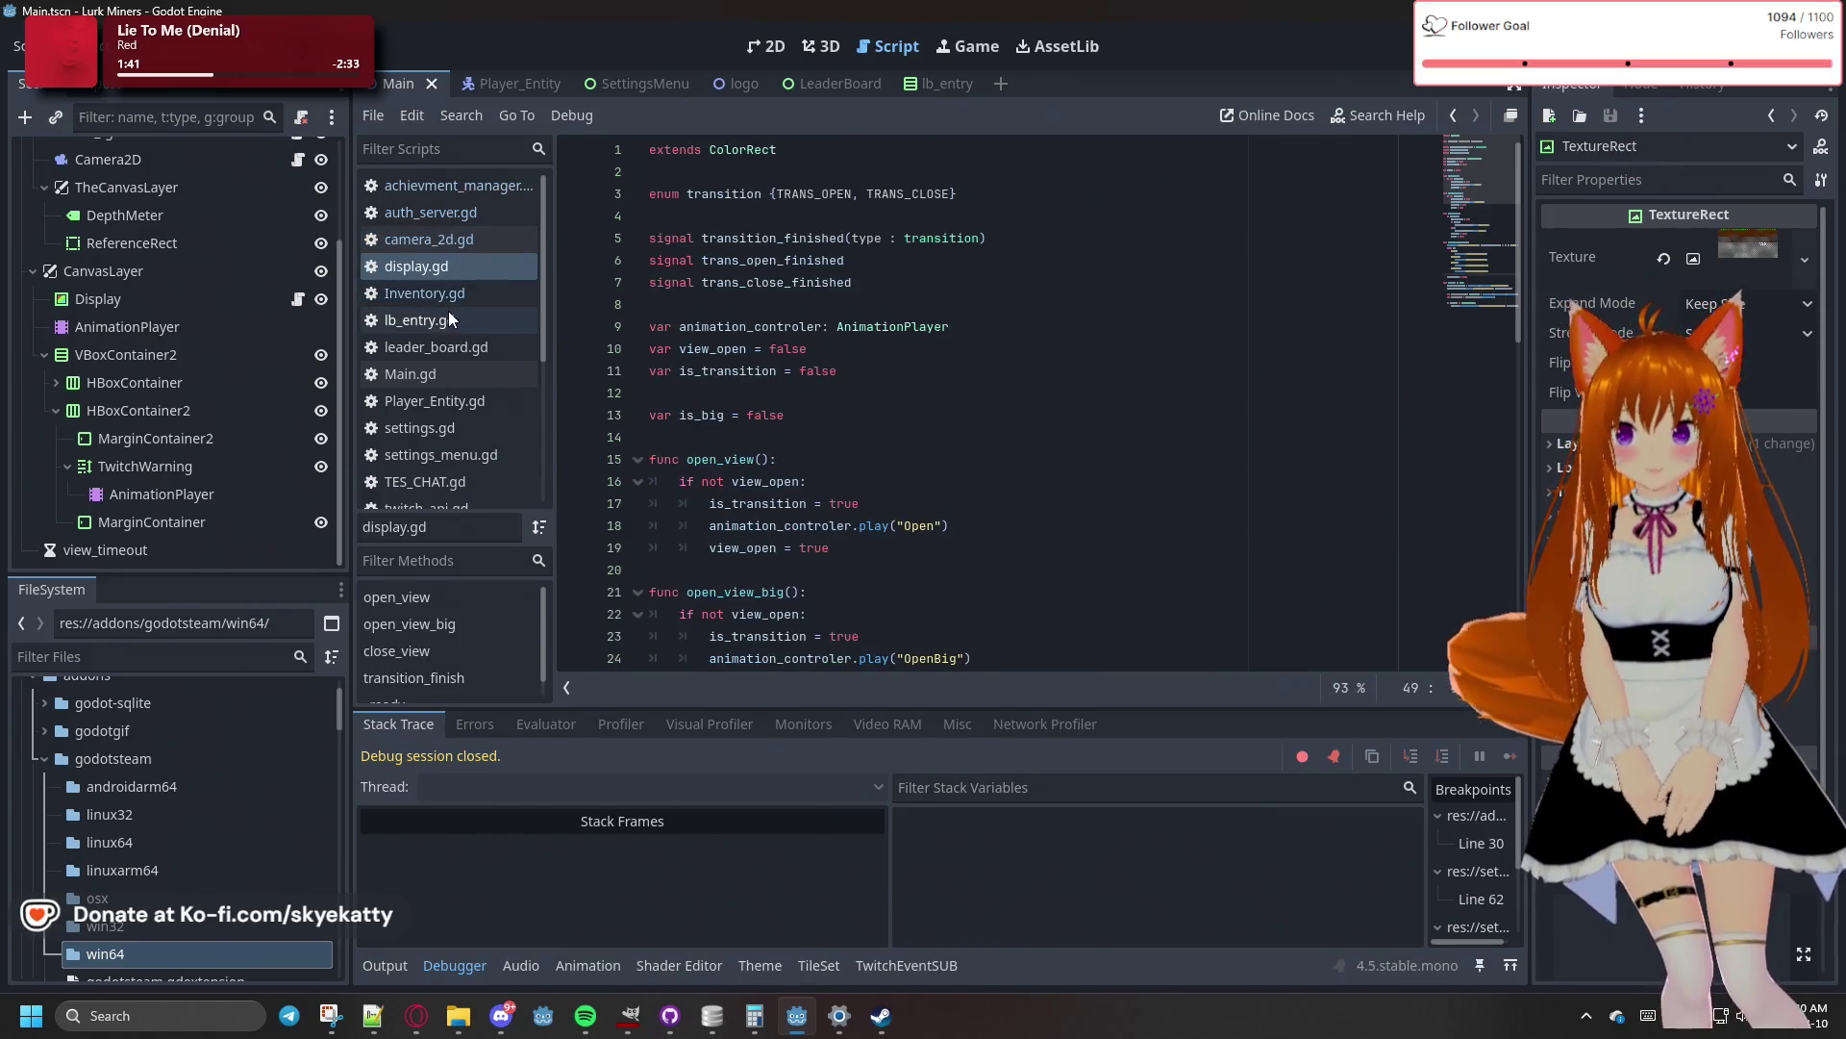
click(425, 293)
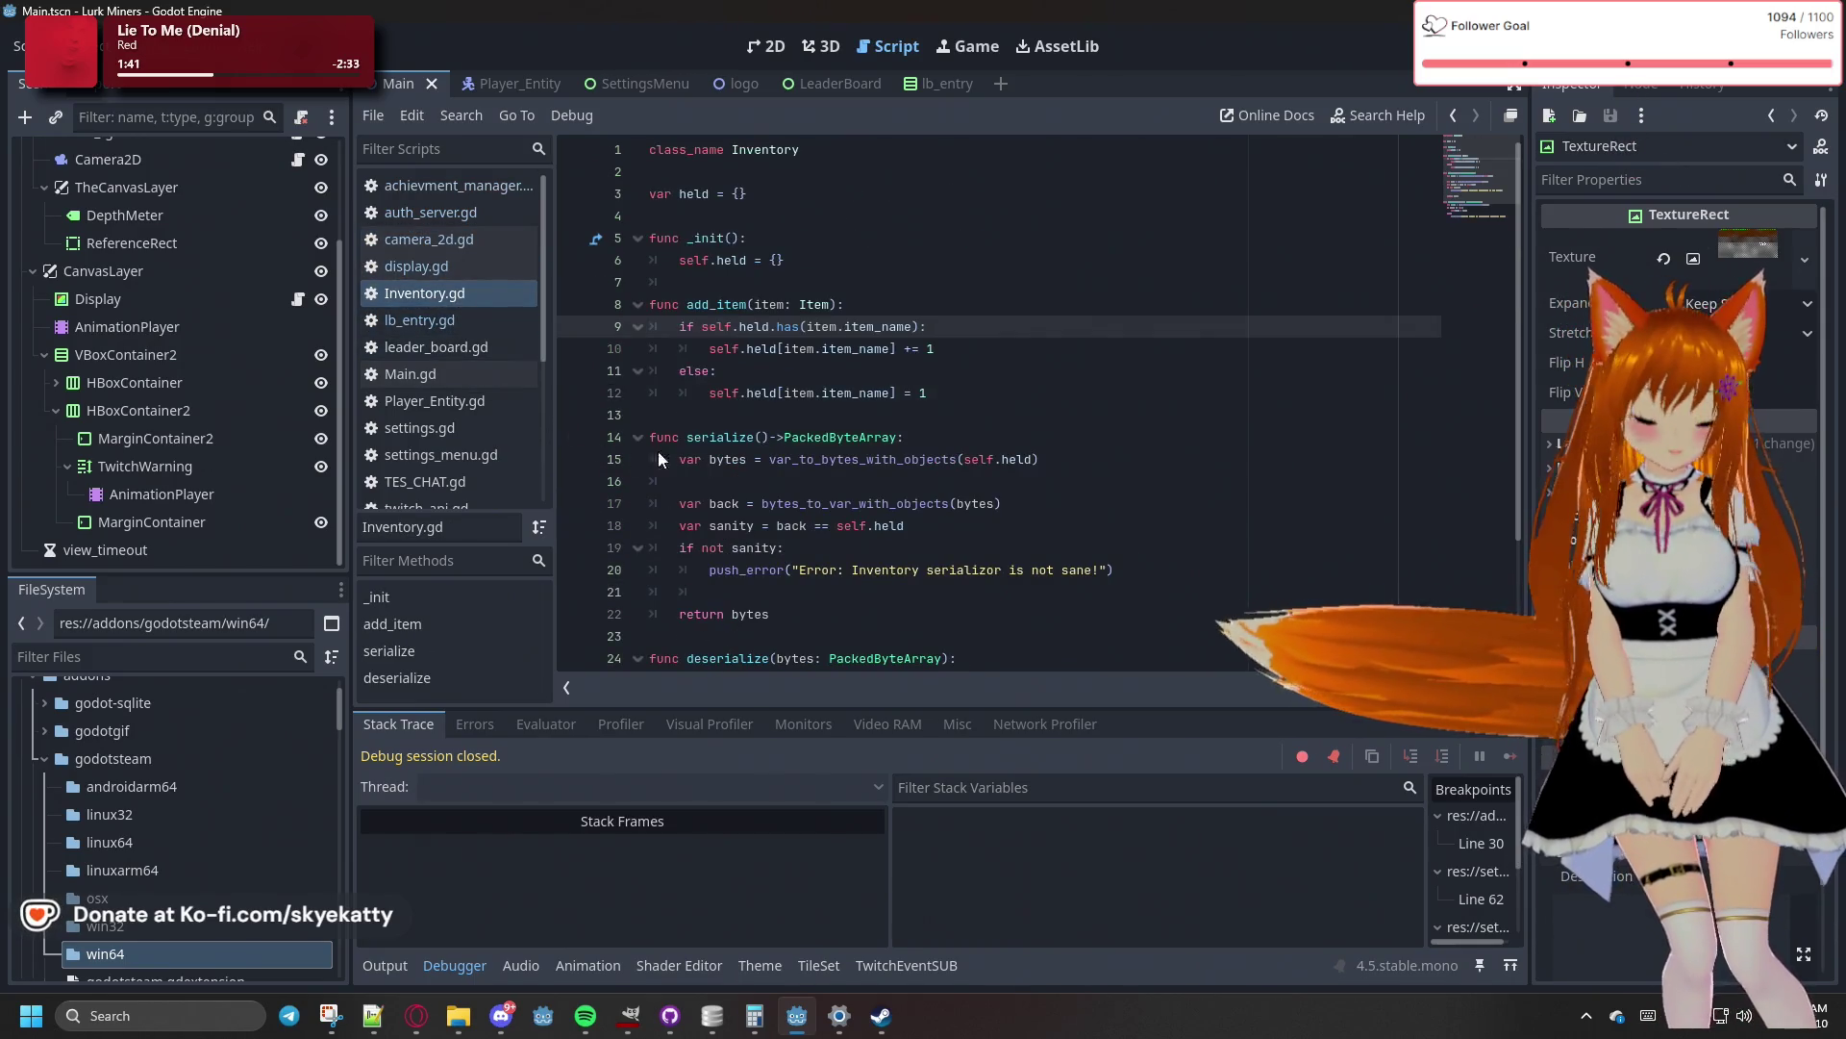
click(439, 188)
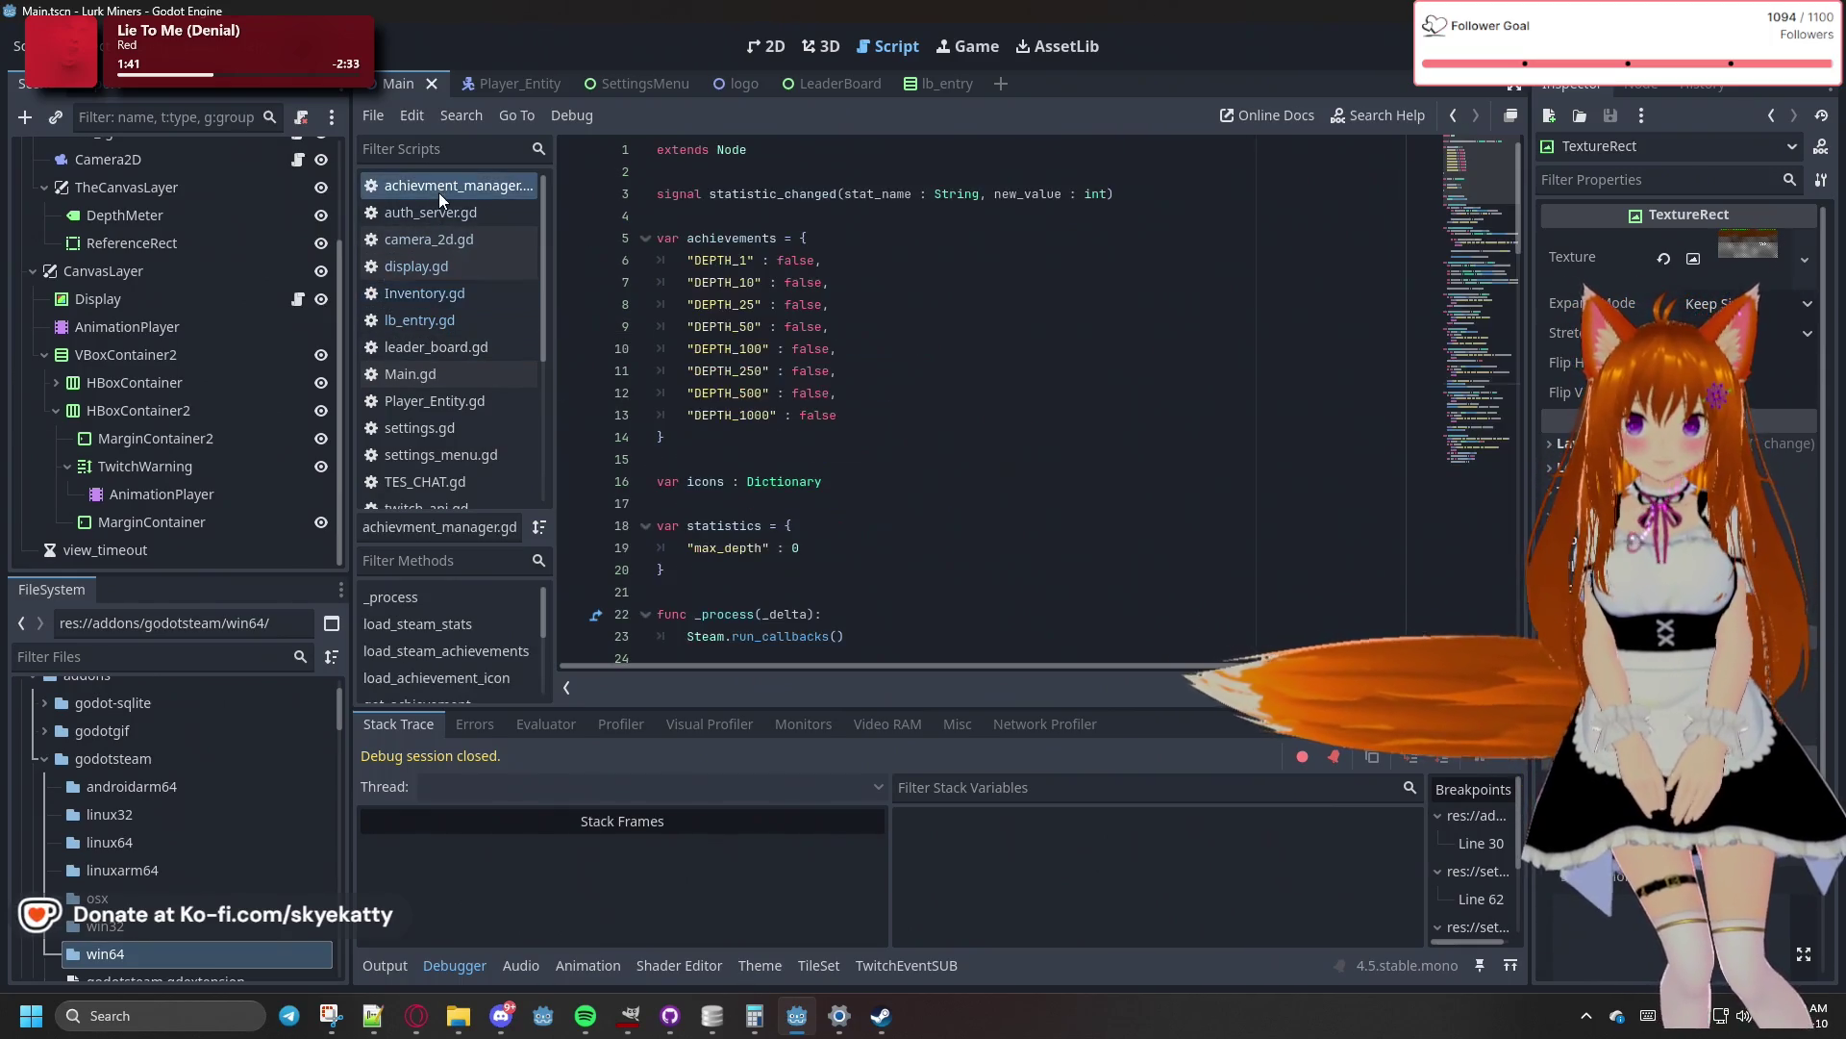
- Review achievment_manager.gd, then show the Main scene in the 2D editor
scroll(302, 271, up, 3)
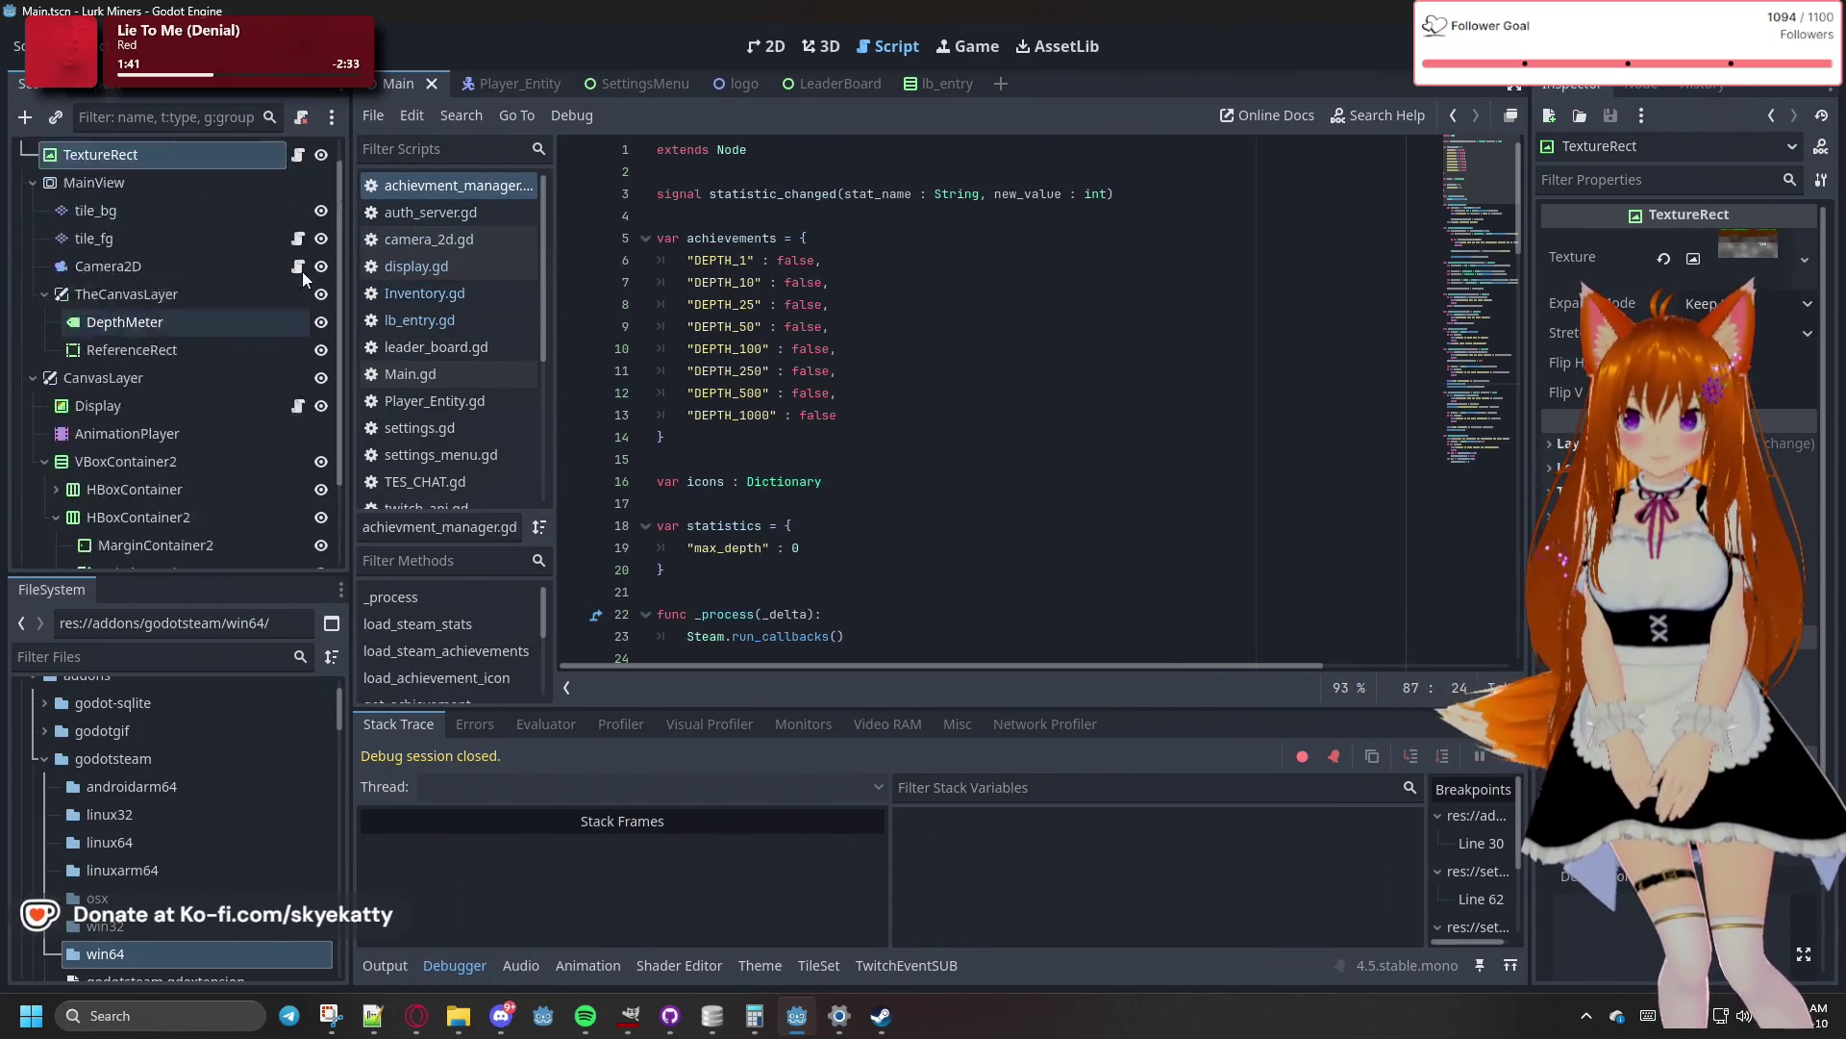
scroll(302, 271, up, 1)
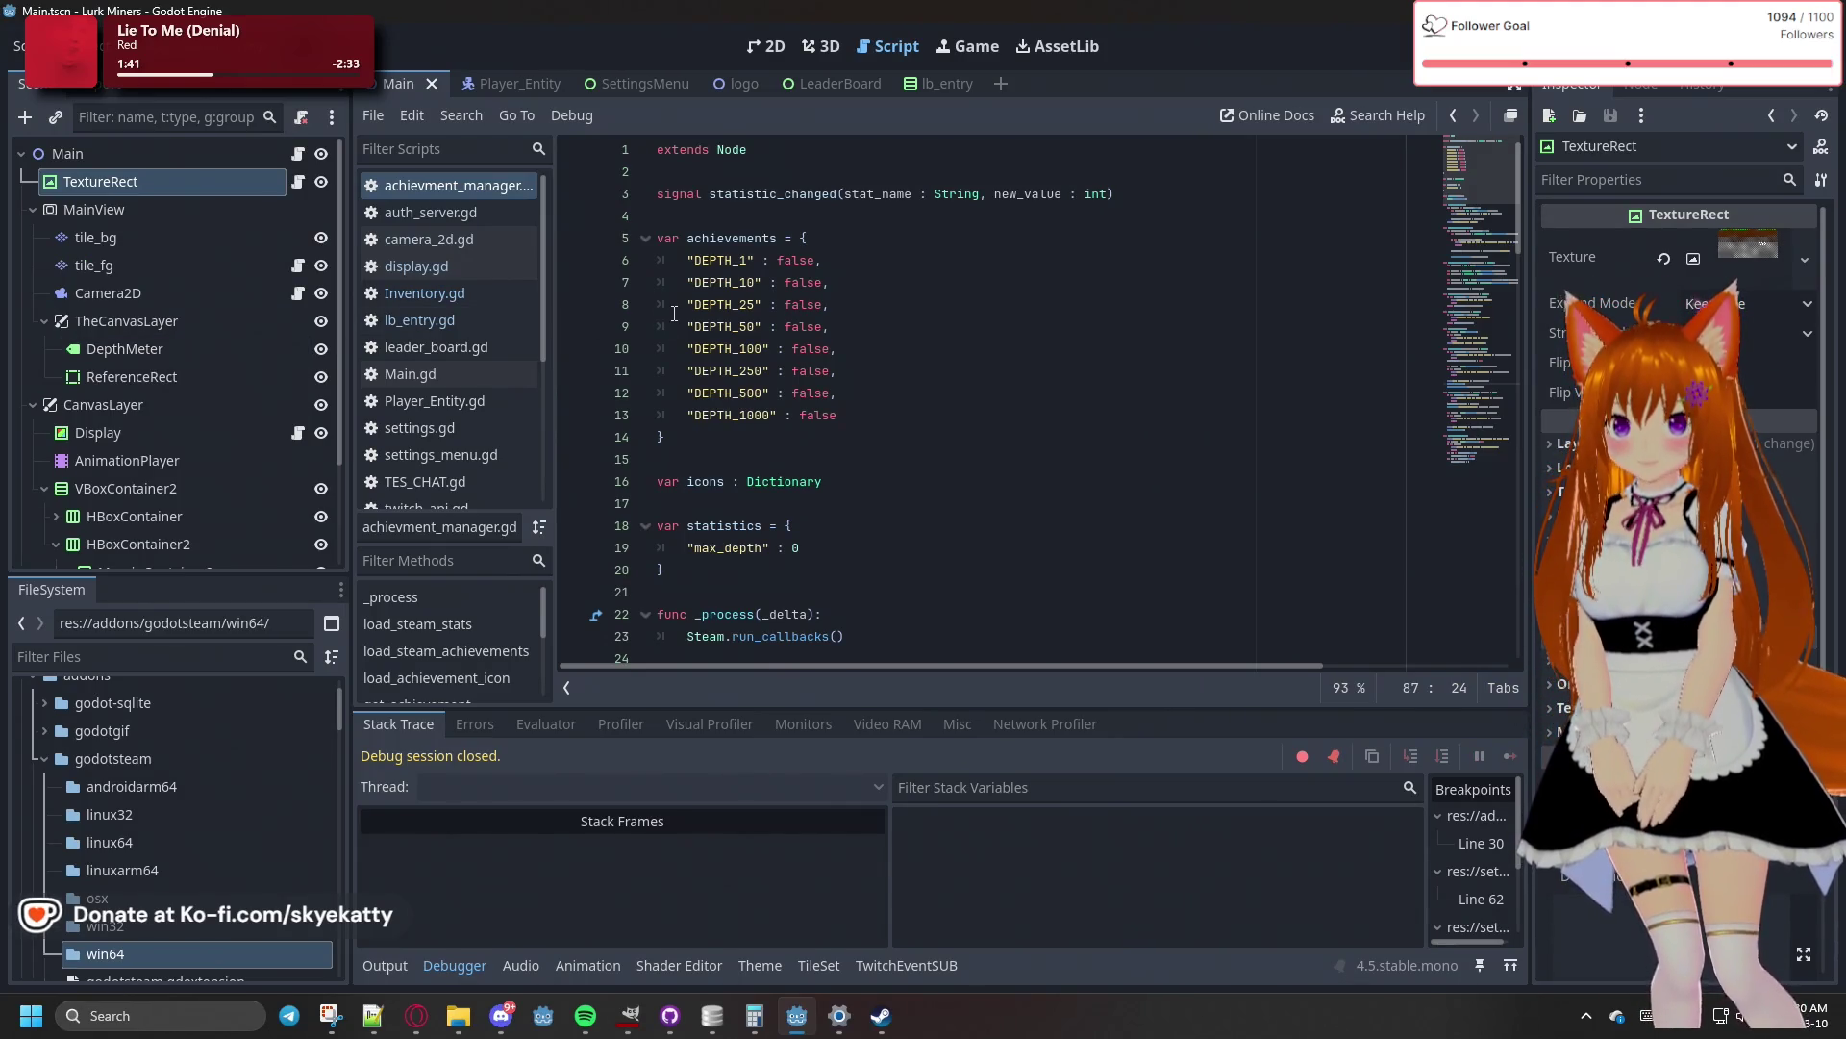
scroll(674, 313, down, 2)
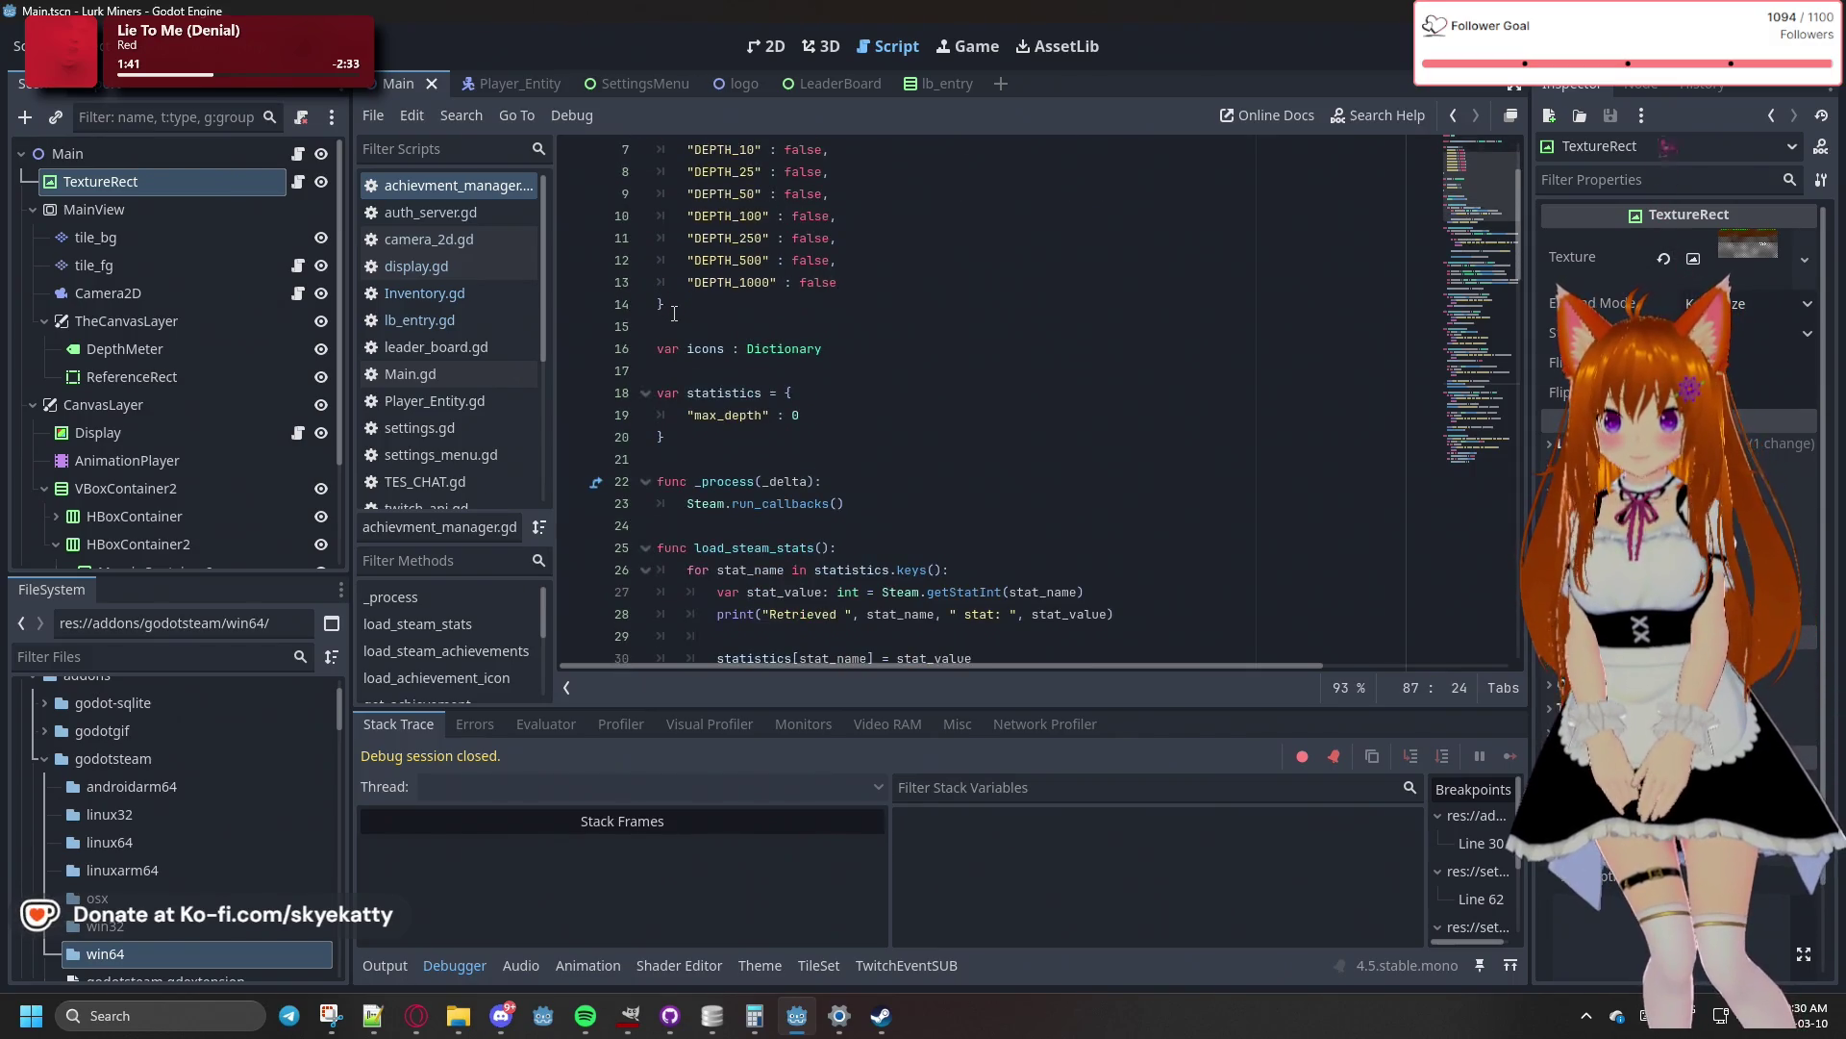
scroll(648, 344, up, 2)
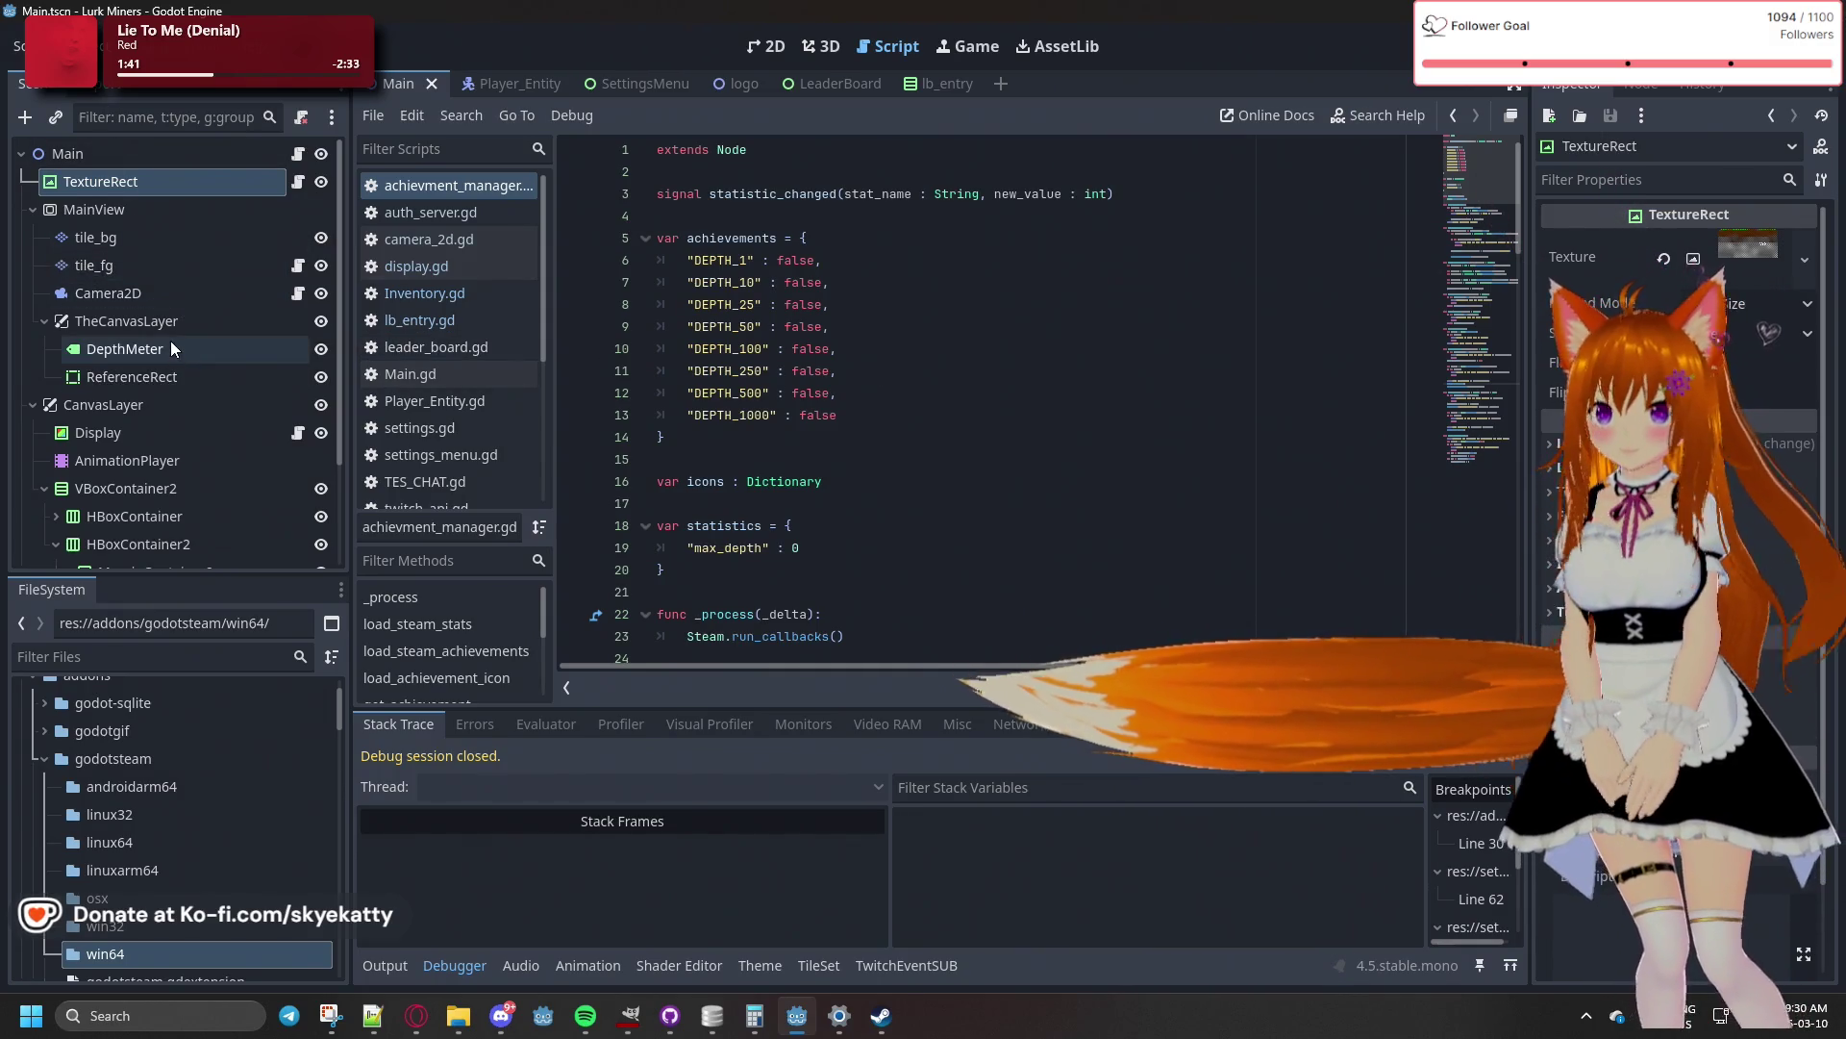
click(758, 52)
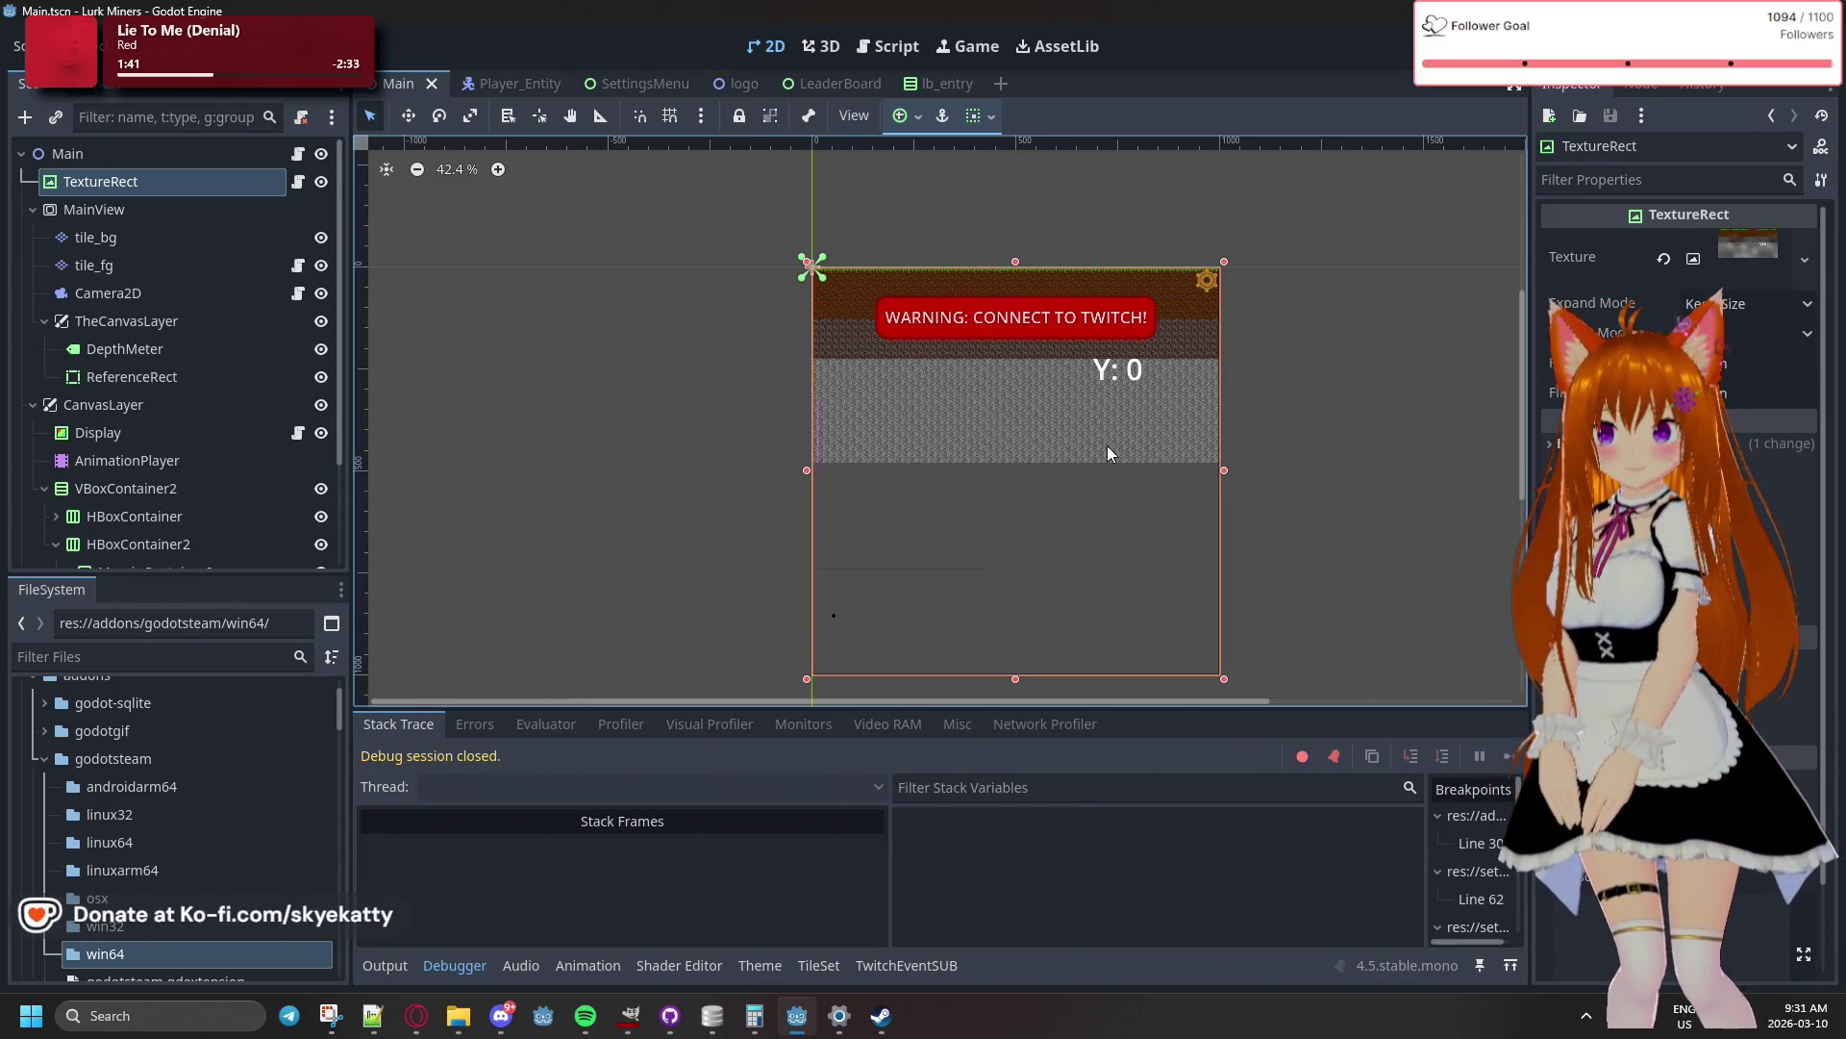
- Inspect the DepthMeter, ReferenceRect and MainView nodes, then run the project to the line 93 breakpoint
click(154, 349)
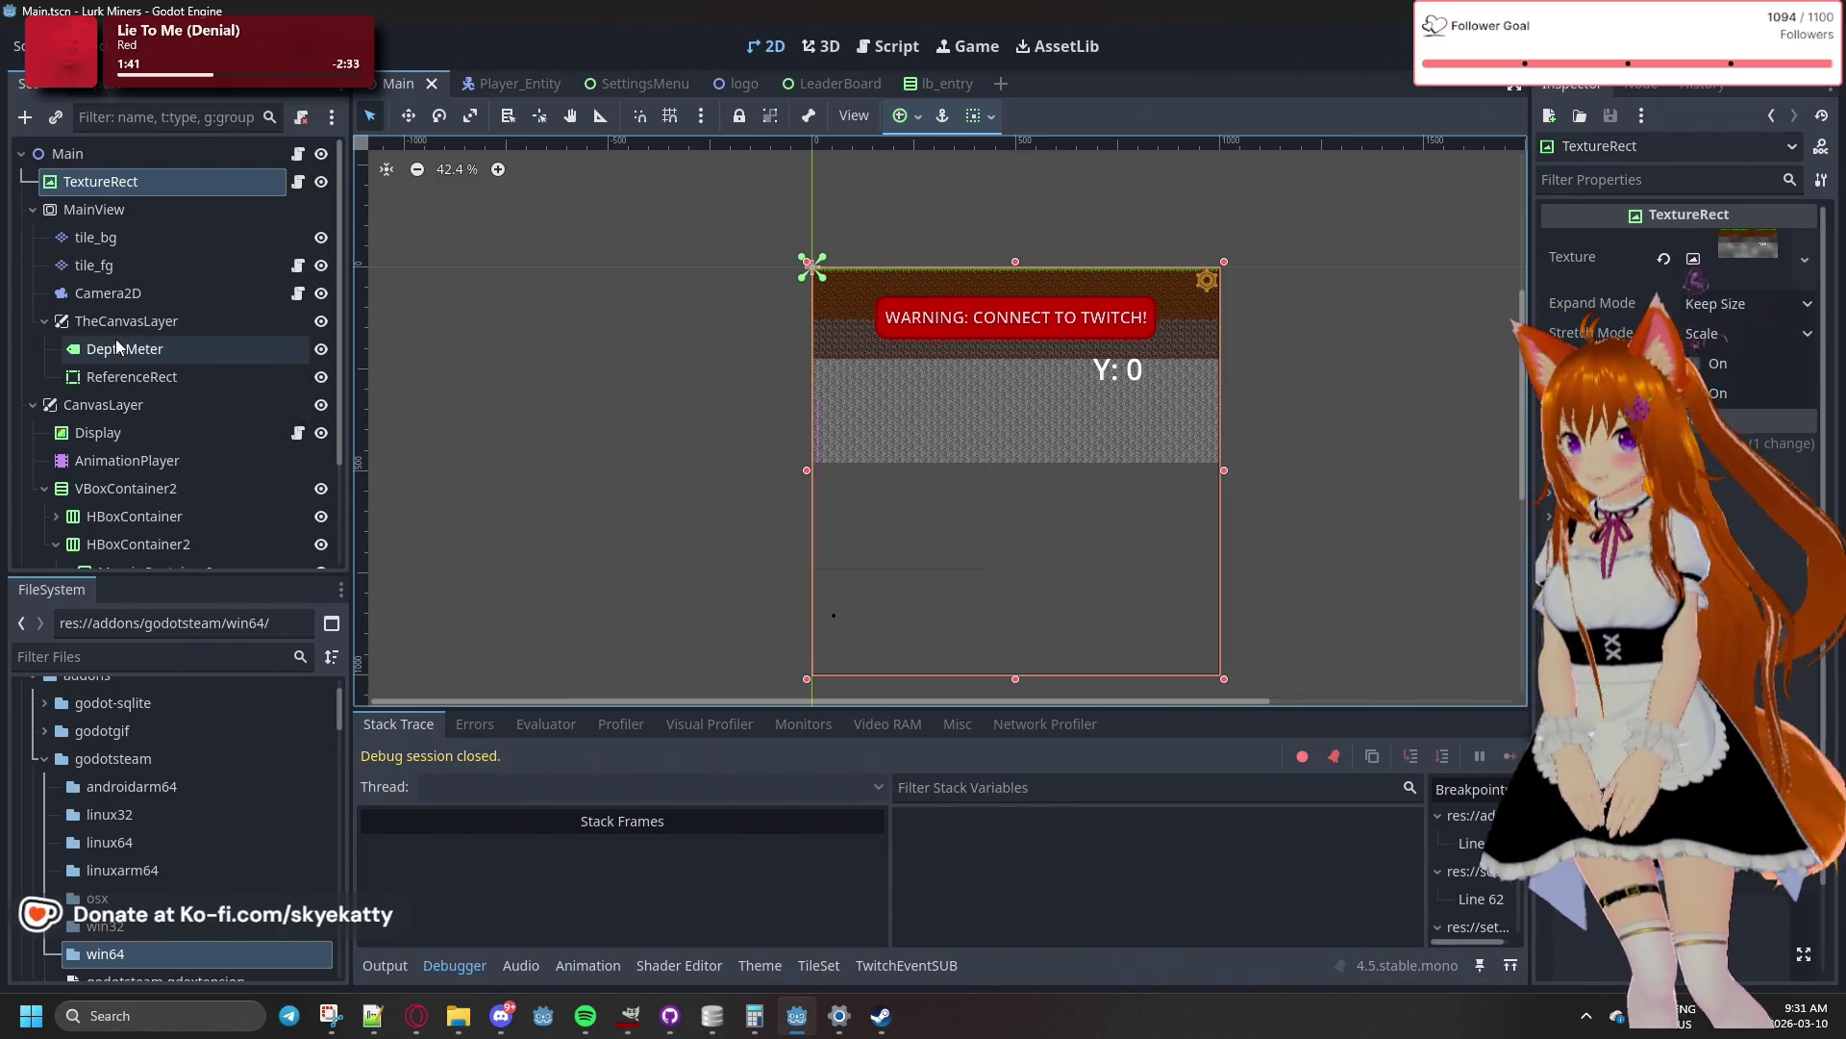
click(158, 378)
click(101, 182)
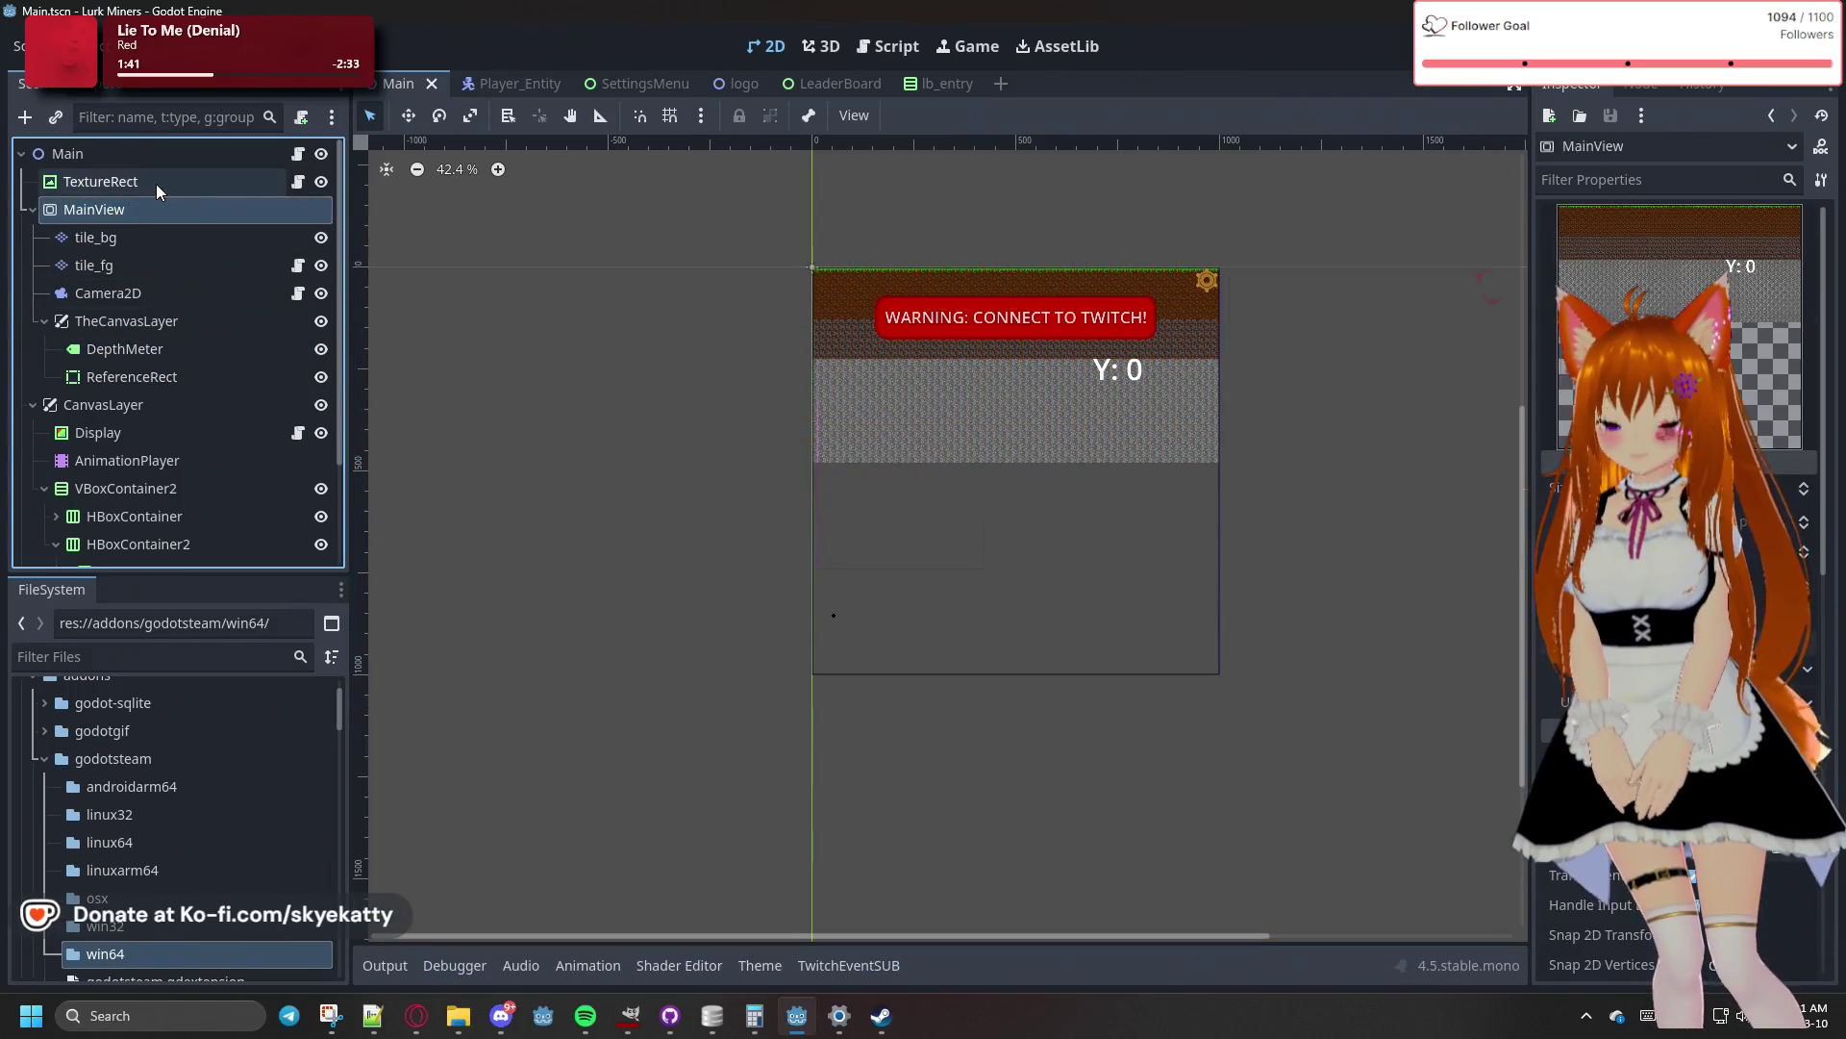
scroll(258, 377, down, 3)
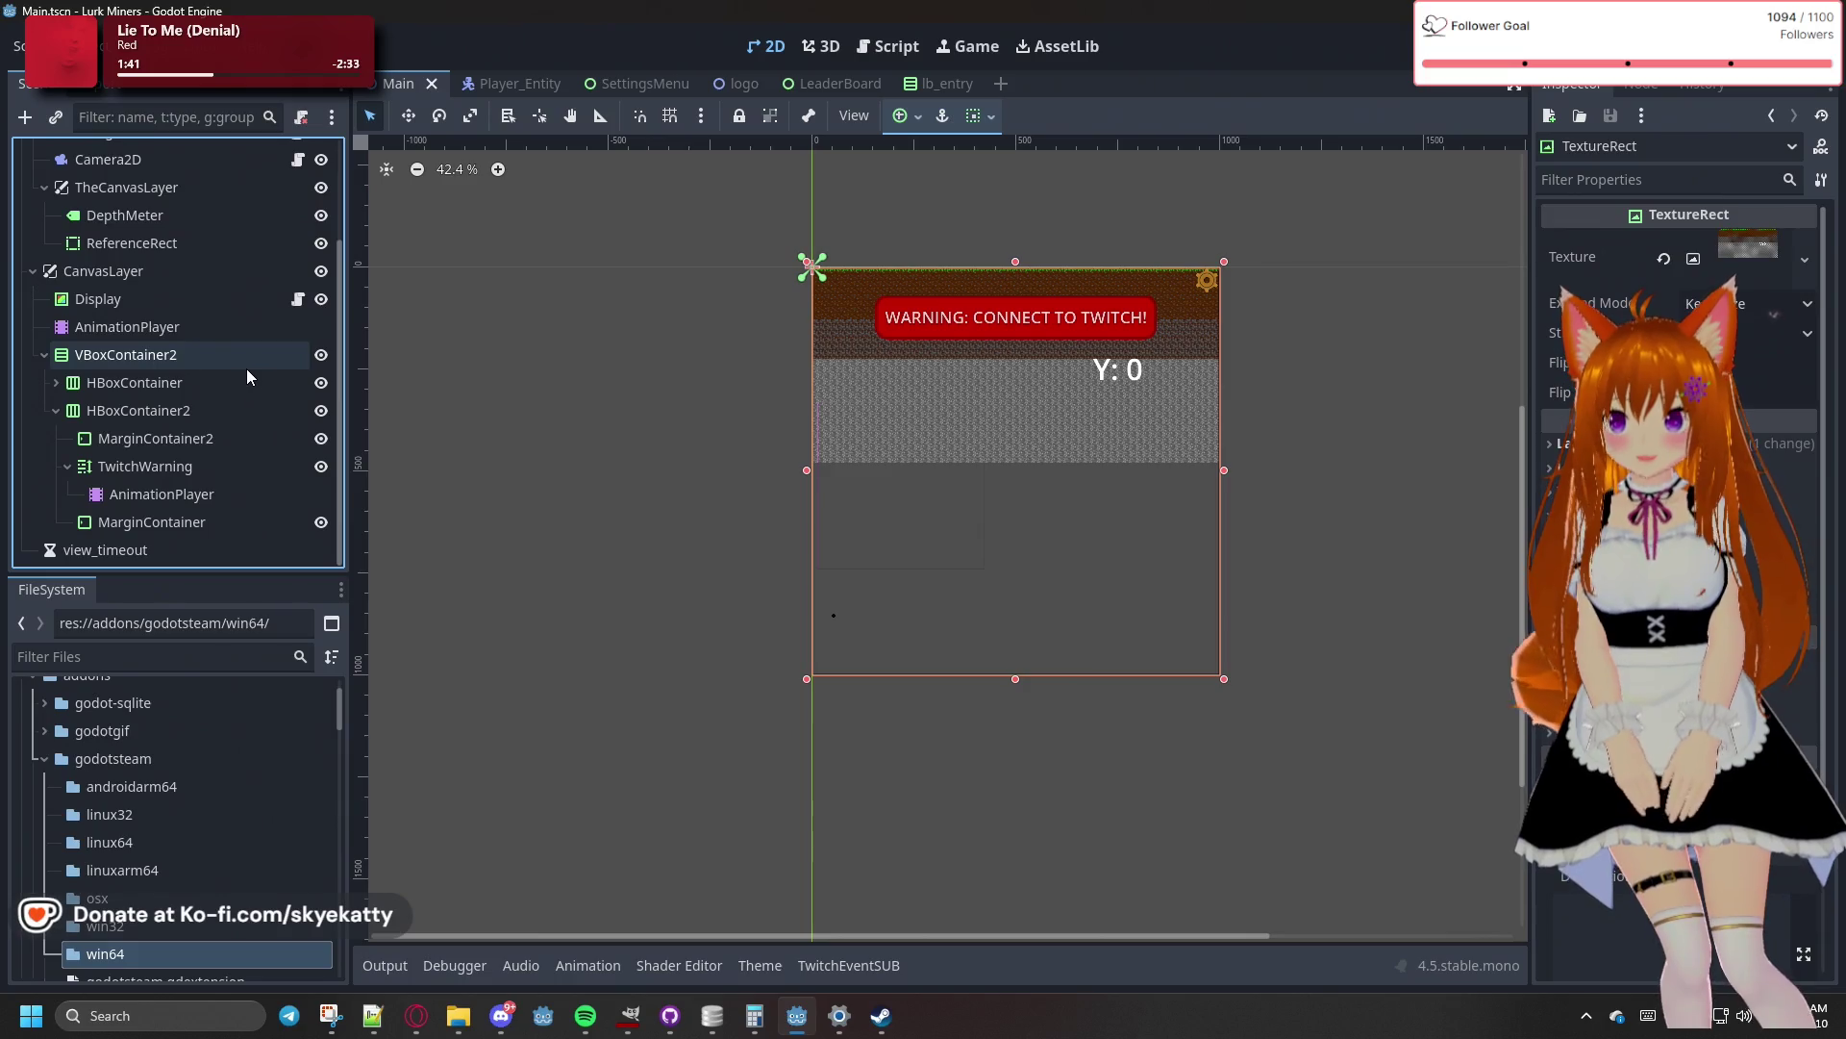
scroll(249, 376, up, 3)
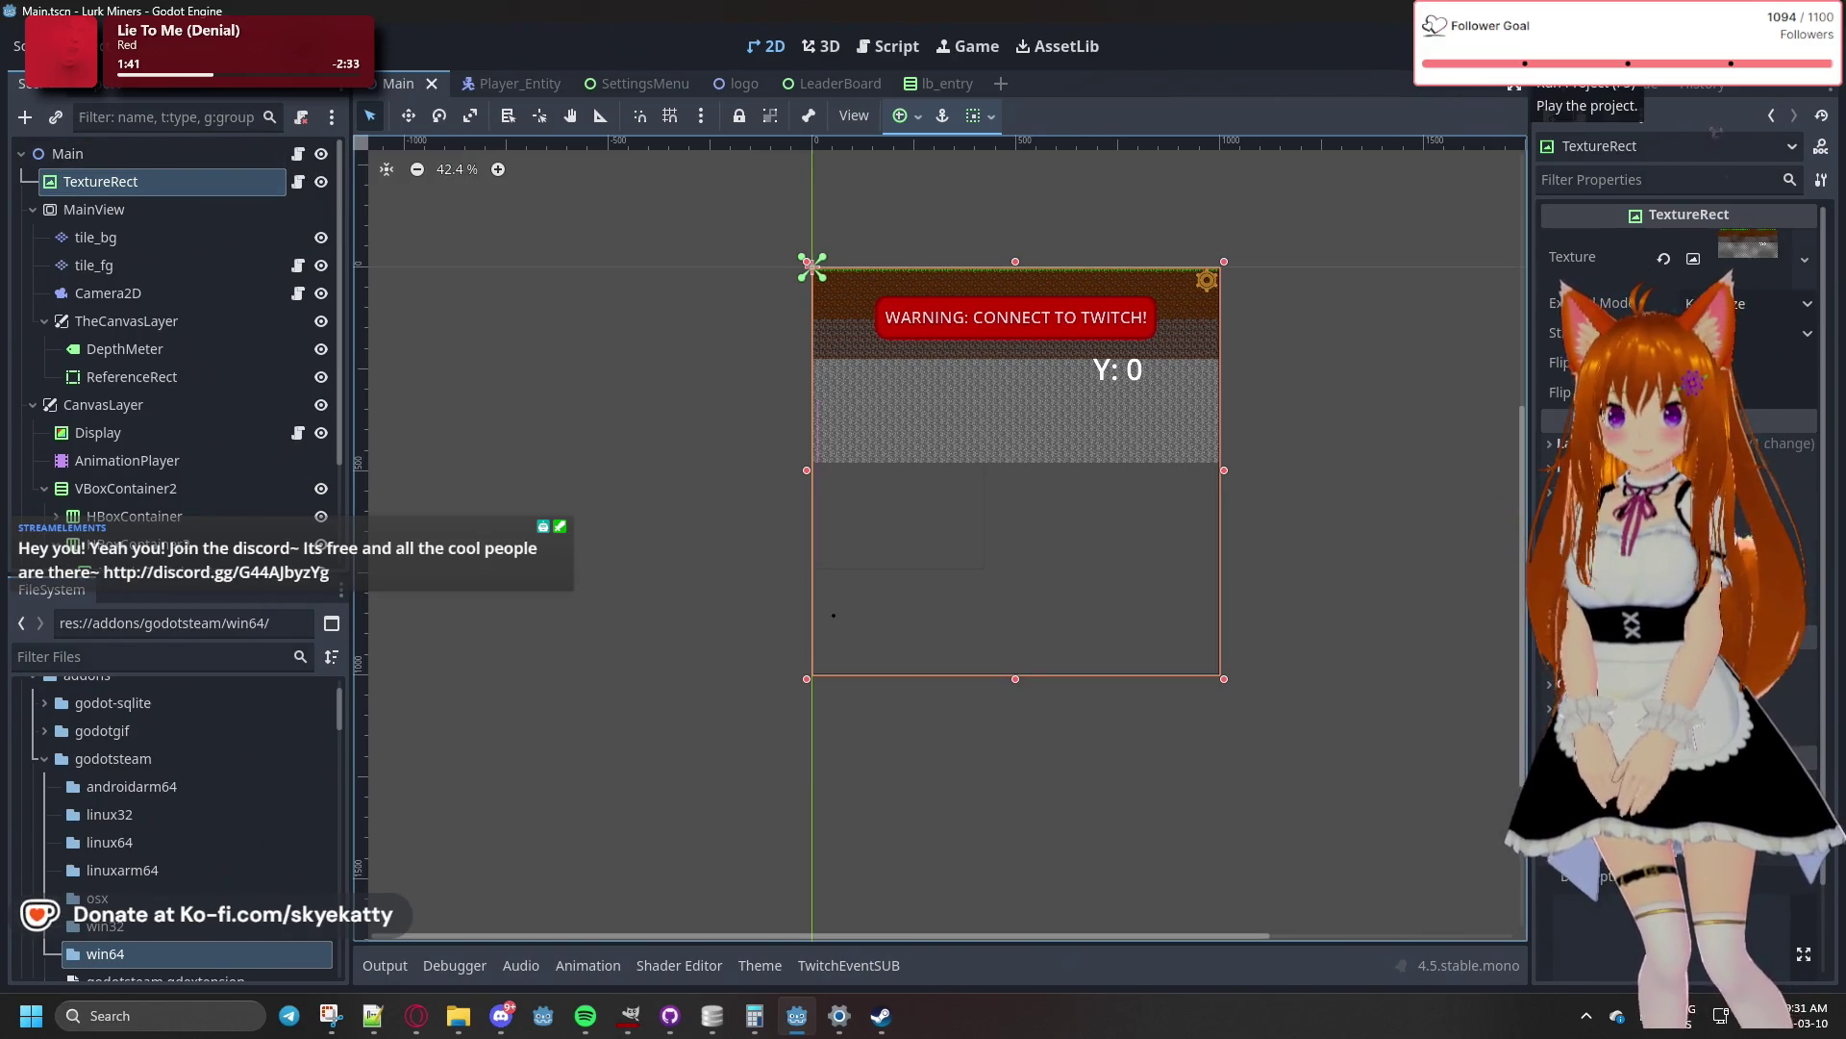
click(1524, 48)
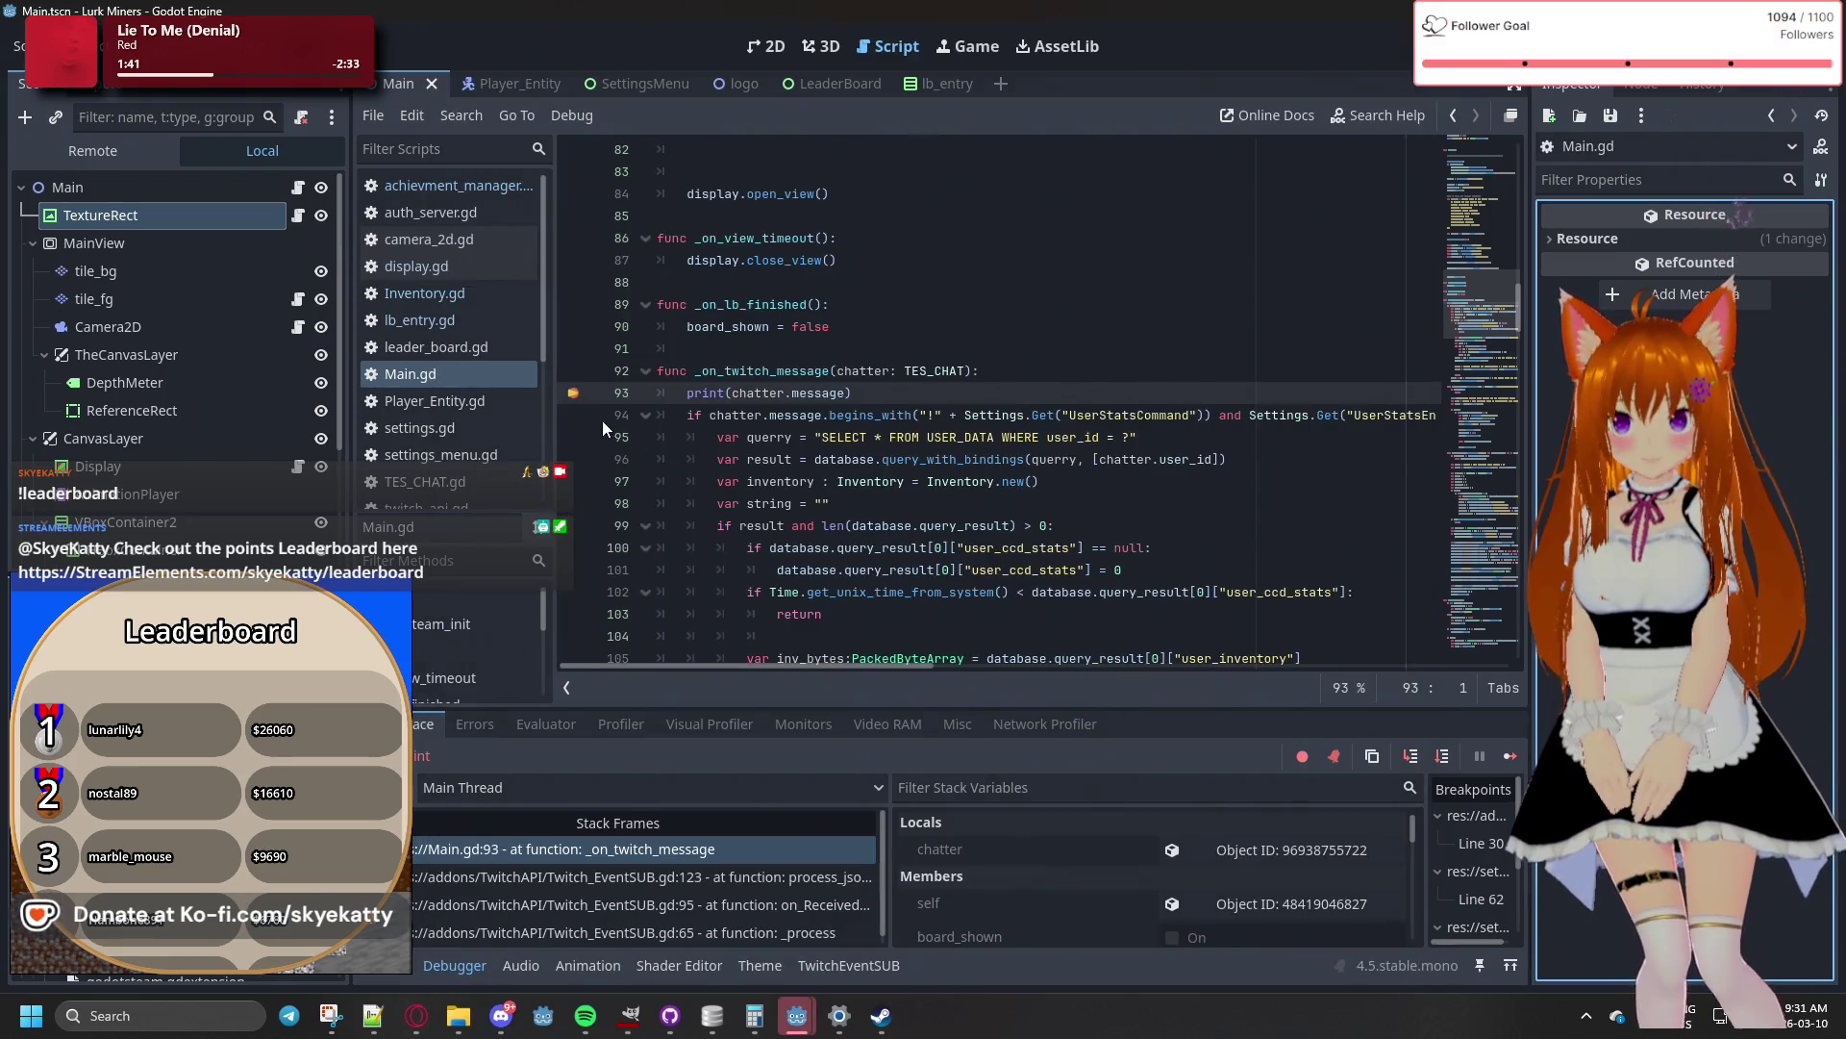
- Remove the line 93 breakpoint and resume the paused game until the session ends
click(581, 397)
click(1510, 756)
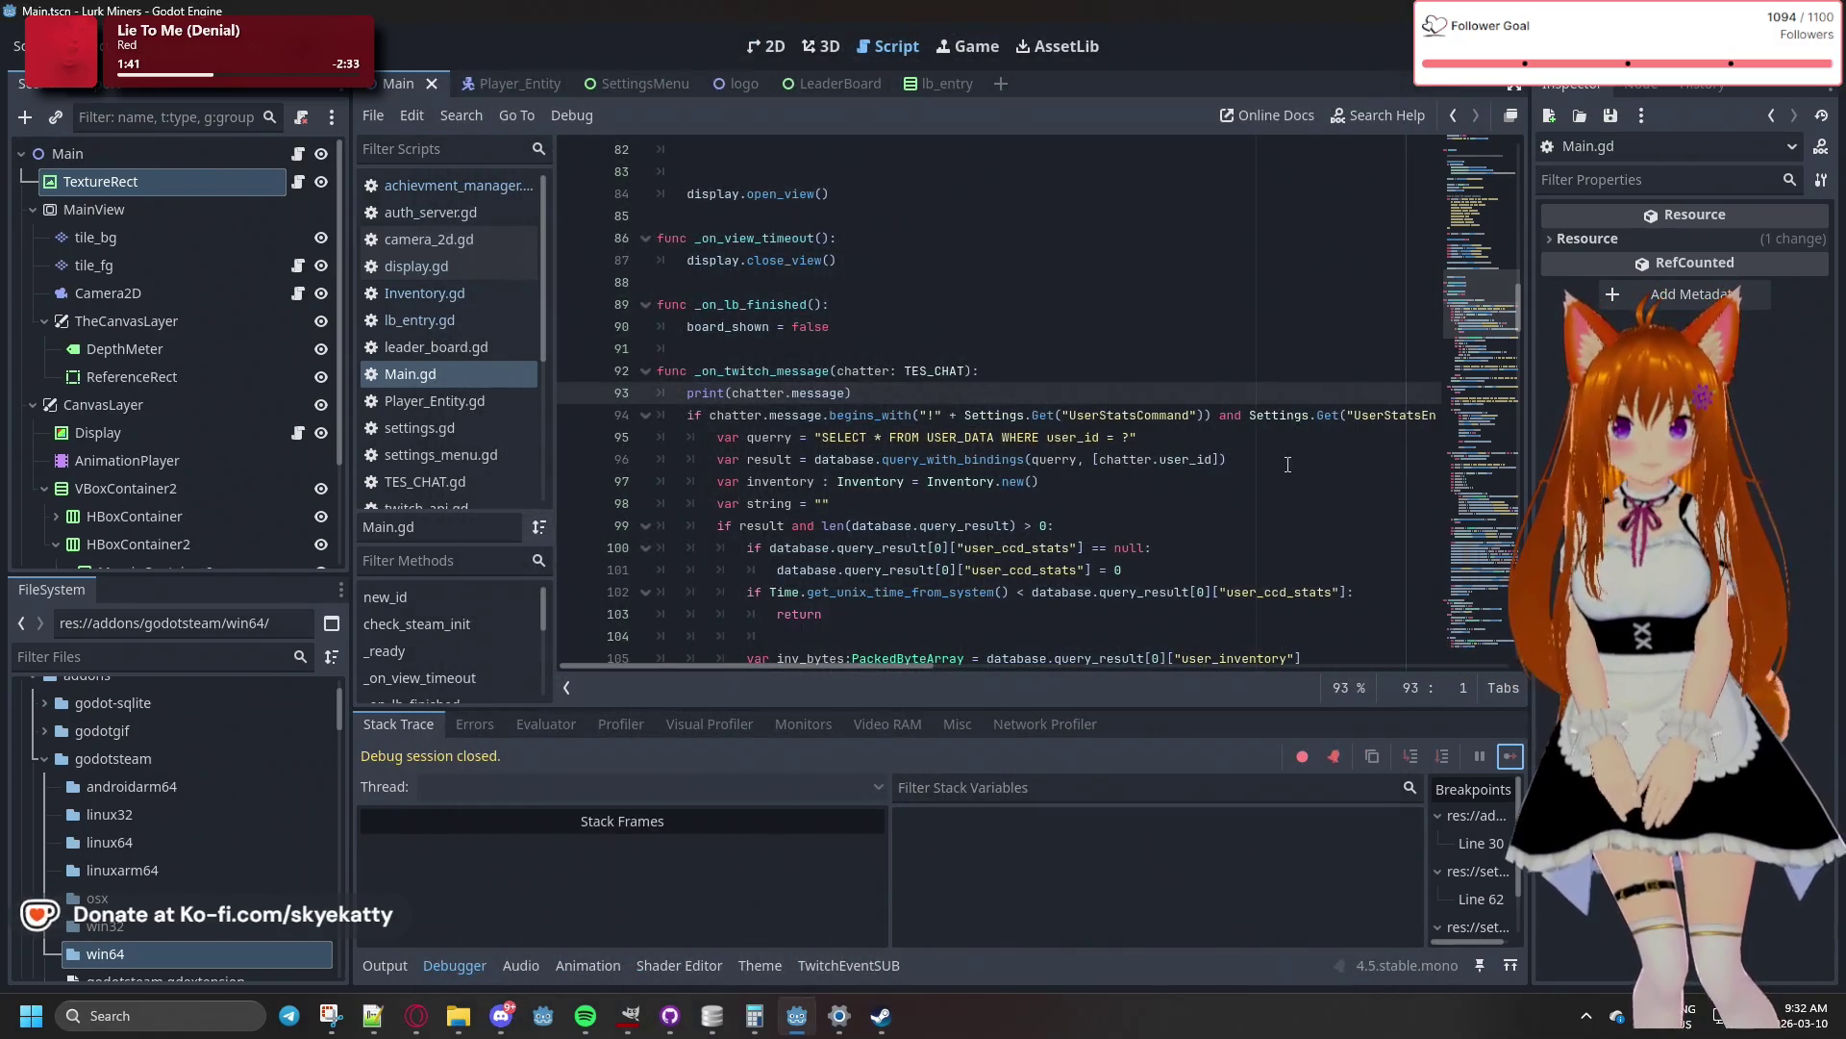
scroll(965, 606, up, 2)
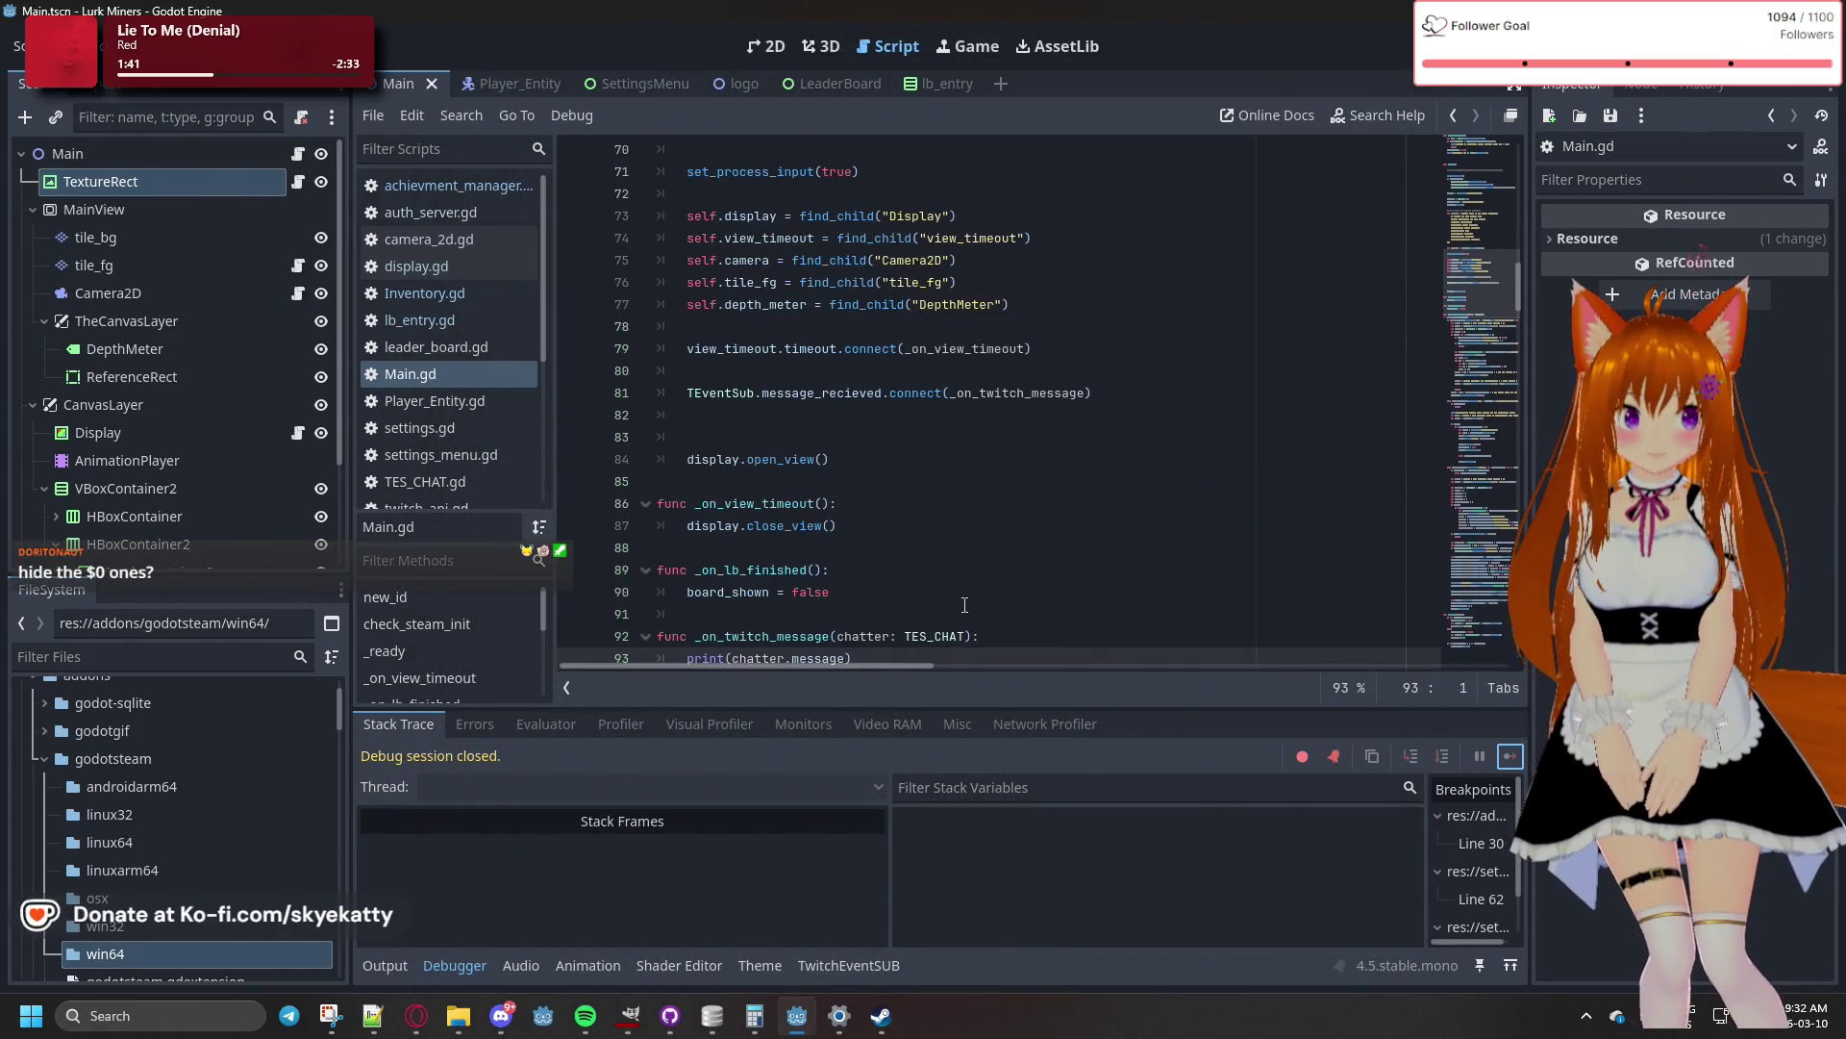
scroll(965, 606, up, 4)
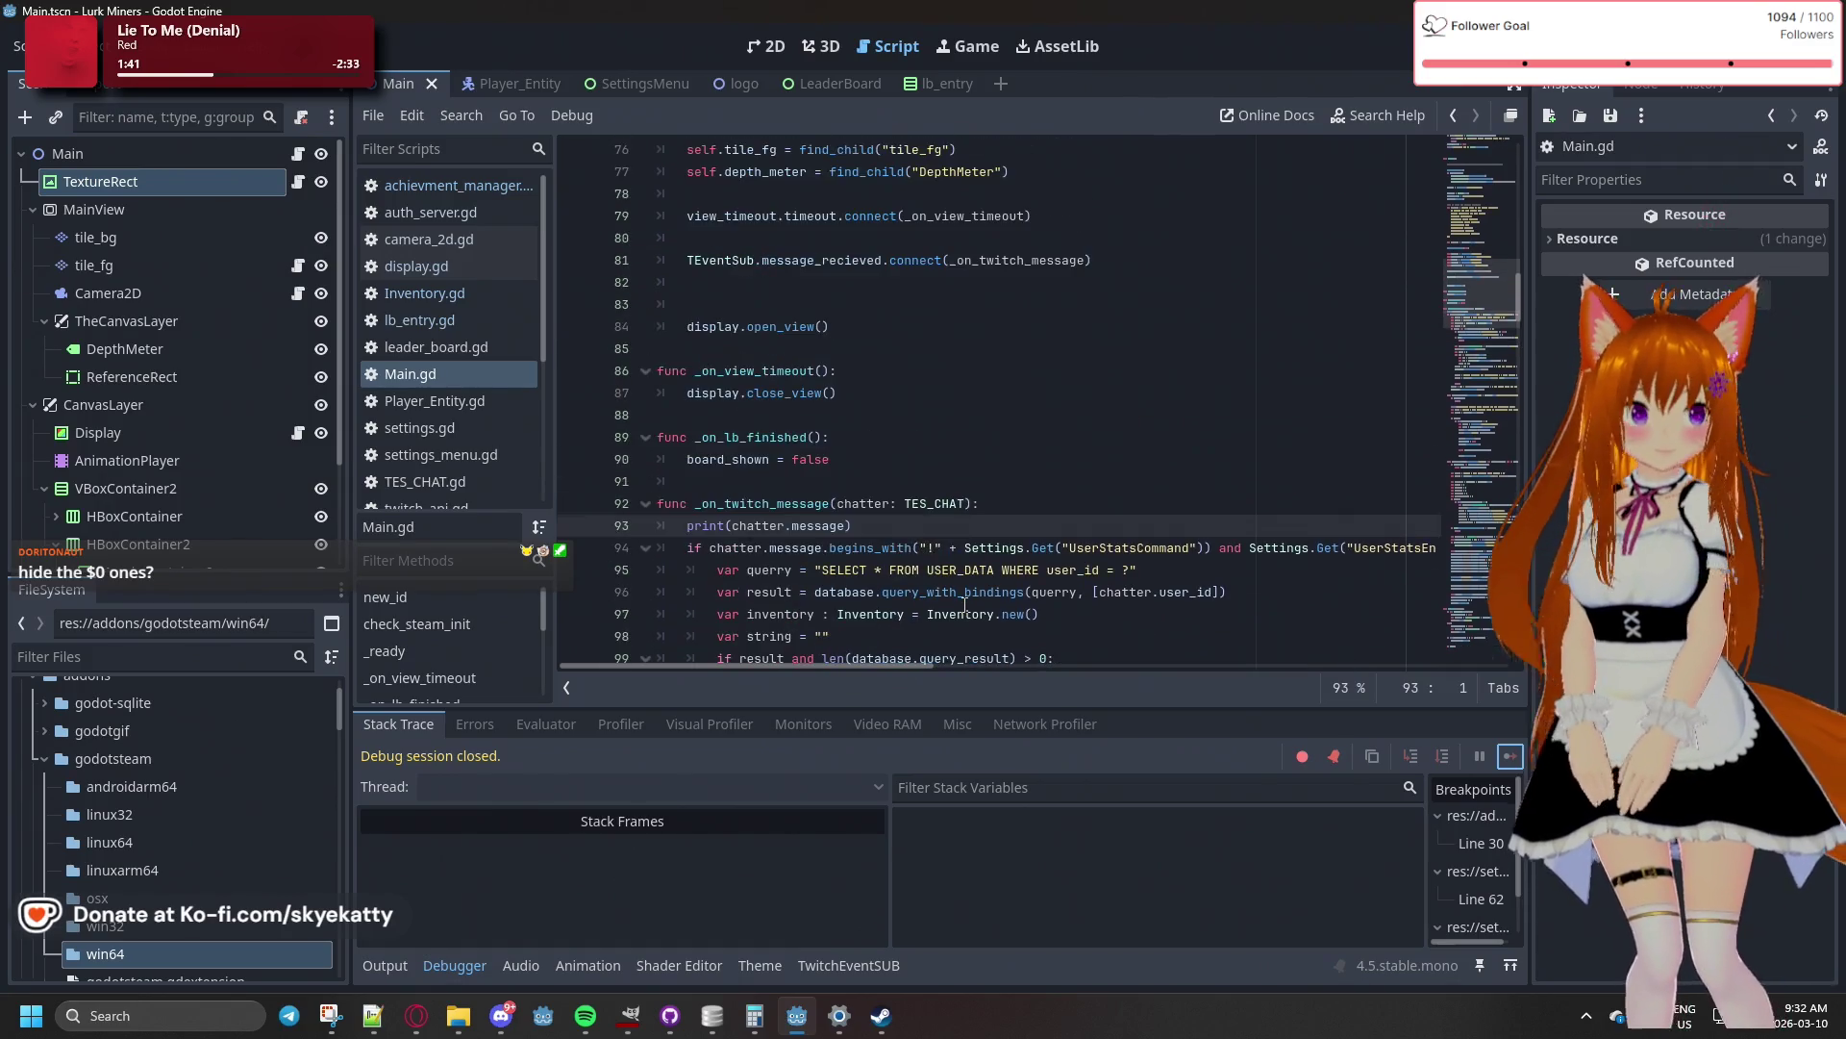
scroll(965, 606, up, 14)
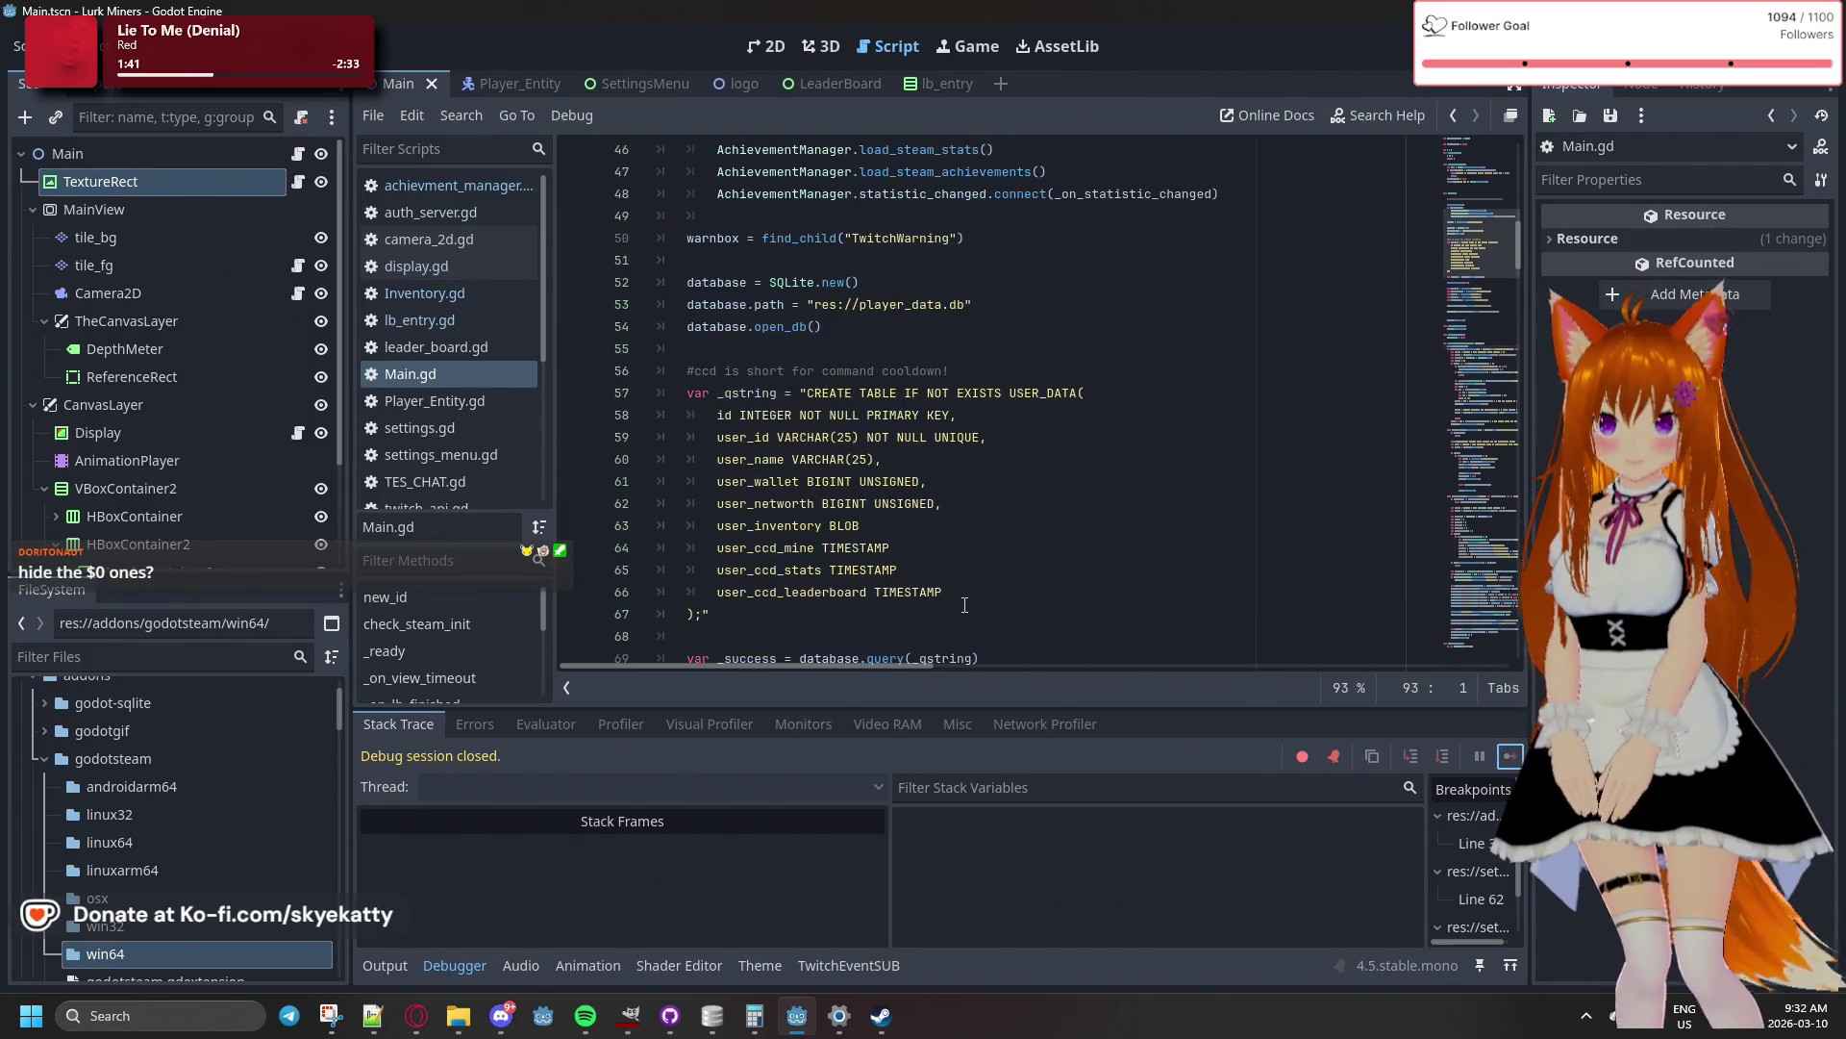
scroll(964, 606, up, 7)
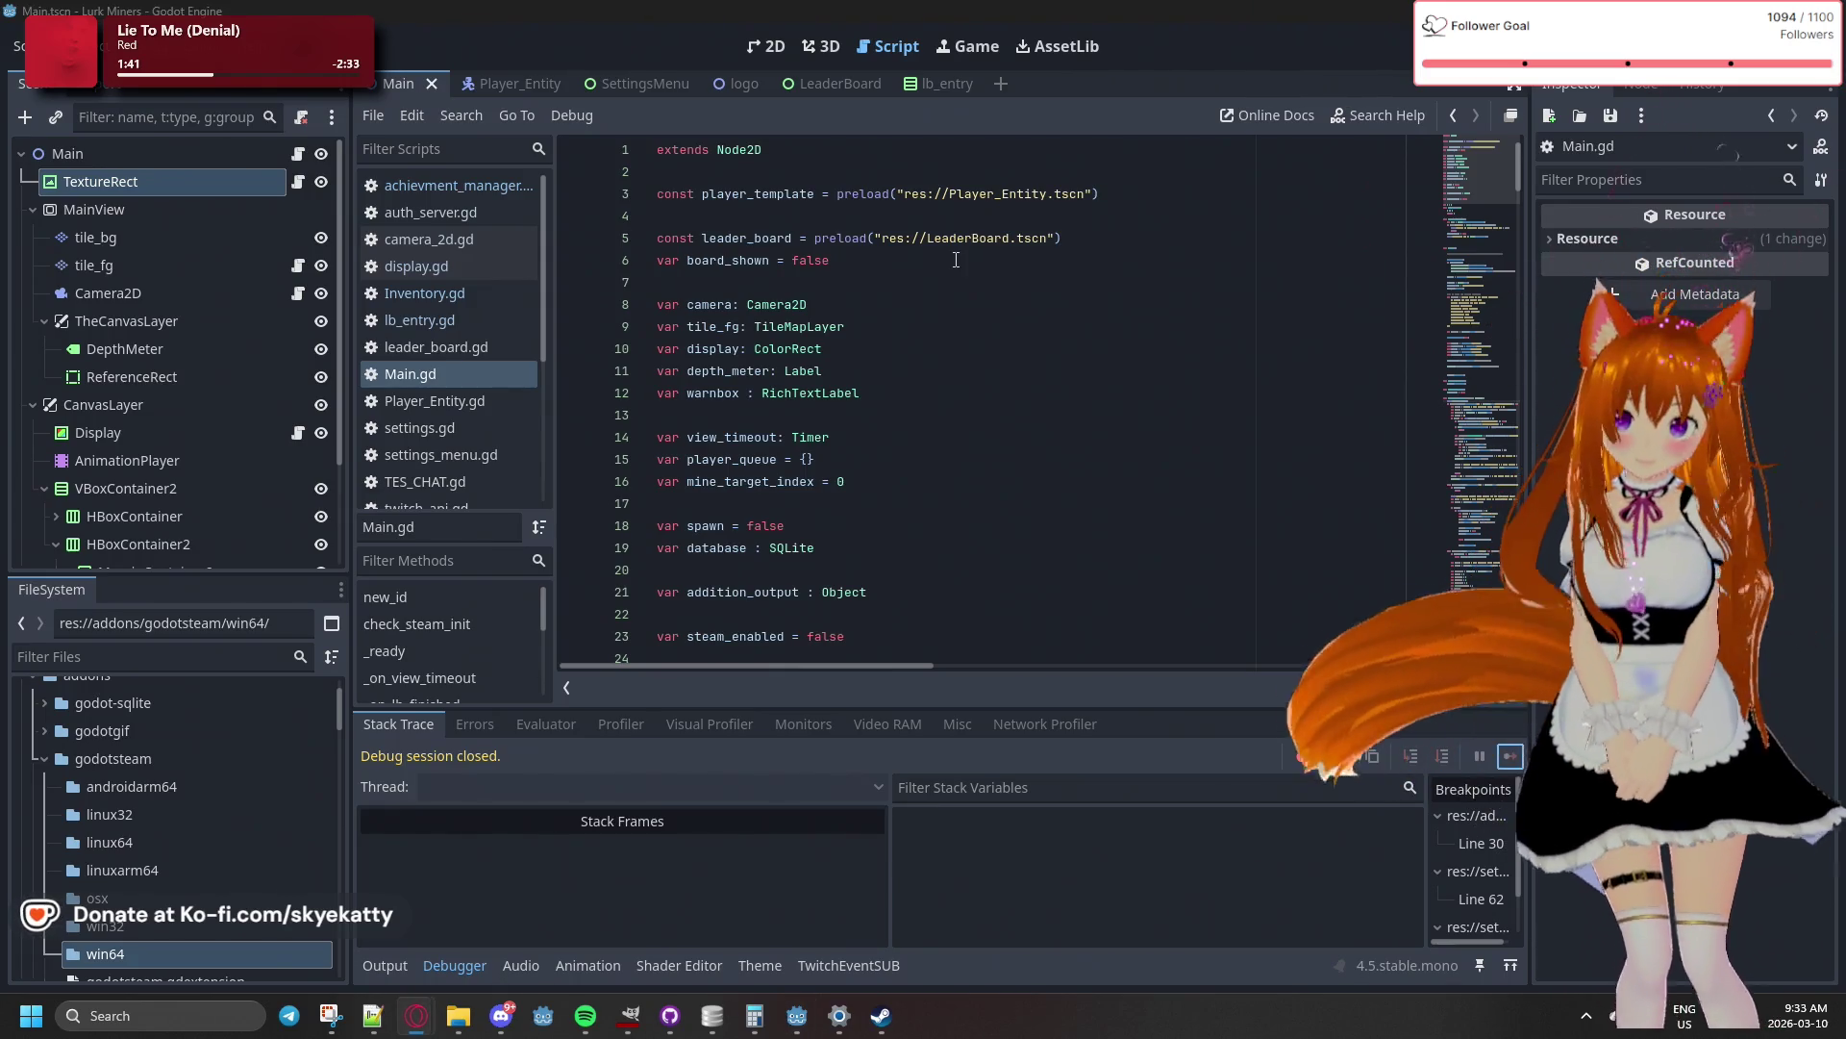
- Place the caret on line 6 of Main.gd and open the Project menu
scroll(950, 277, down, 2)
scroll(950, 277, up, 2)
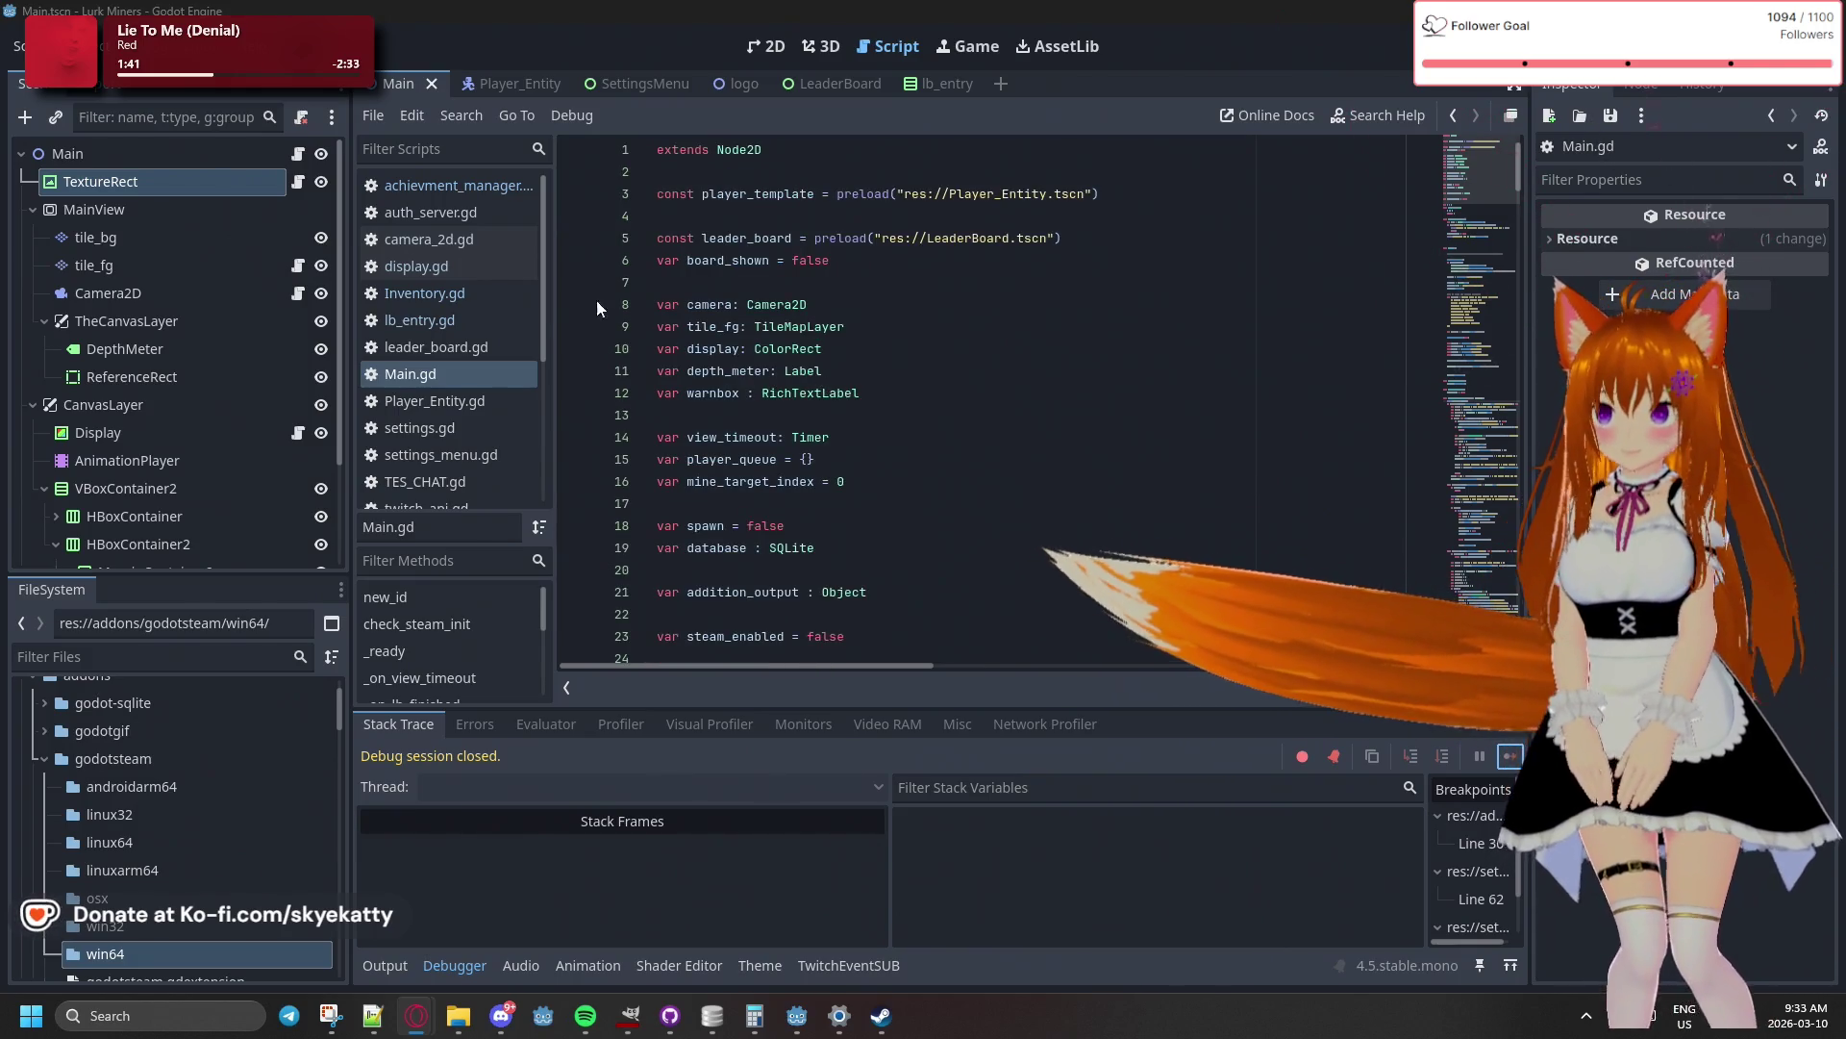
click(727, 262)
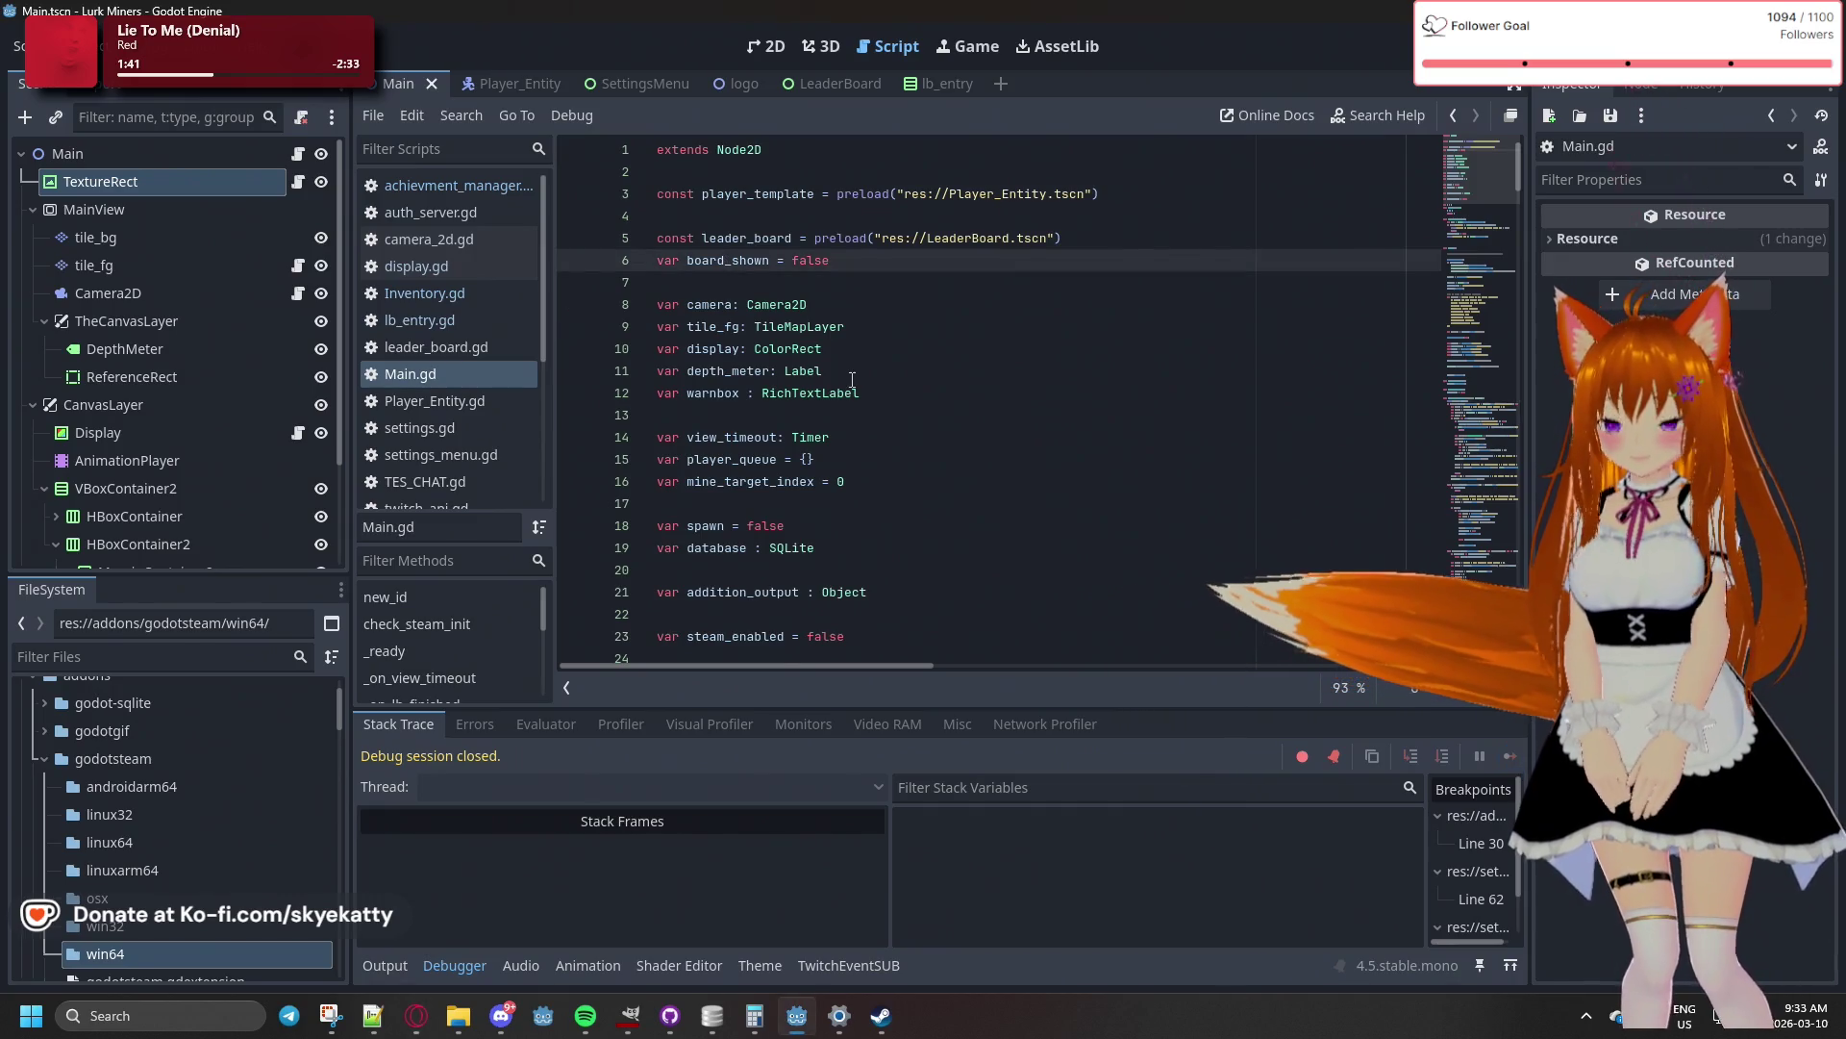
click(81, 45)
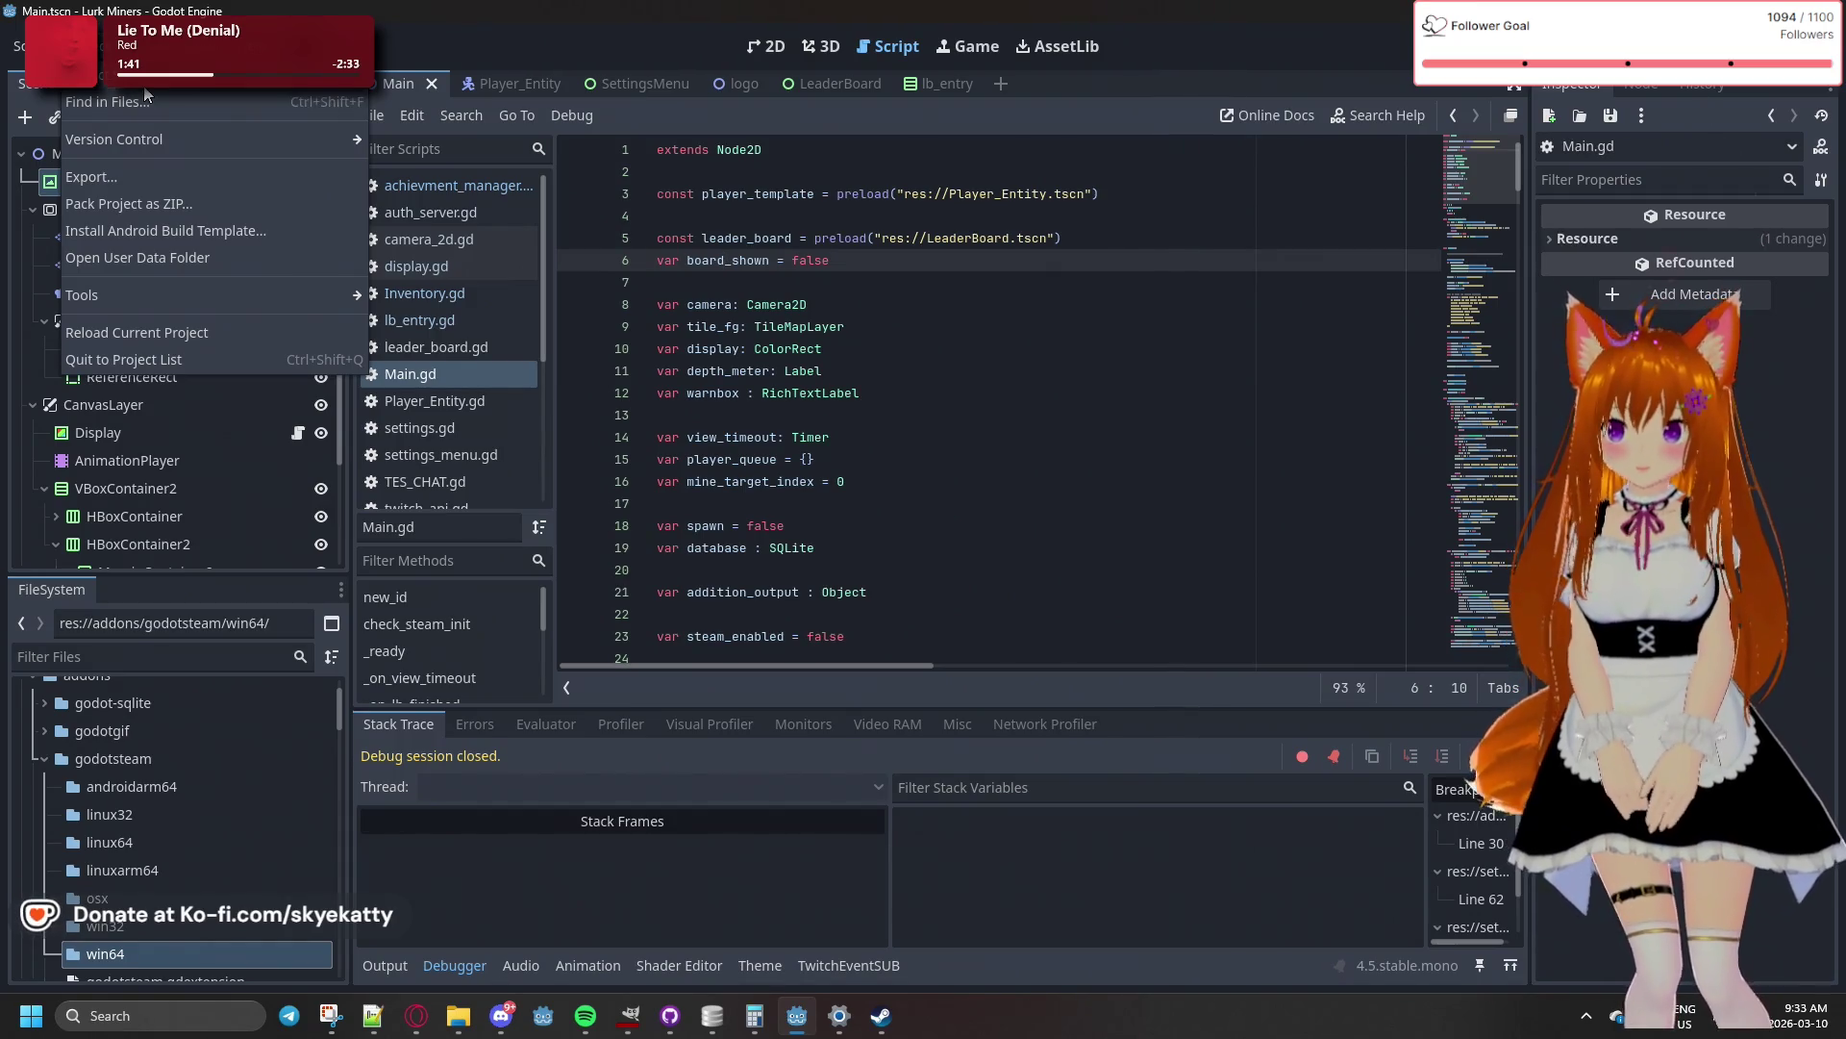
- Export the Windows Desktop build, overwriting Twitch Miners.exe in .BUILD/WINDOWS
click(152, 181)
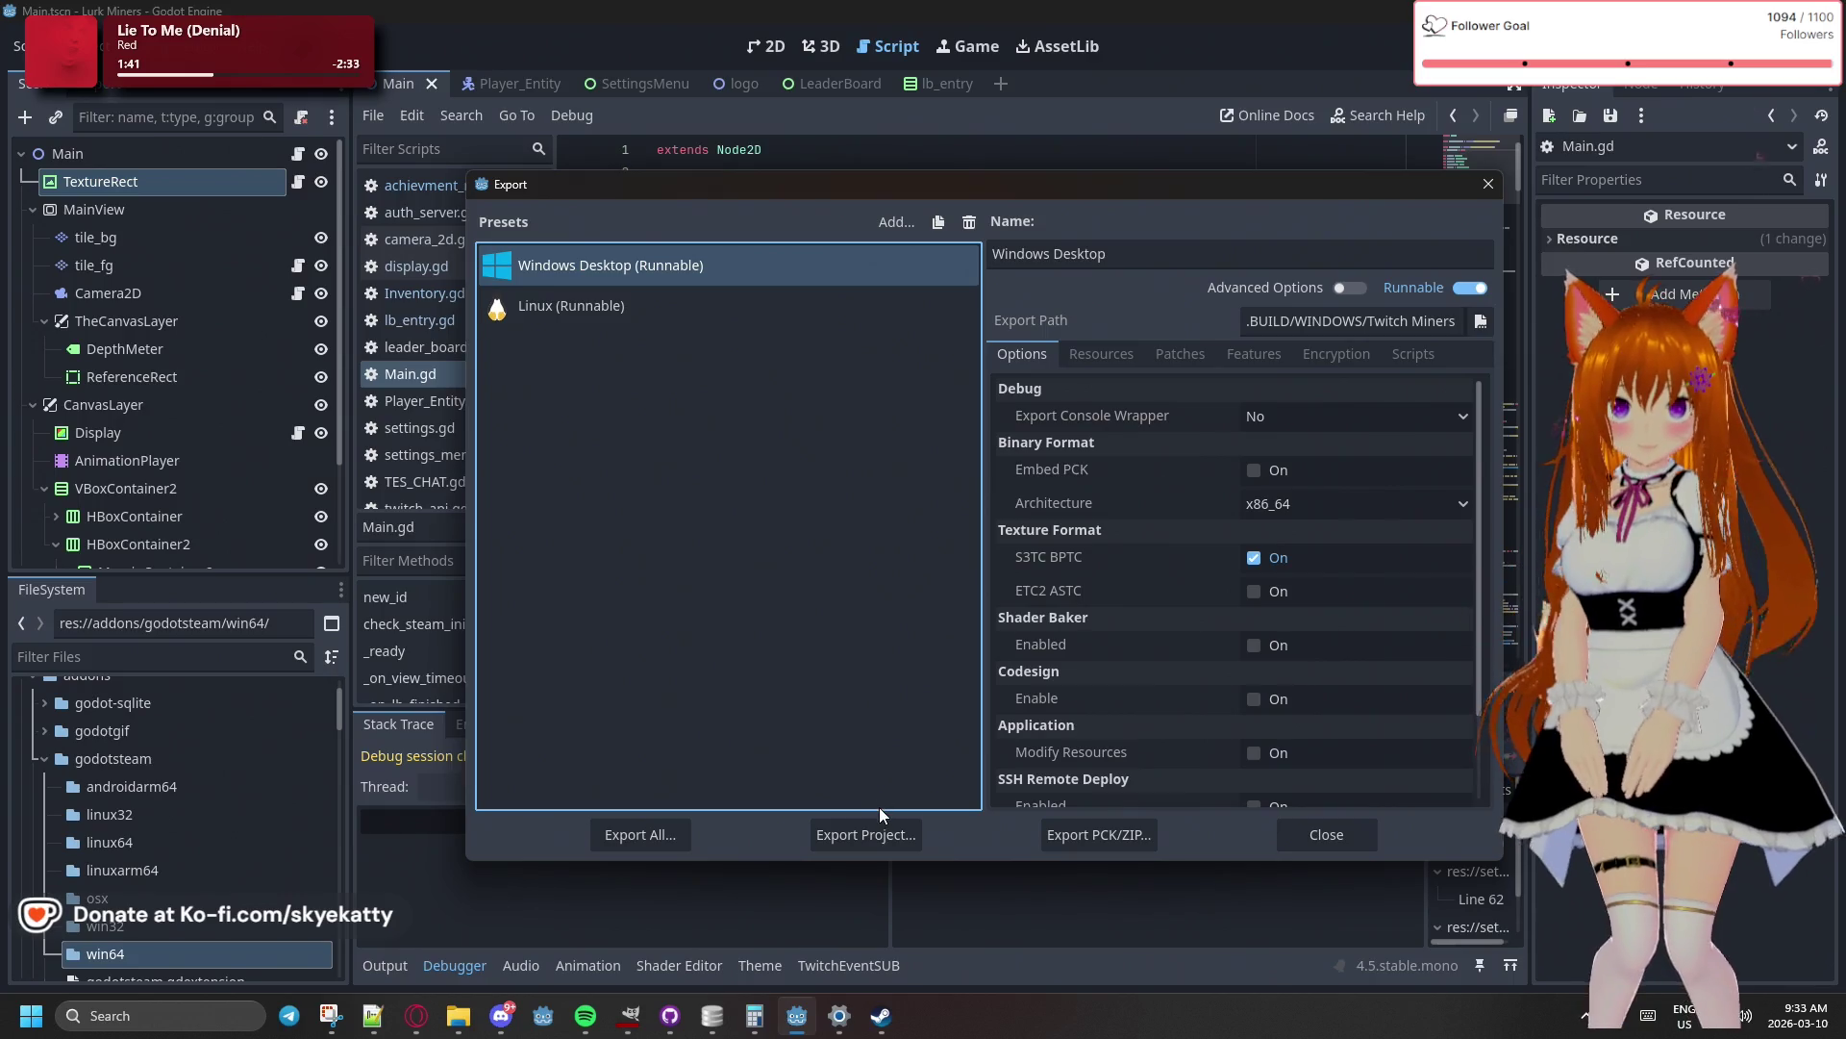
click(877, 832)
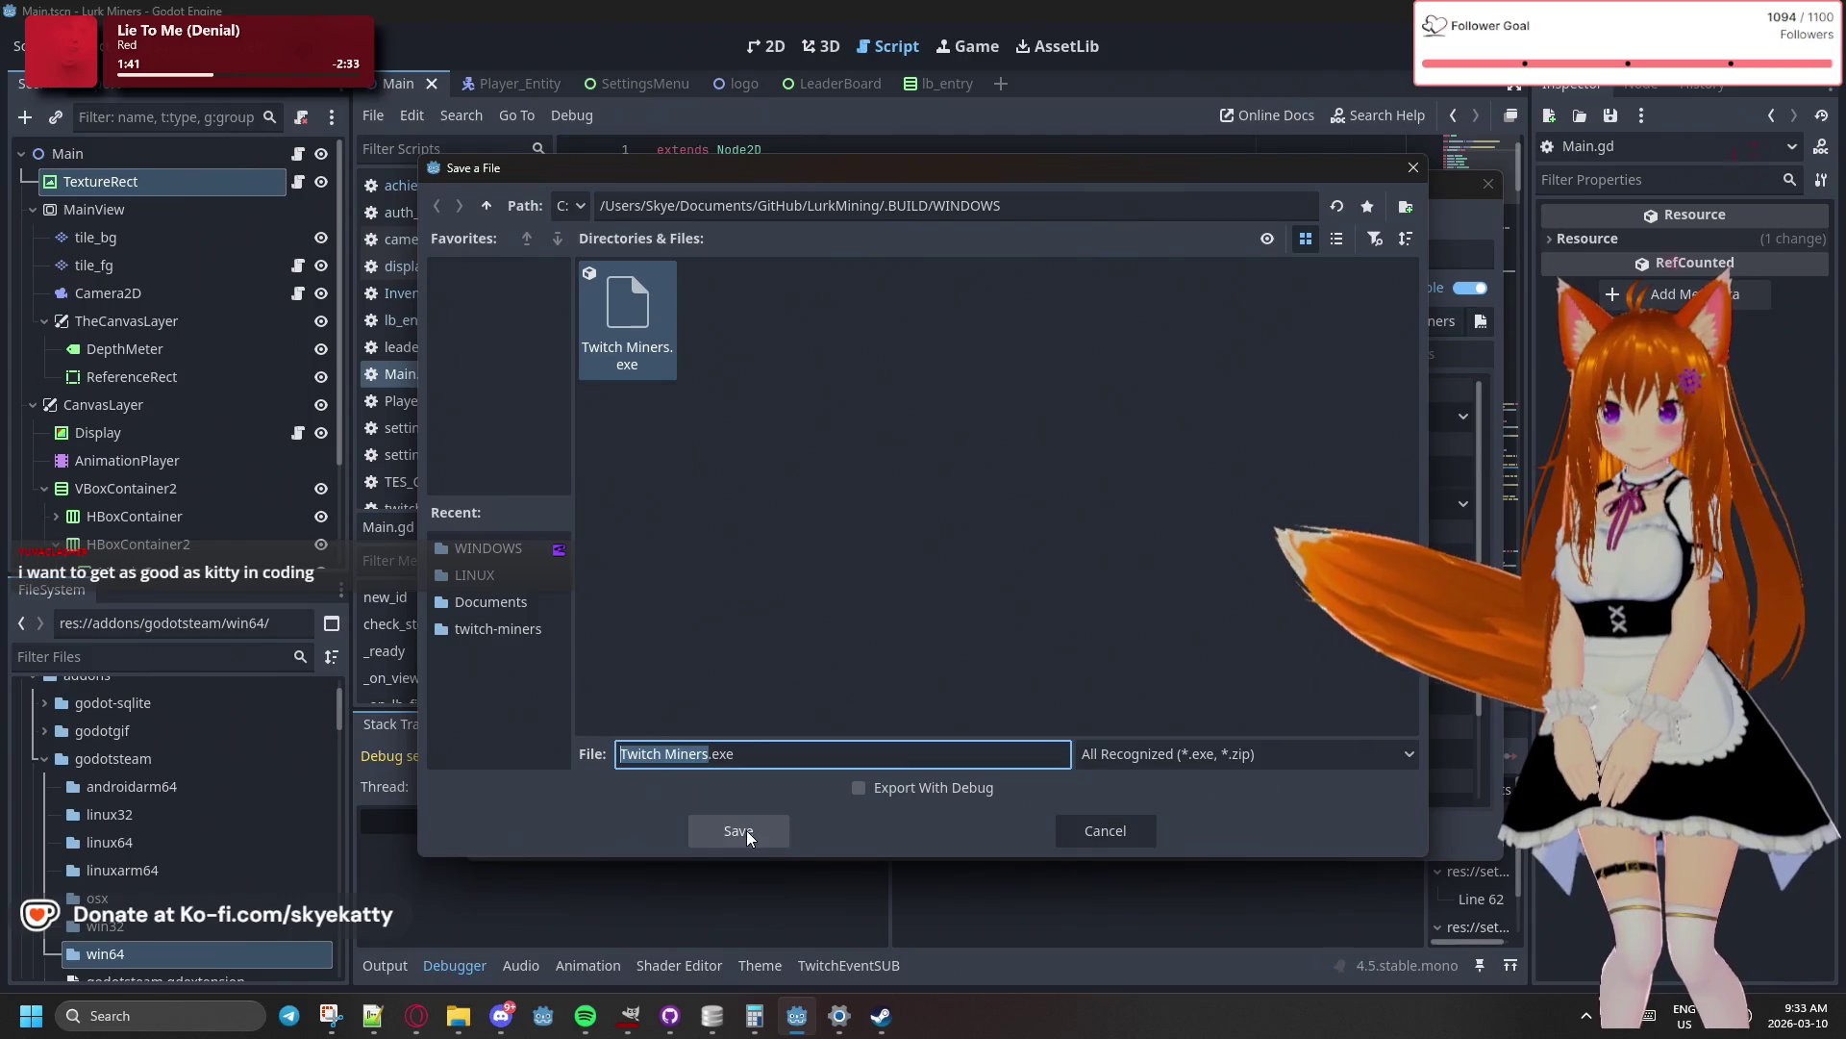
click(746, 829)
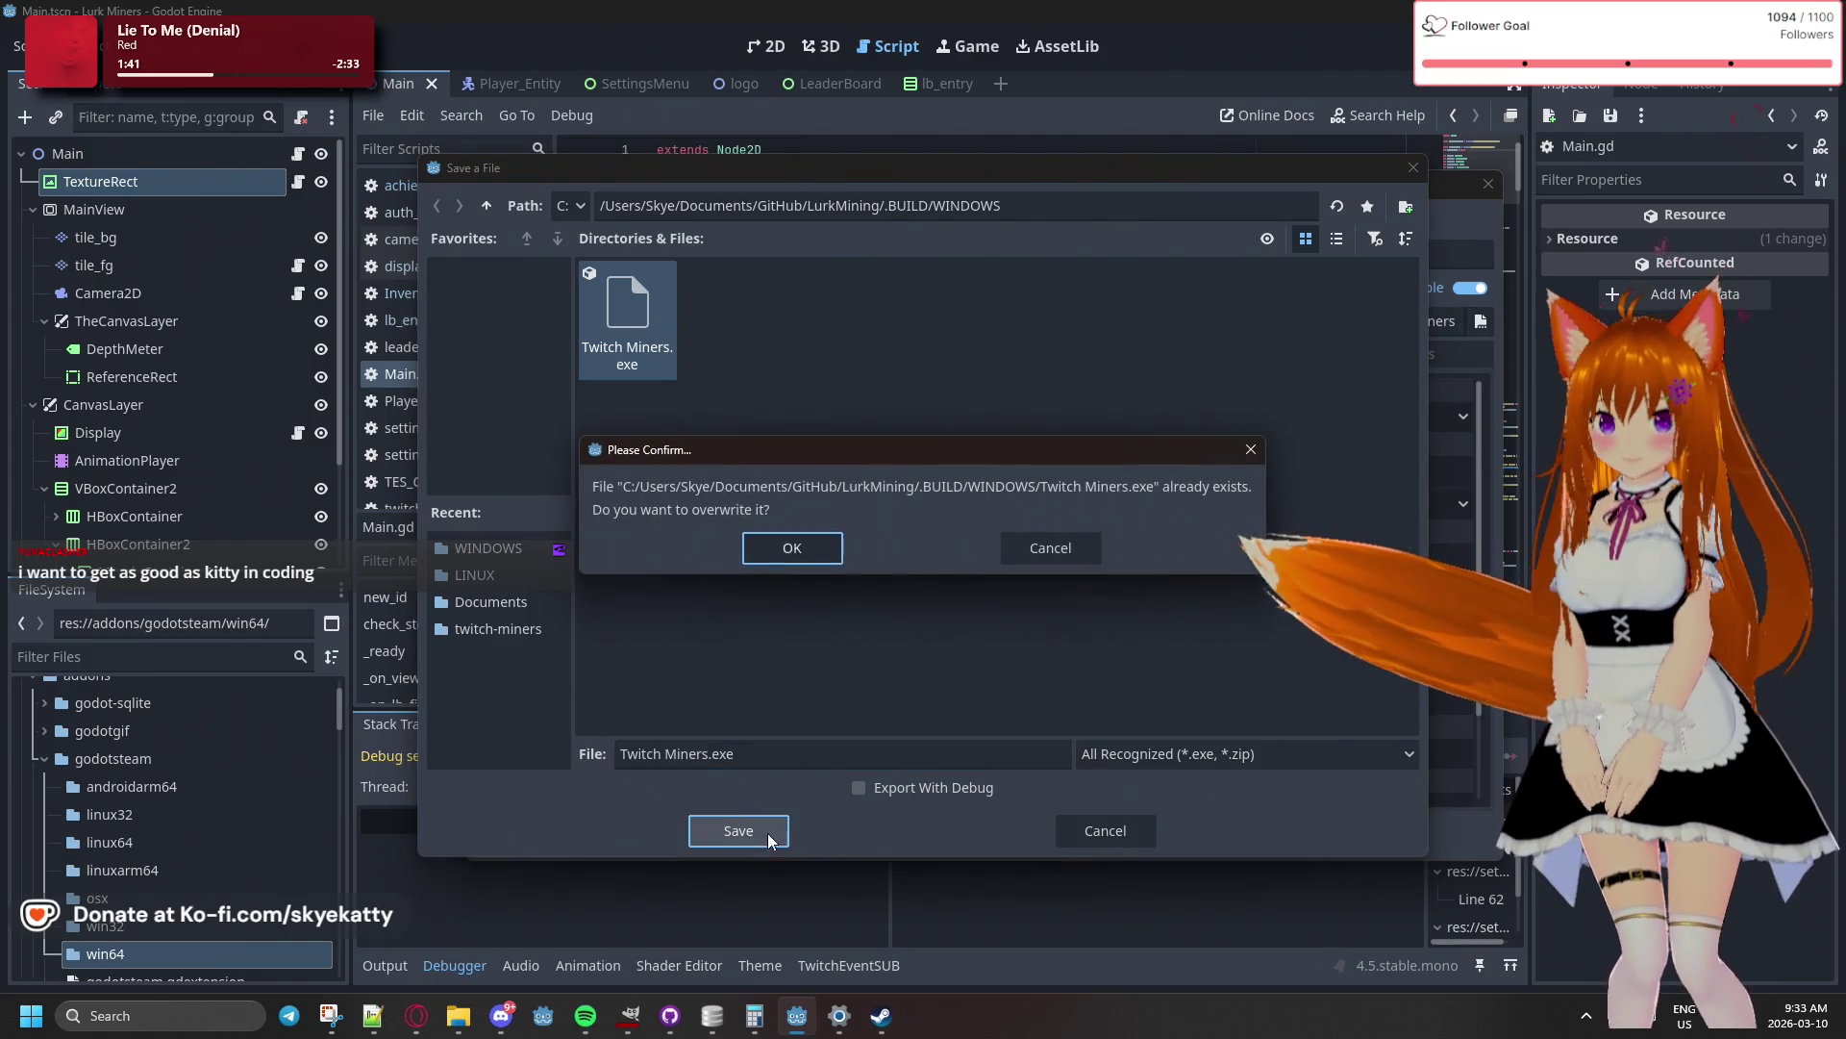
click(812, 544)
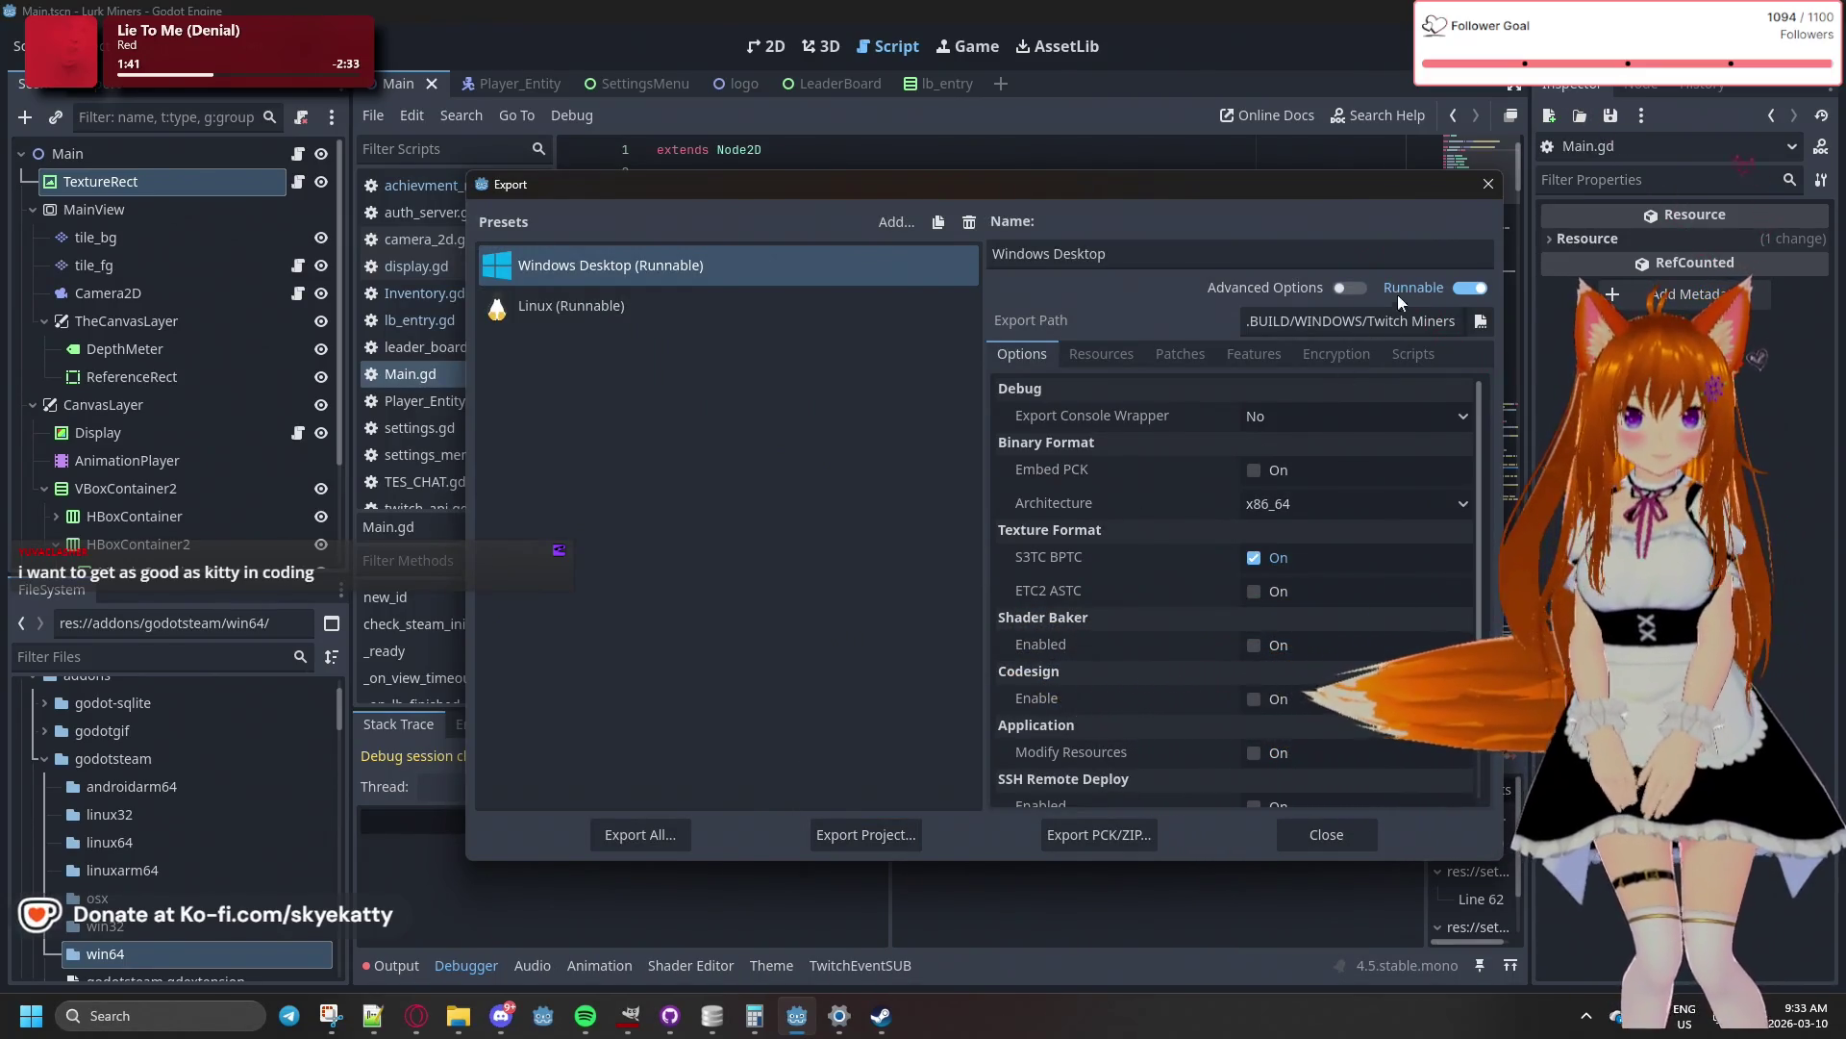
click(1312, 837)
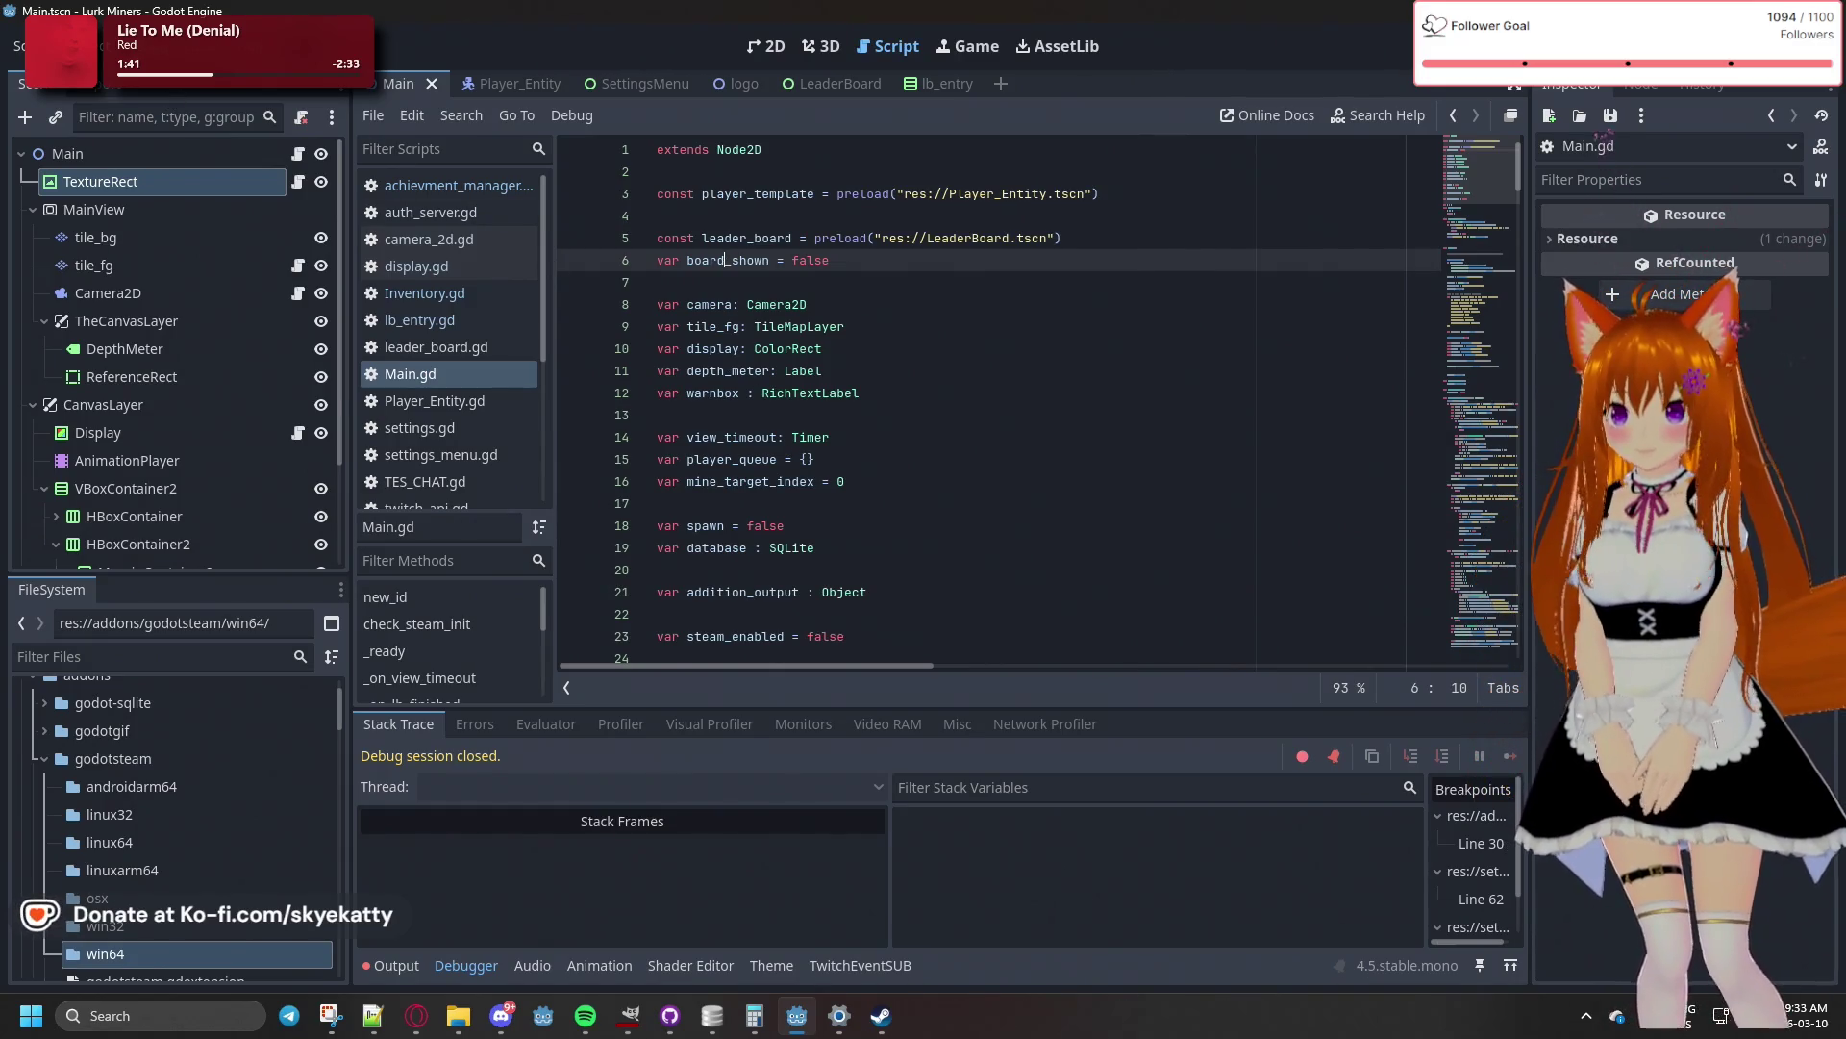
click(149, 46)
- Dismiss the Debug menu and view auth_server.gd in the script editor
click(923, 178)
click(837, 270)
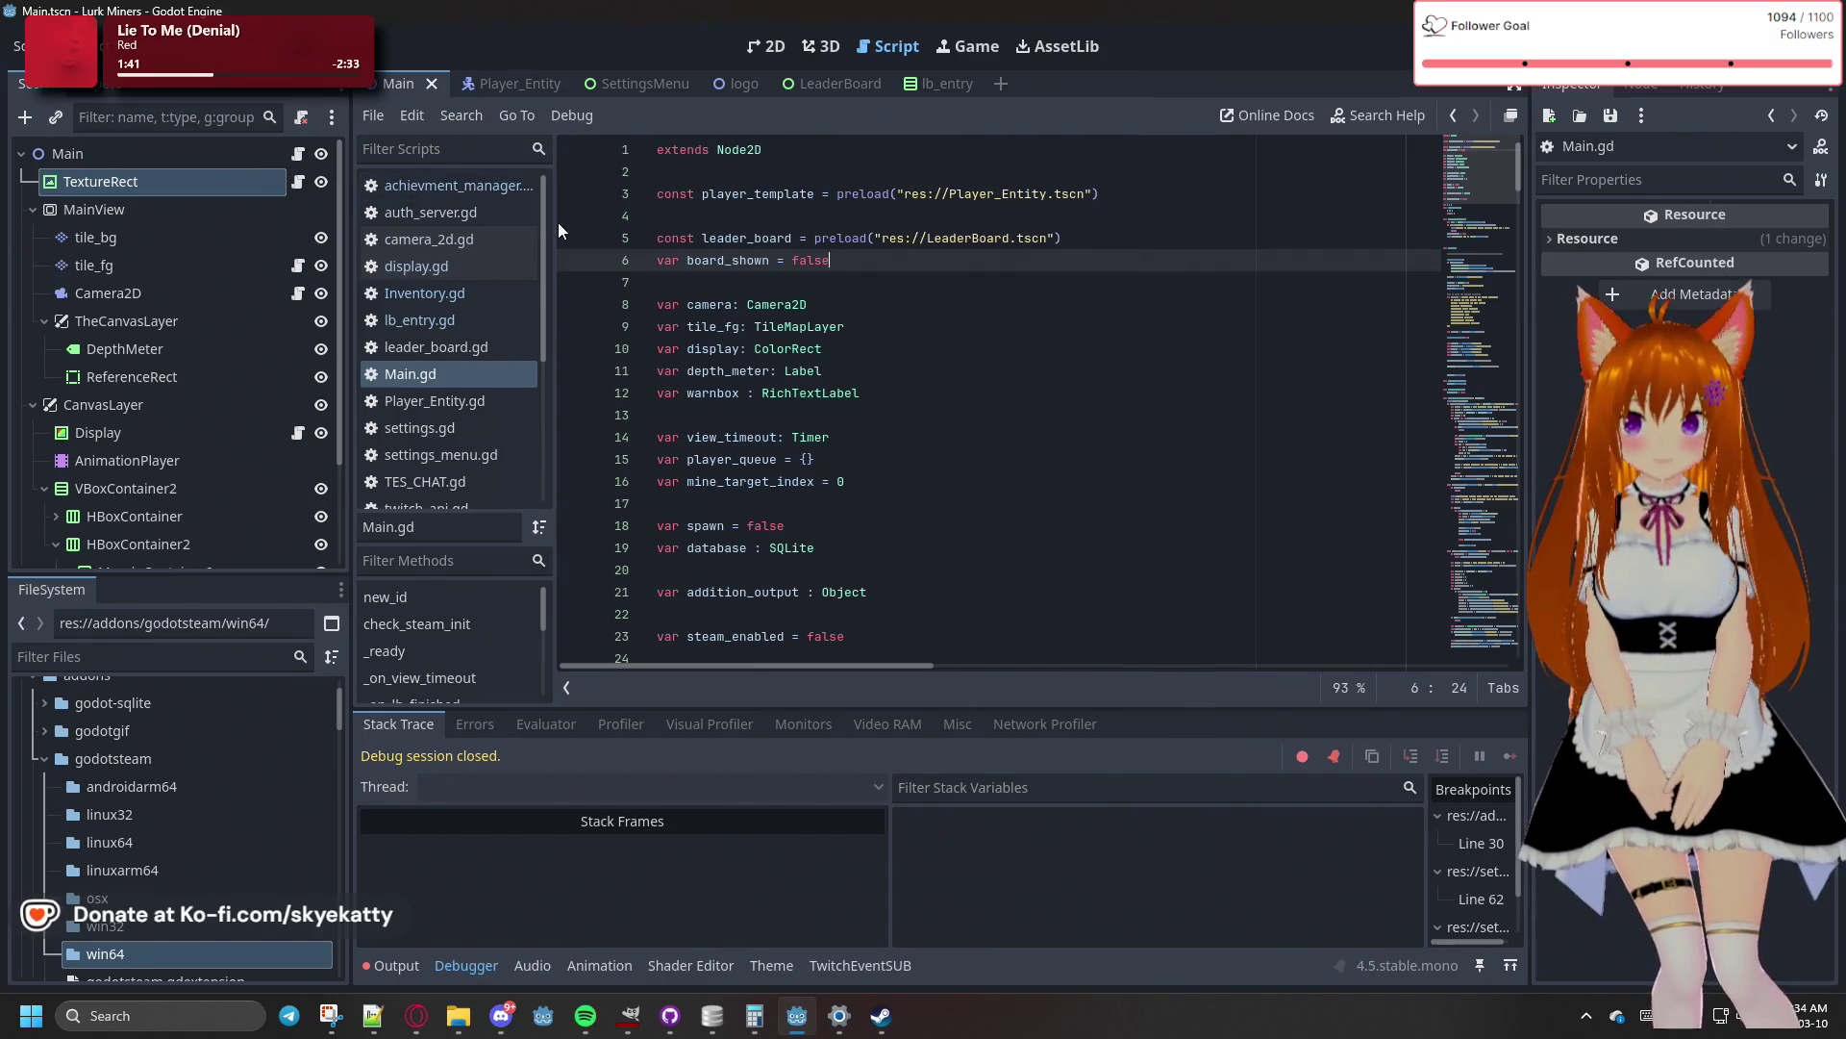
click(441, 182)
click(462, 213)
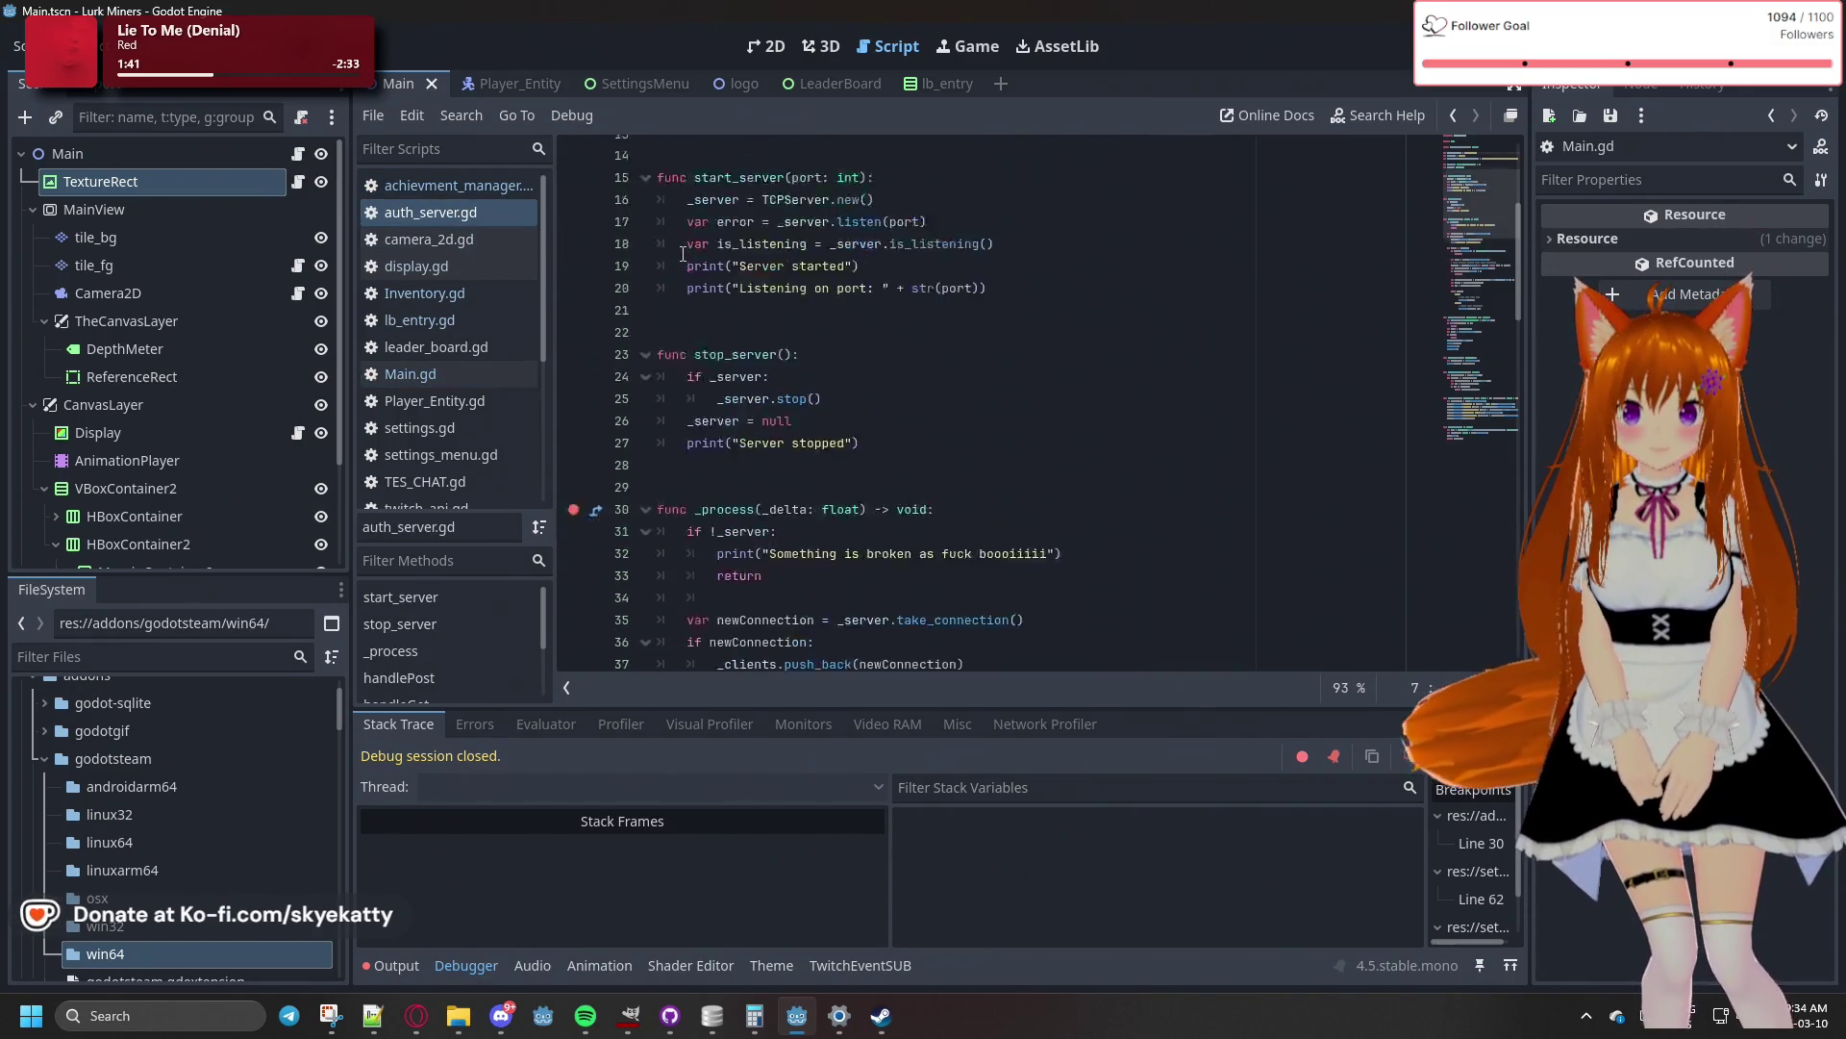
key(alt+Left)
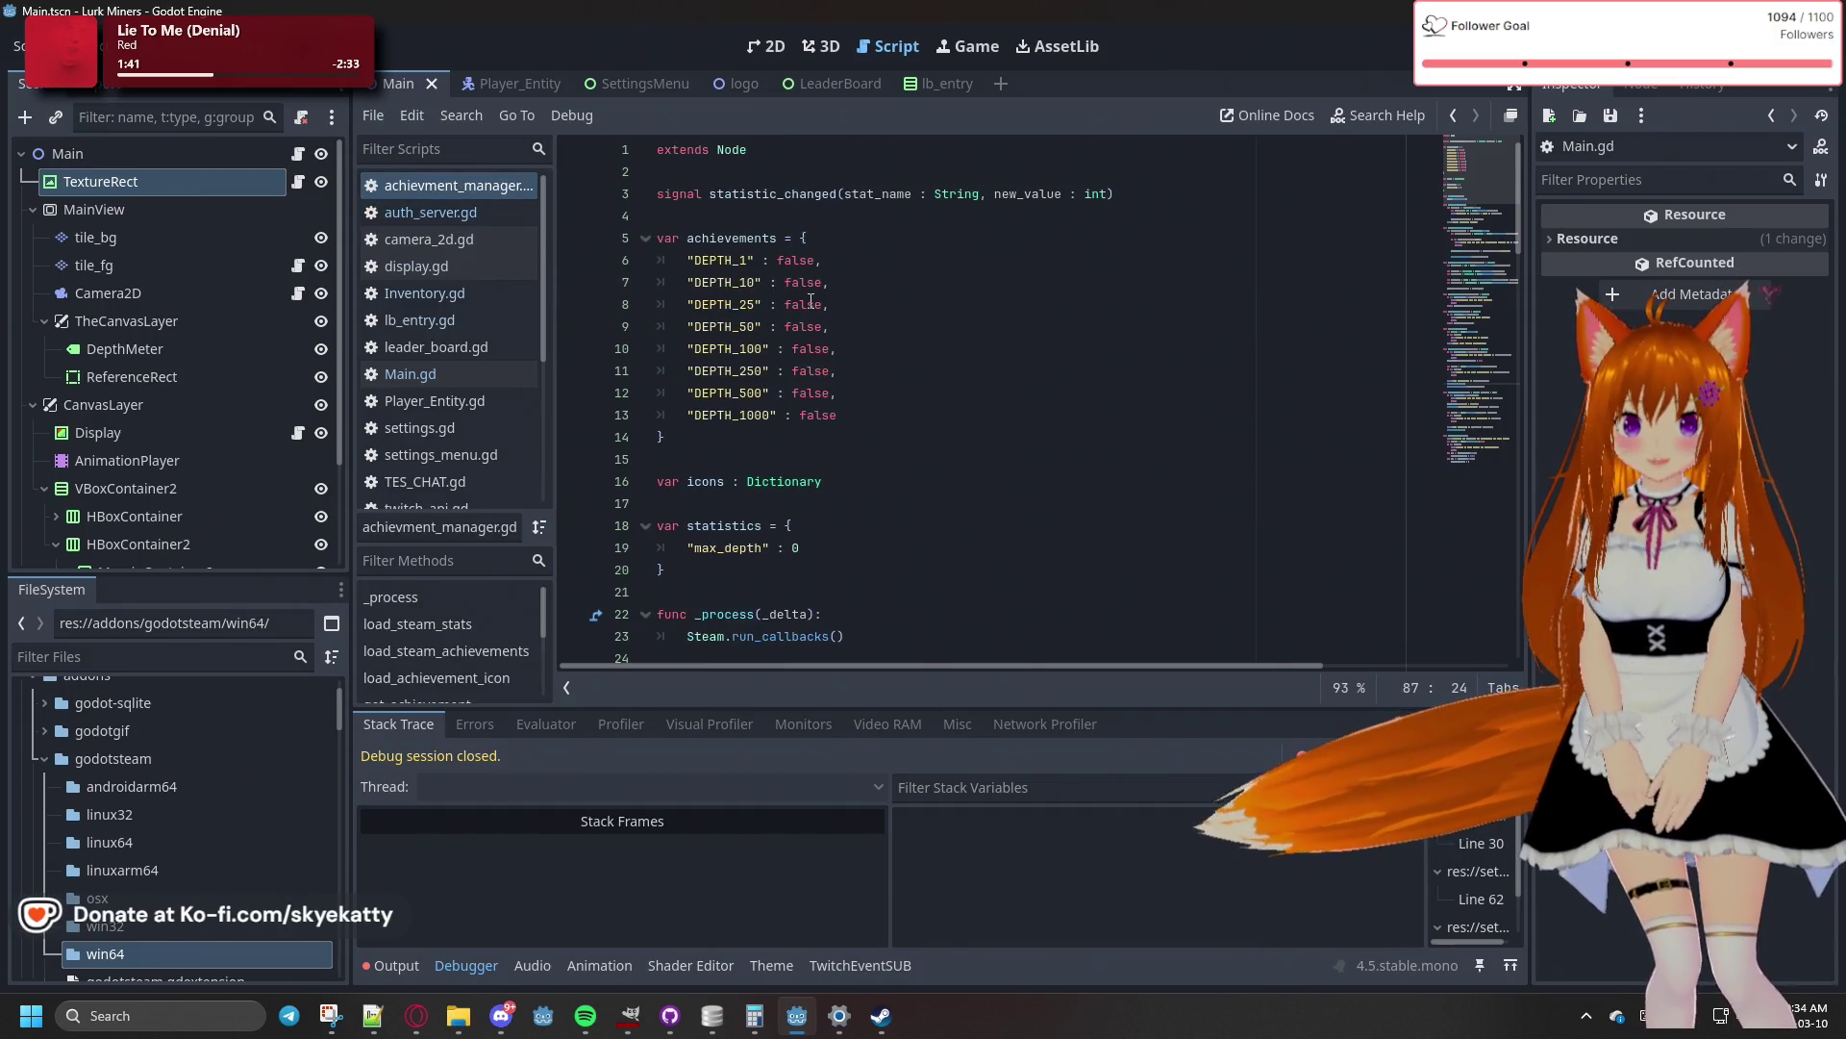
scroll(673, 212, up, 4)
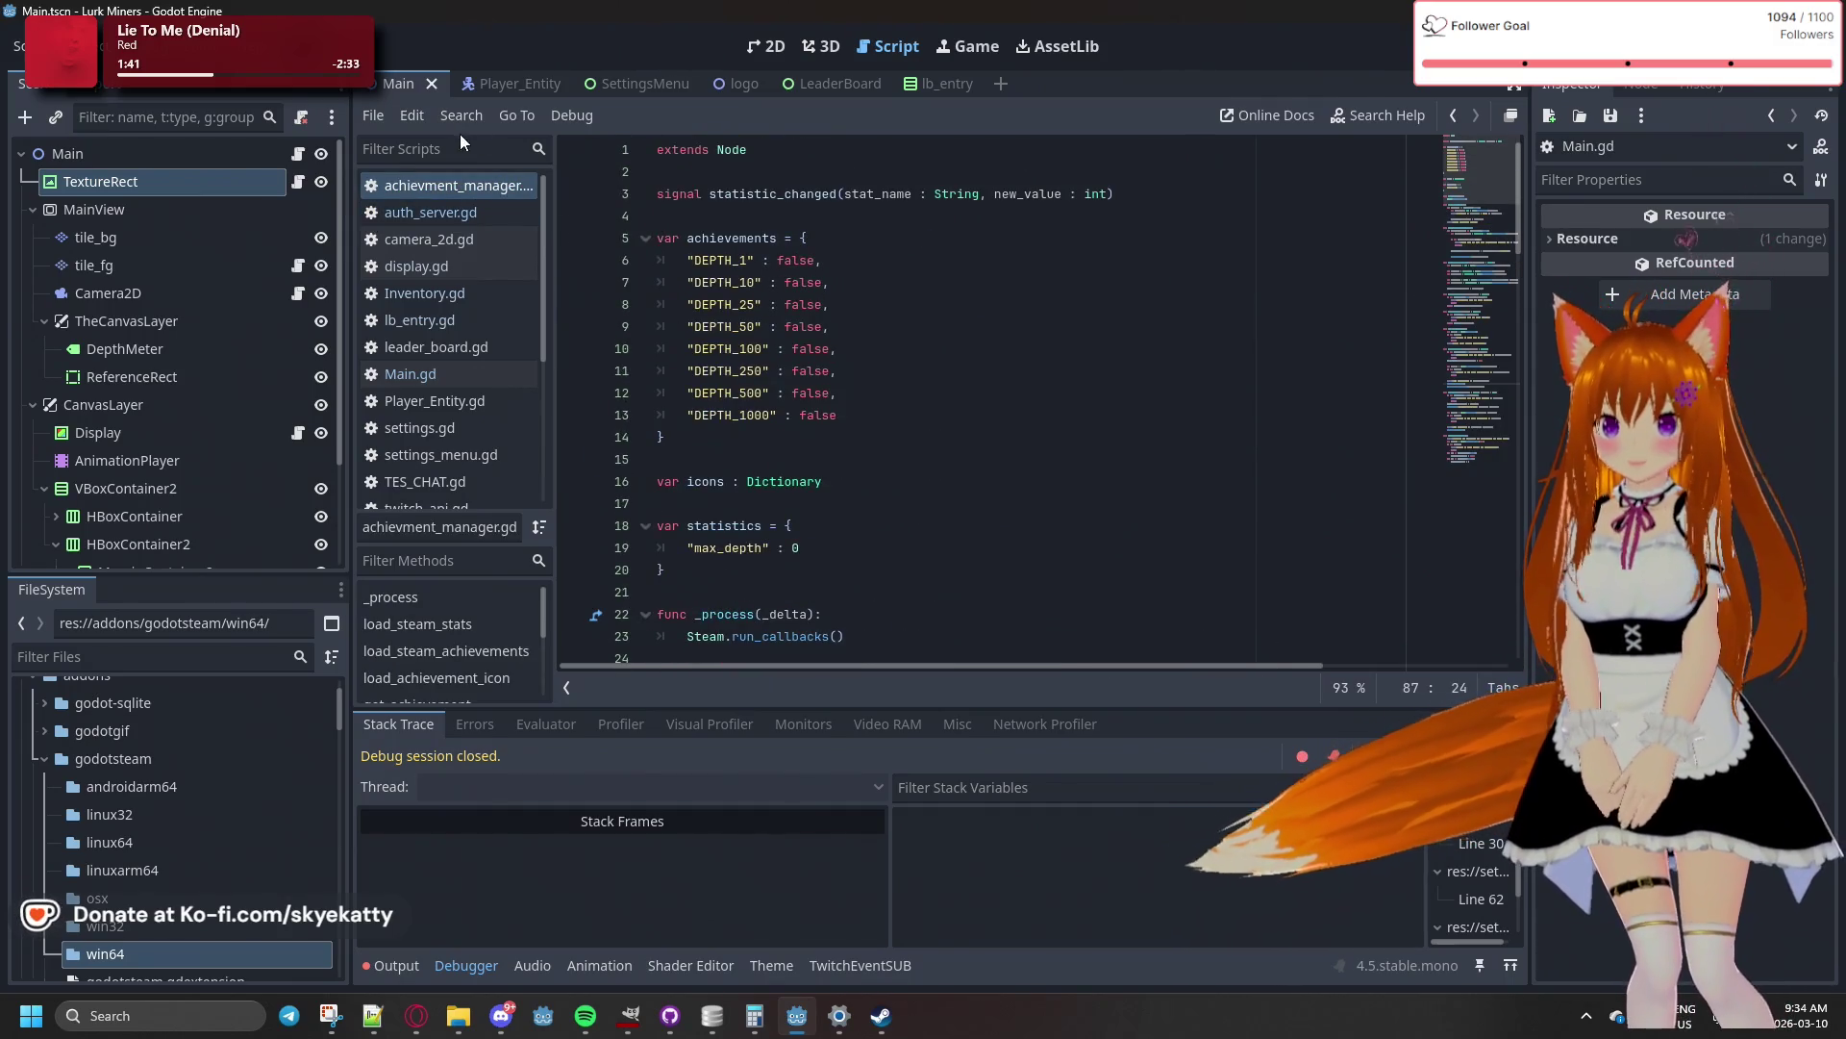
scroll(746, 373, down, 4)
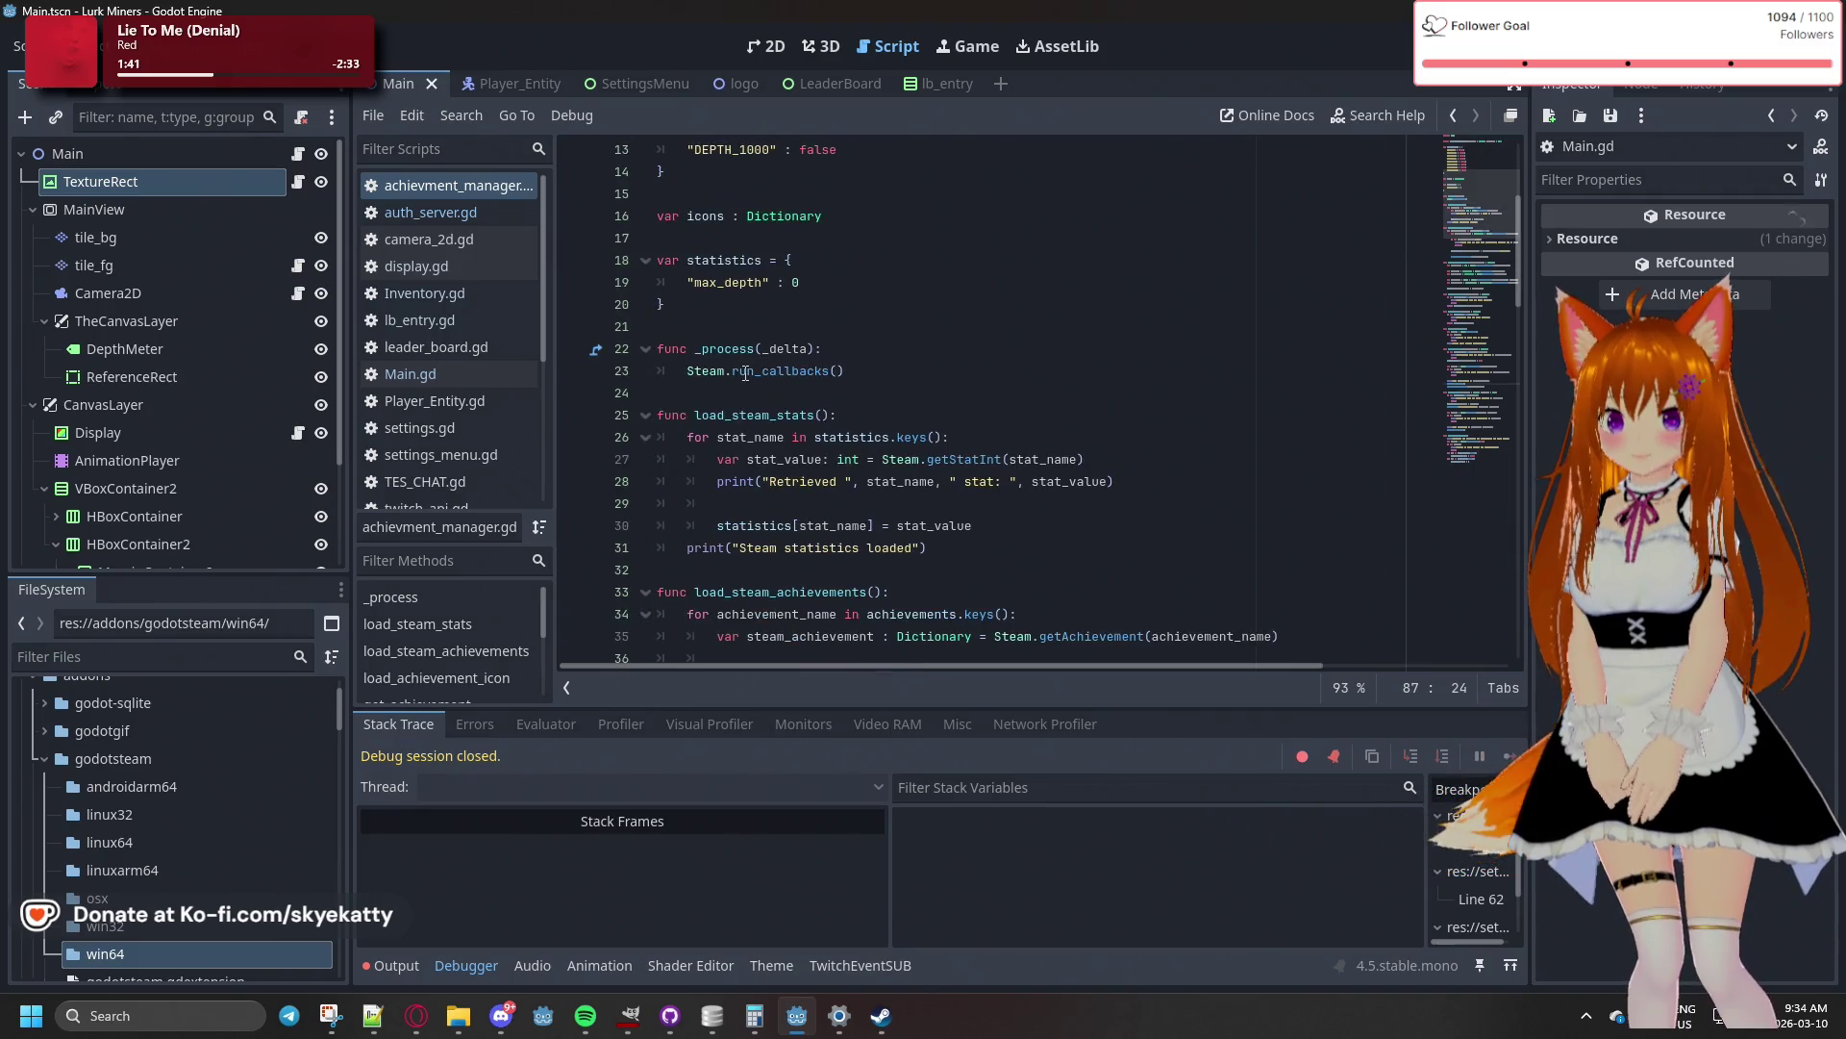
click(744, 313)
click(850, 371)
click(867, 334)
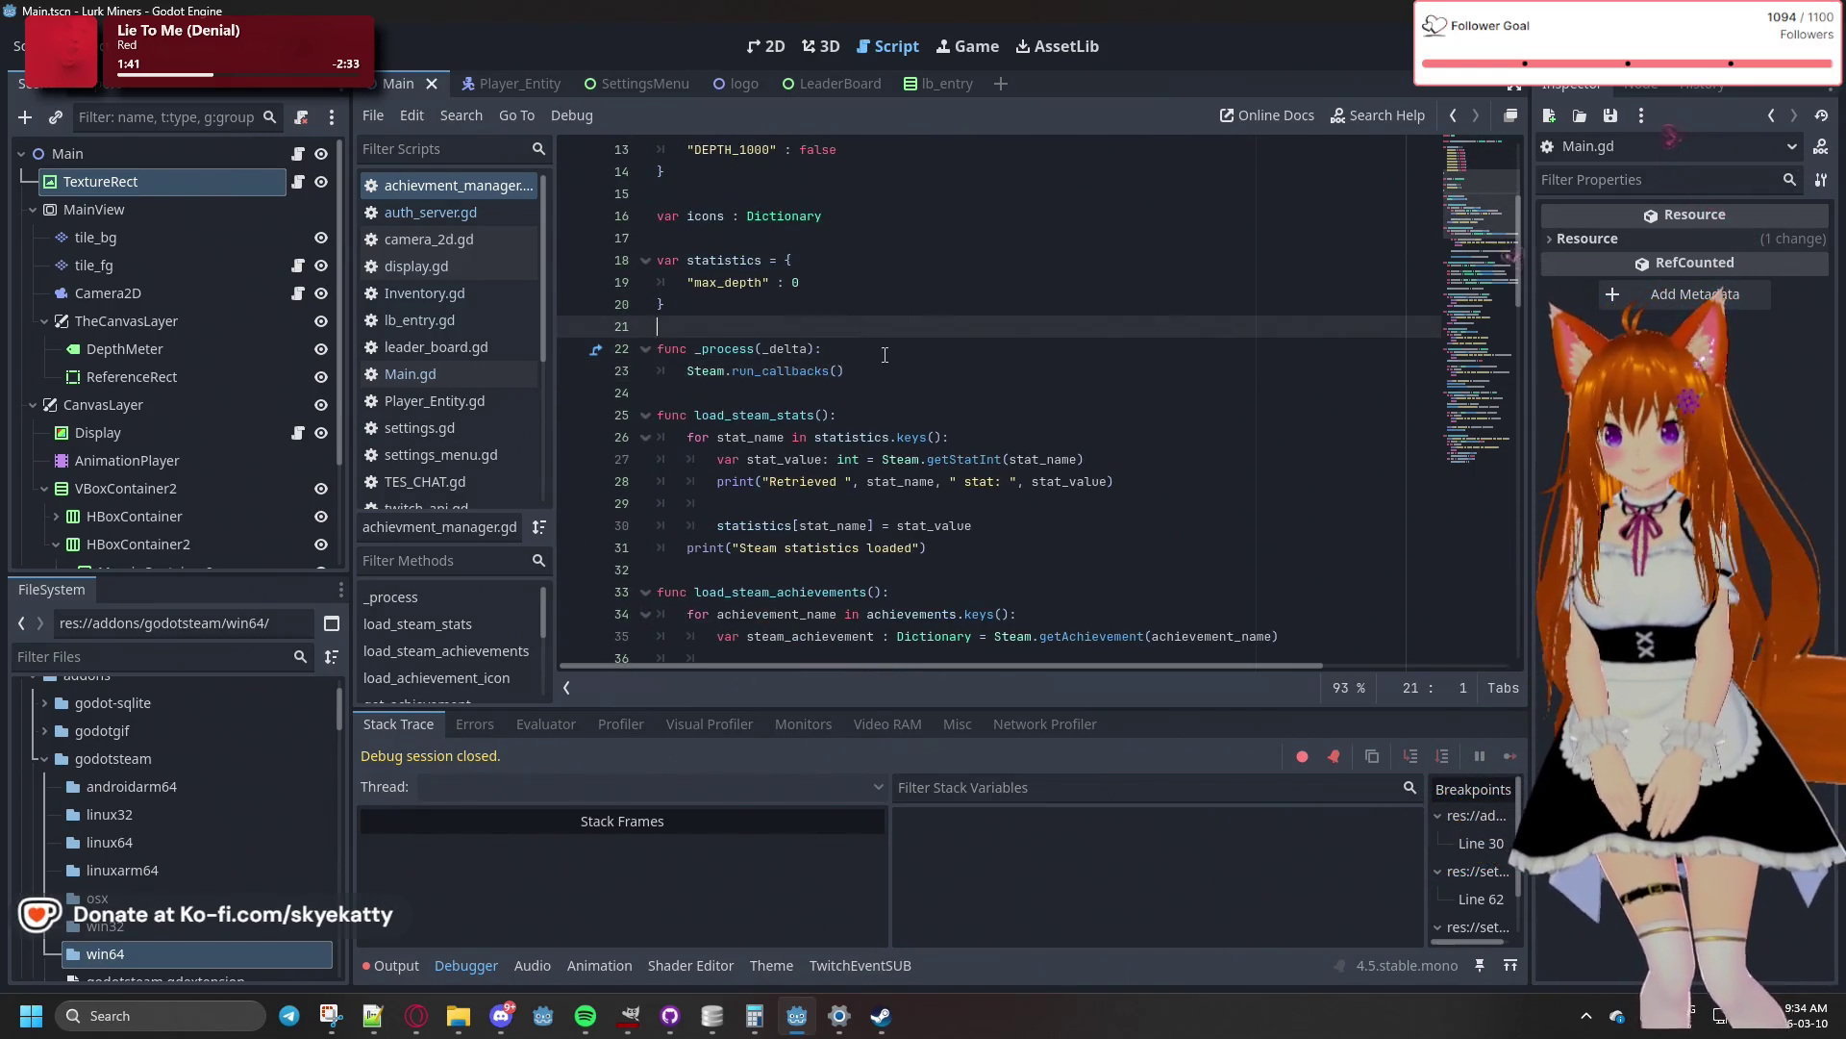
click(919, 385)
scroll(918, 384, up, 3)
scroll(918, 385, up, 1)
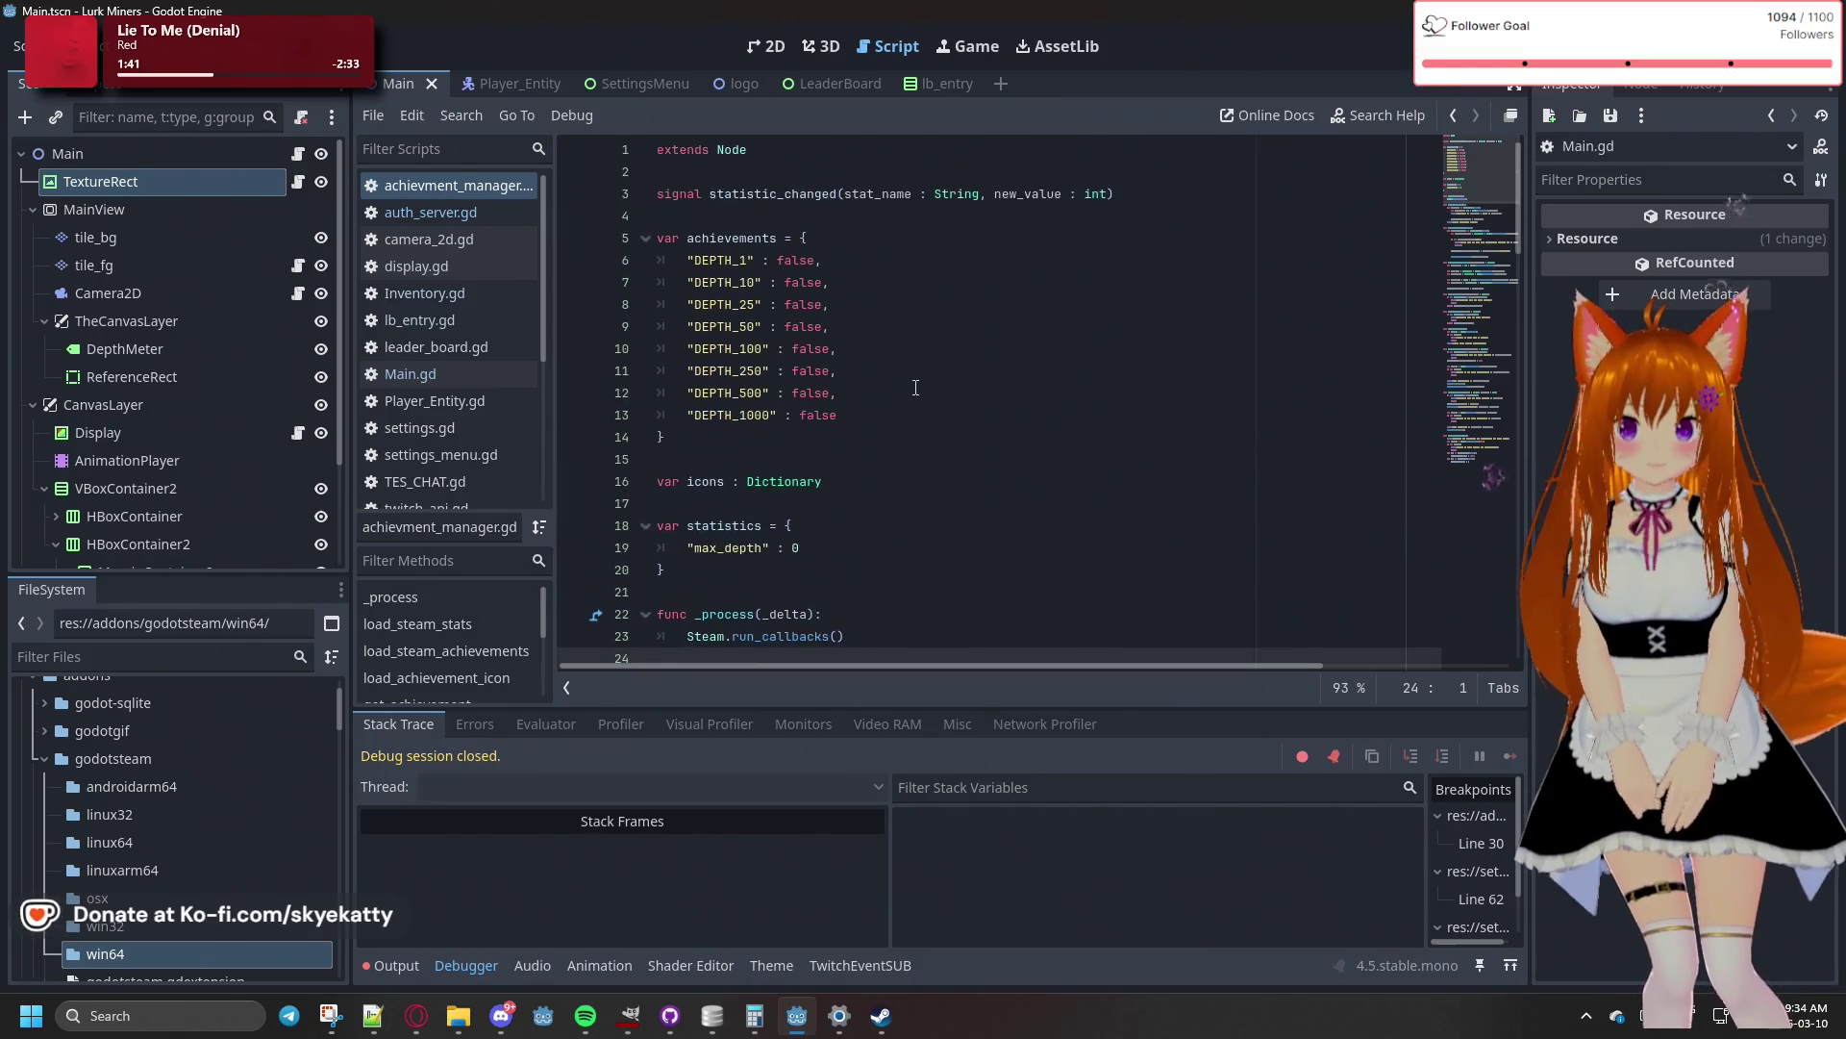
click(902, 343)
scroll(888, 283, down, 3)
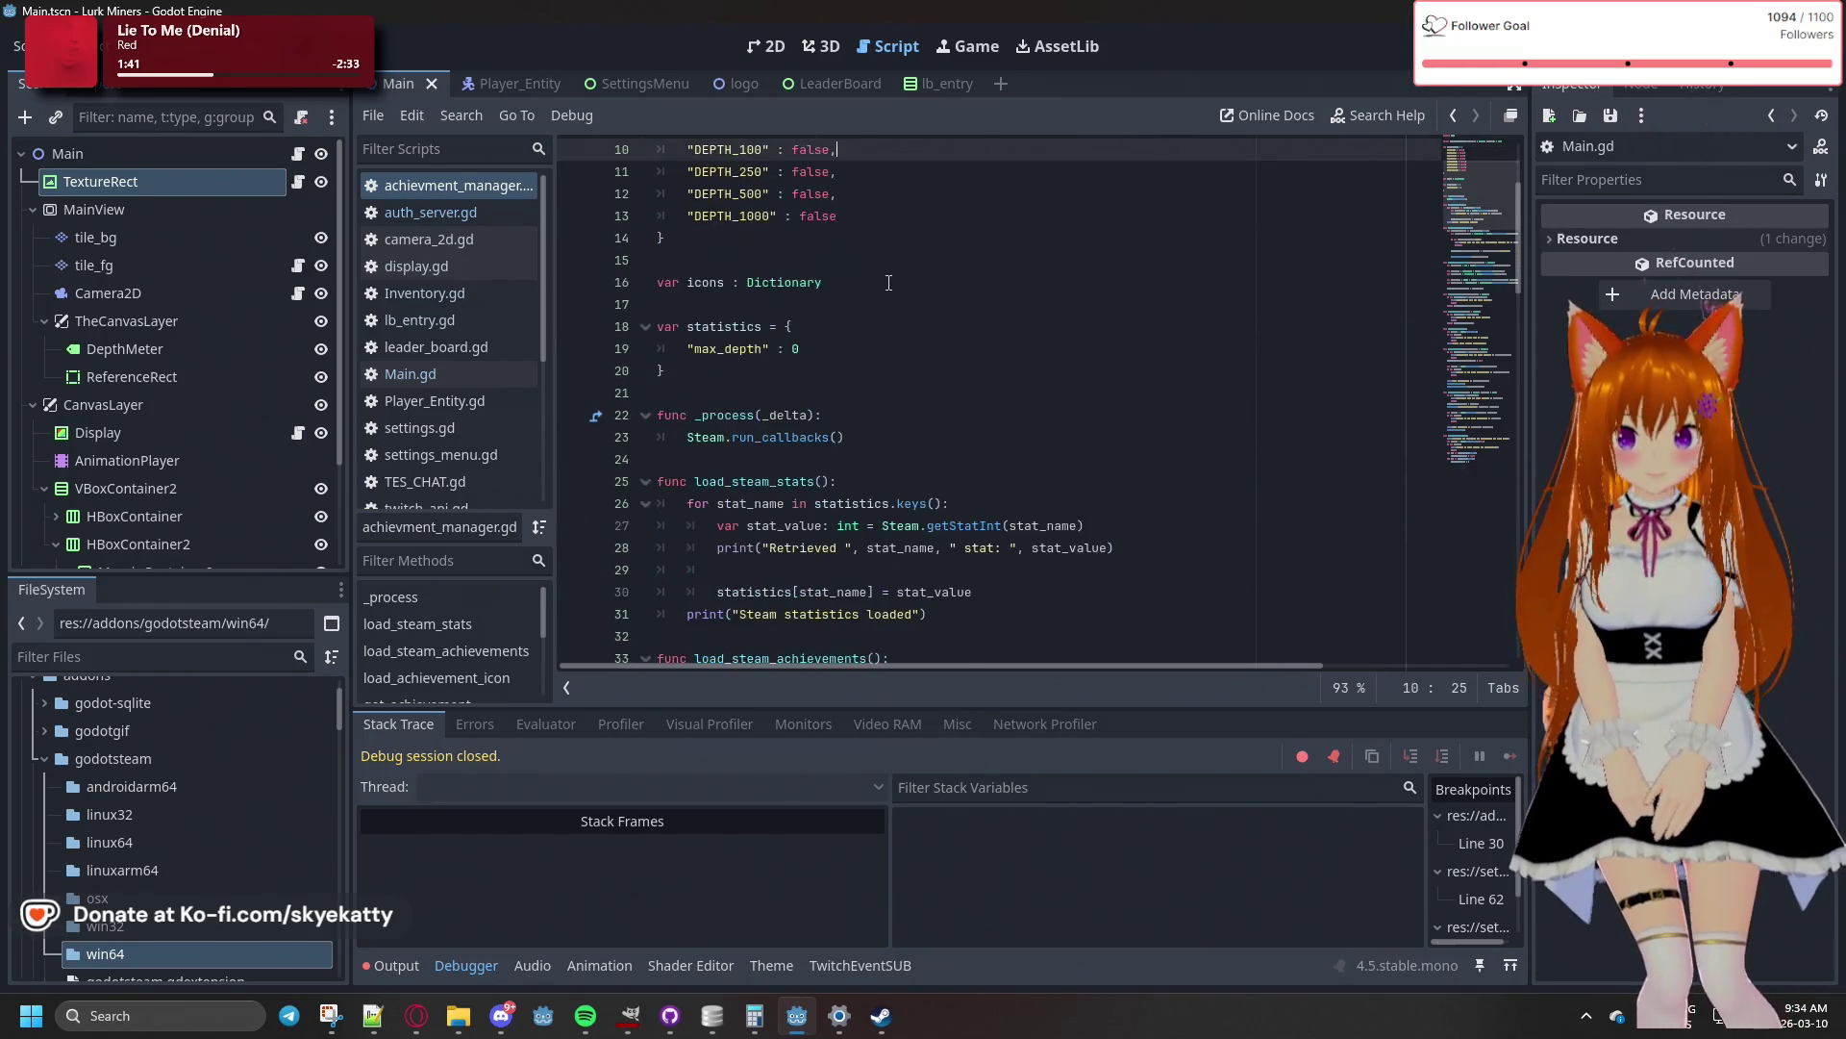
click(912, 375)
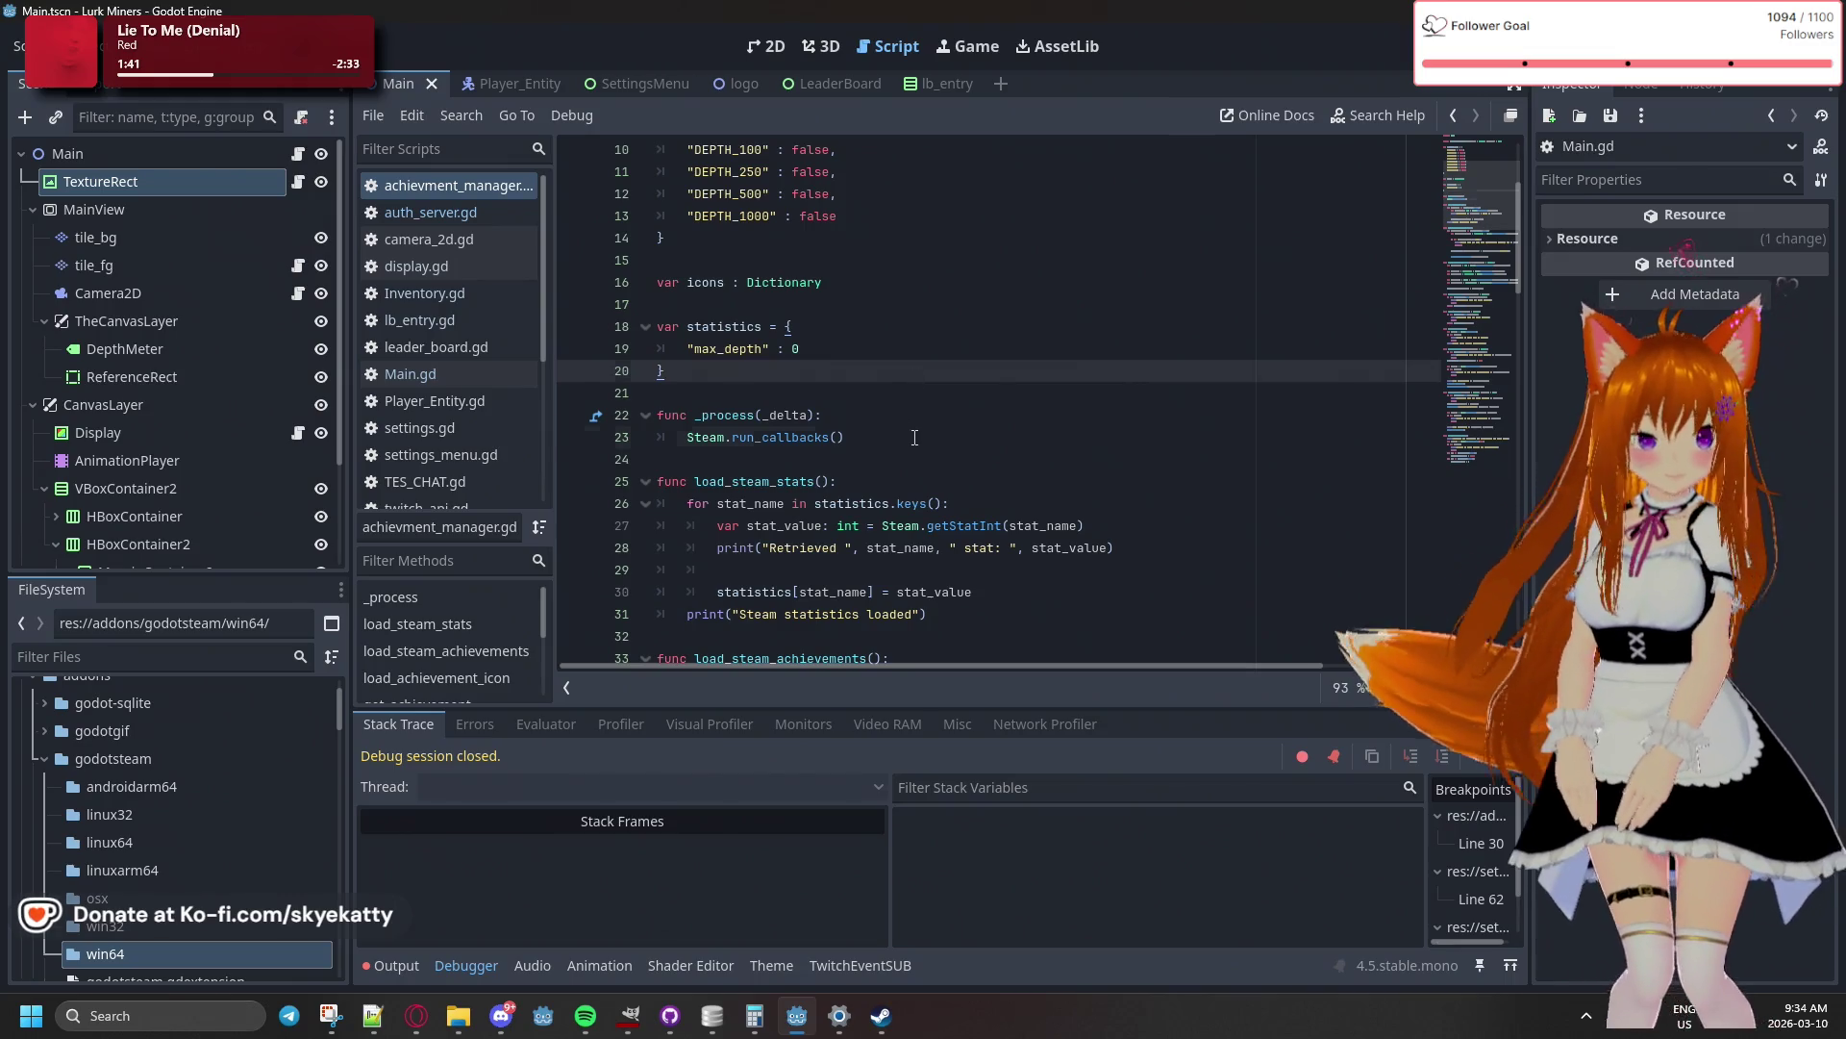
click(909, 437)
scroll(909, 404, down, 1)
scroll(909, 392, down, 2)
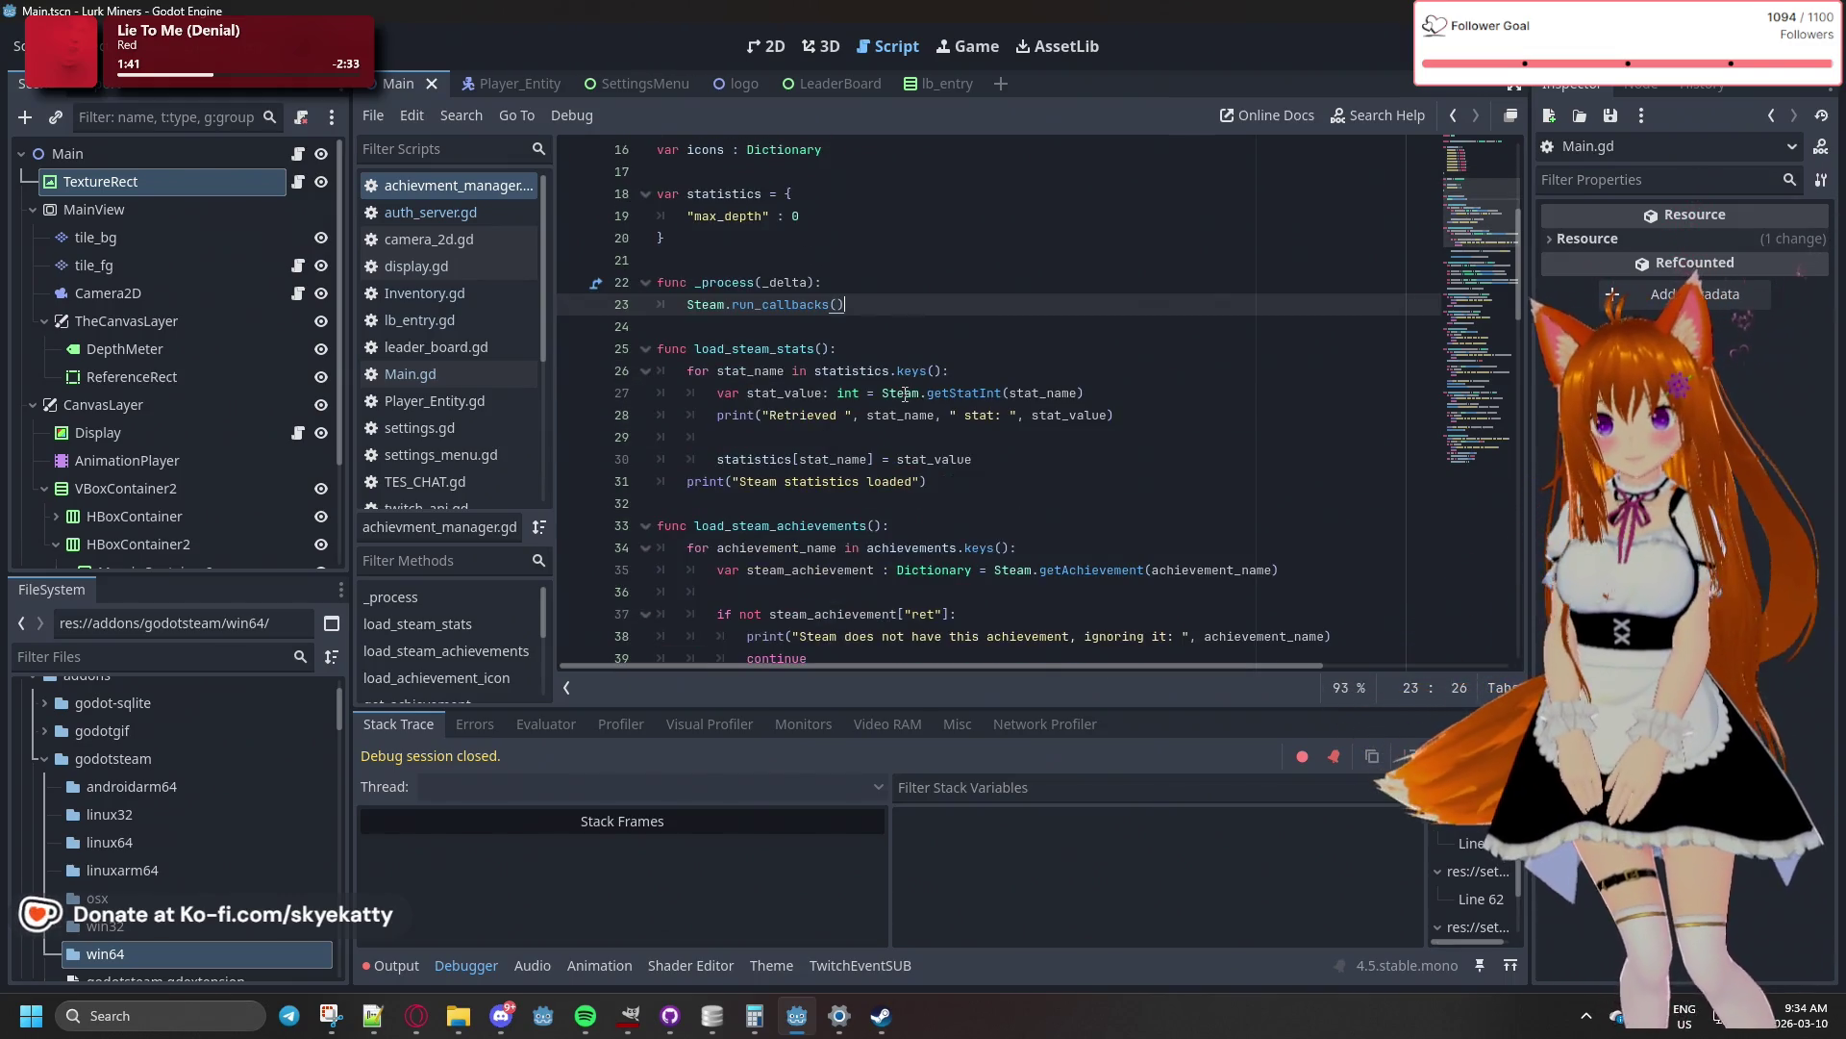
click(875, 328)
scroll(876, 330, up, 4)
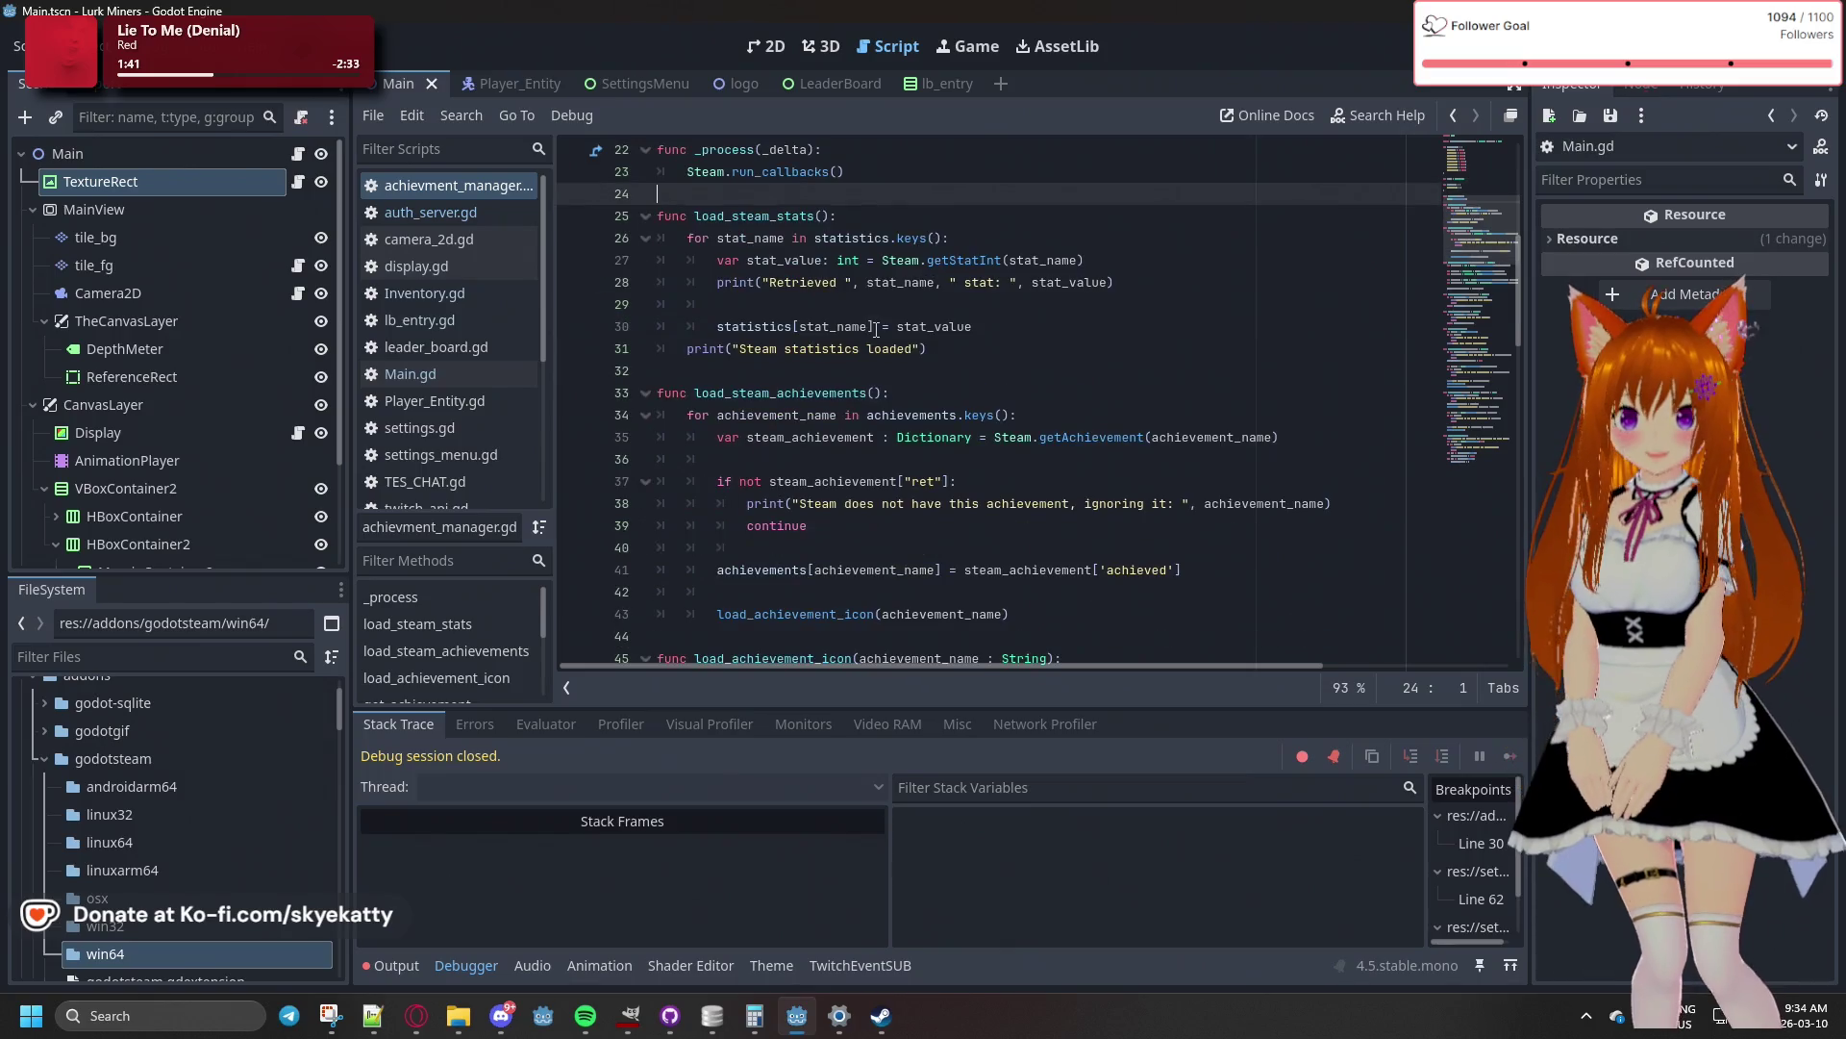
scroll(874, 317, up, 1)
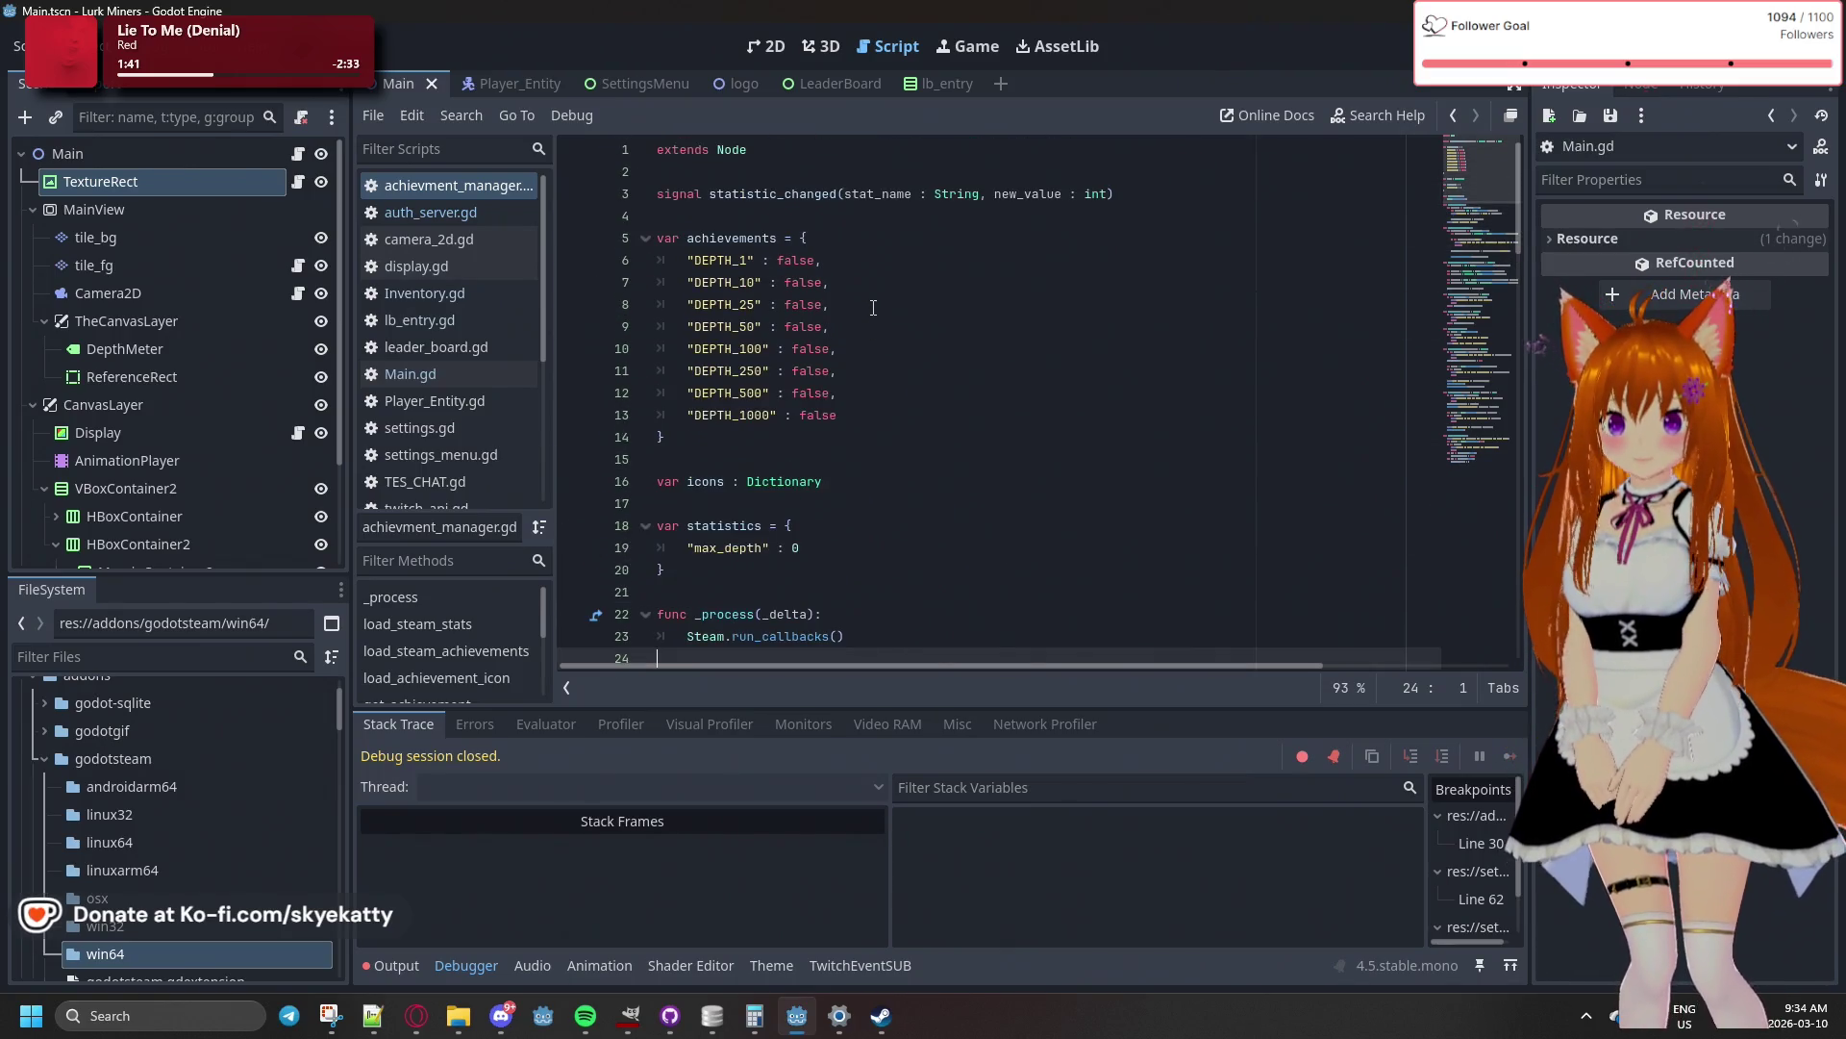
click(873, 306)
click(923, 231)
click(1282, 200)
click(1239, 240)
click(1205, 225)
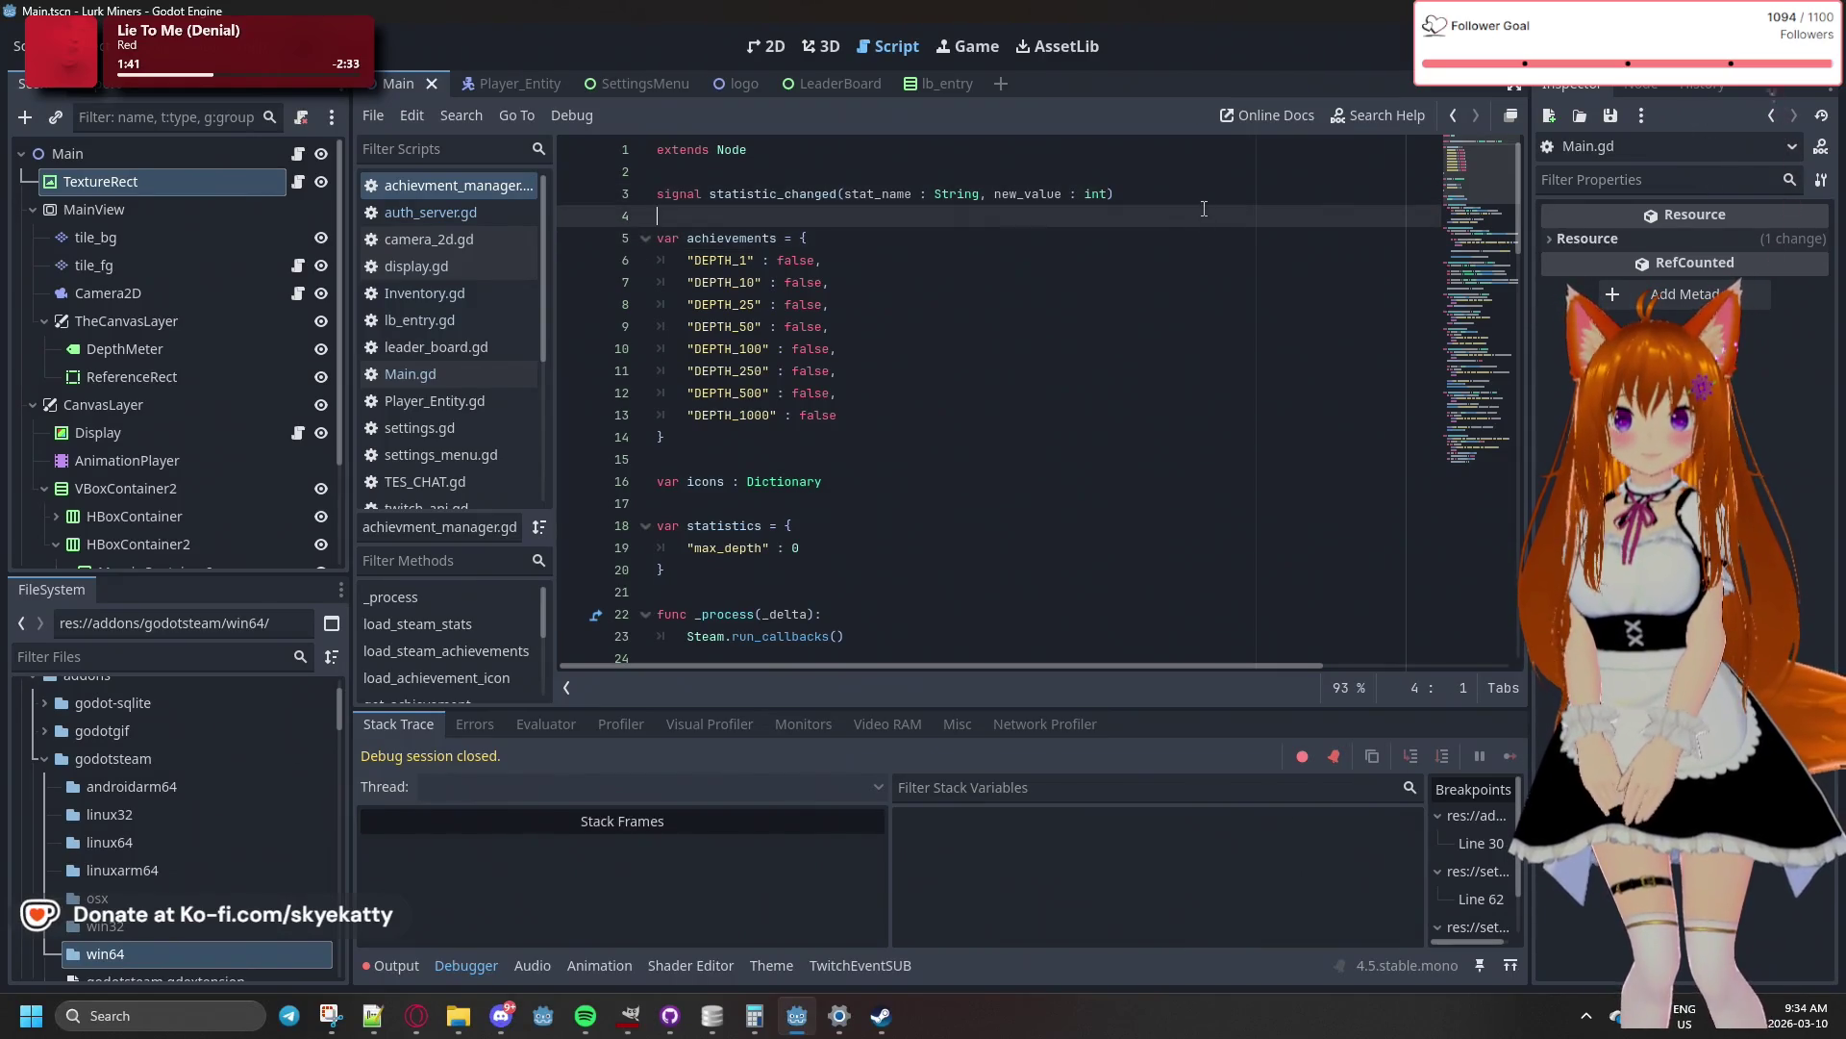
click(1202, 194)
click(1195, 170)
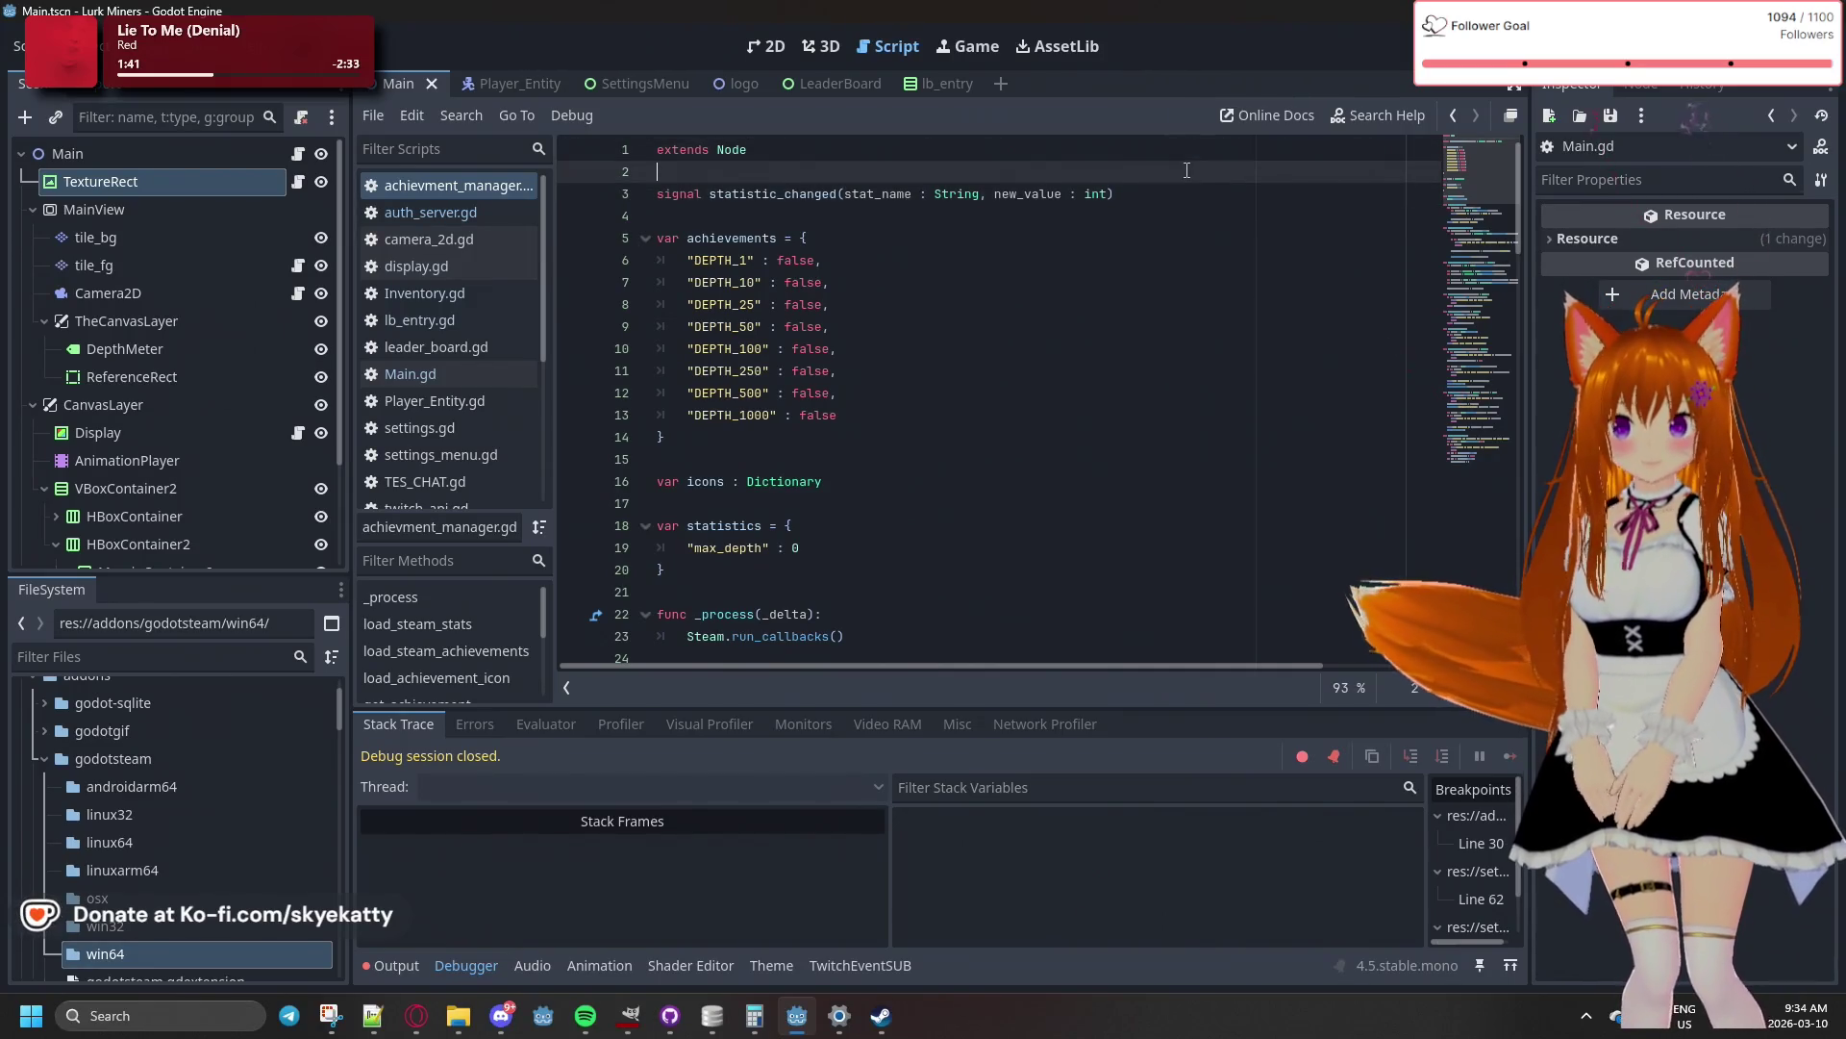
click(1184, 193)
click(1177, 217)
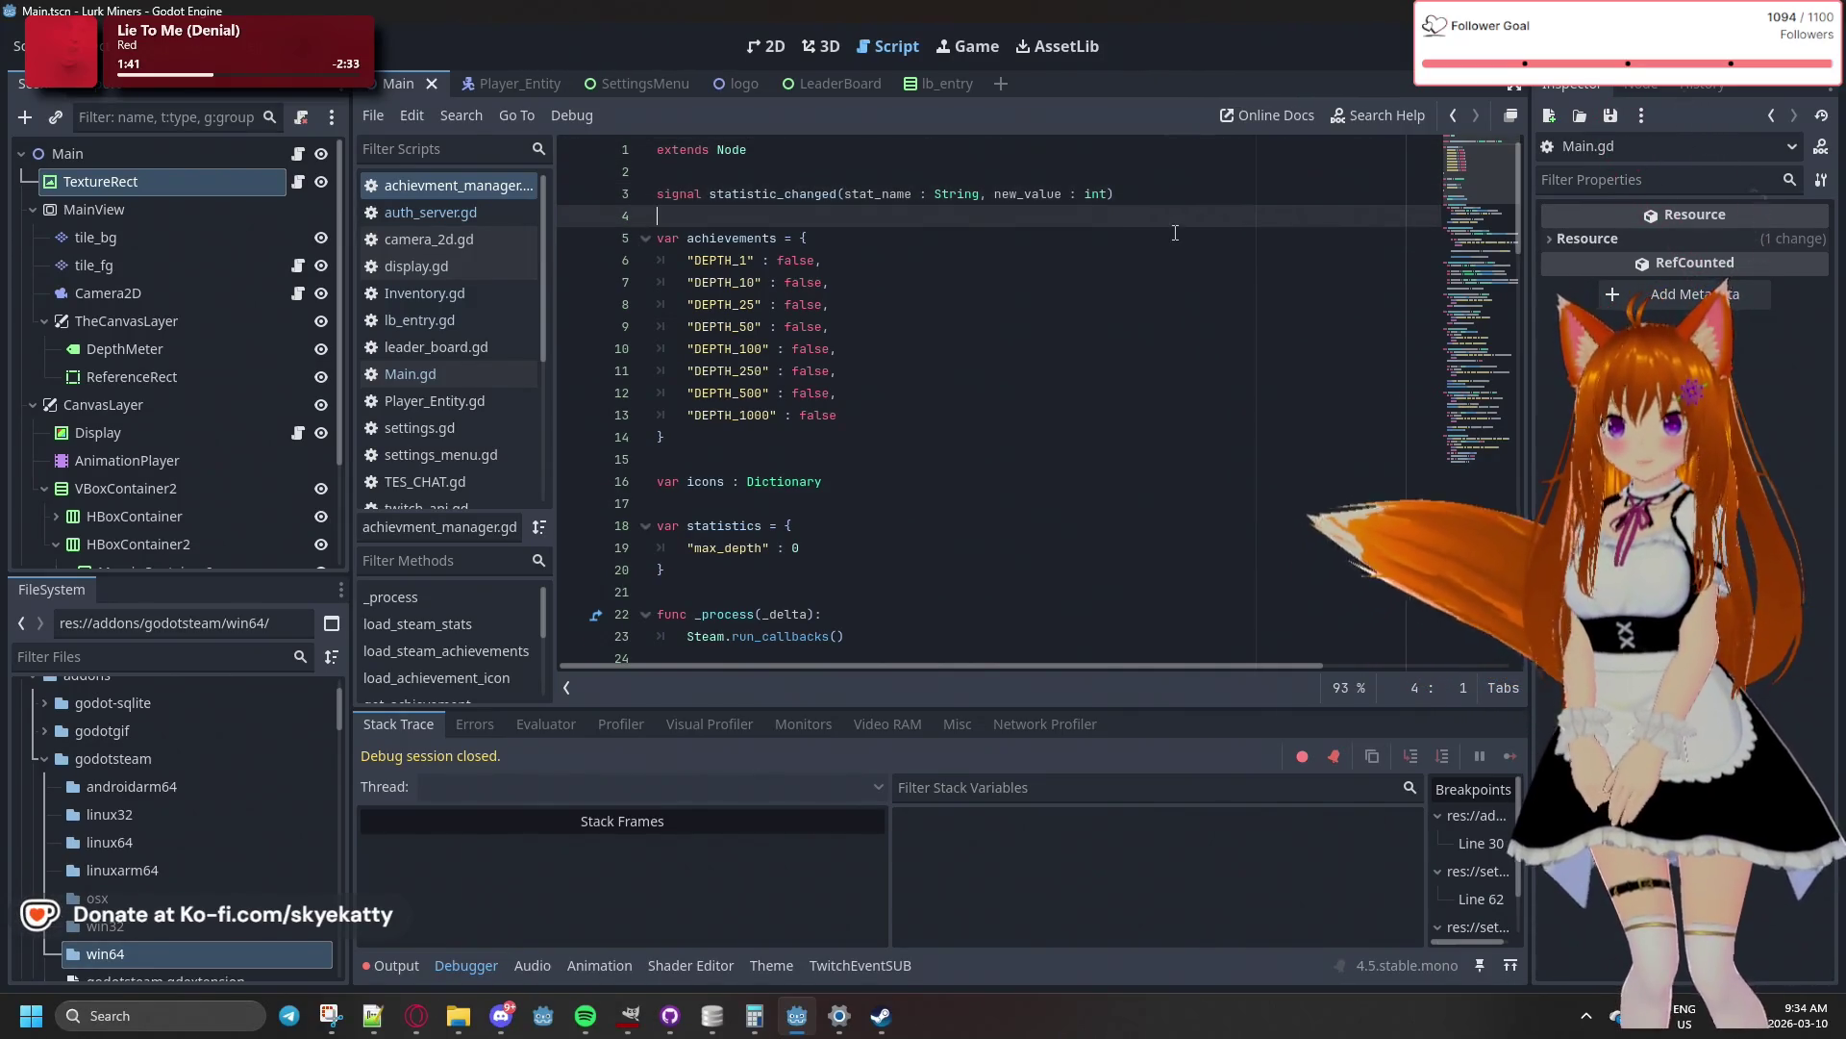
click(1130, 261)
click(1096, 304)
click(1063, 370)
click(1021, 414)
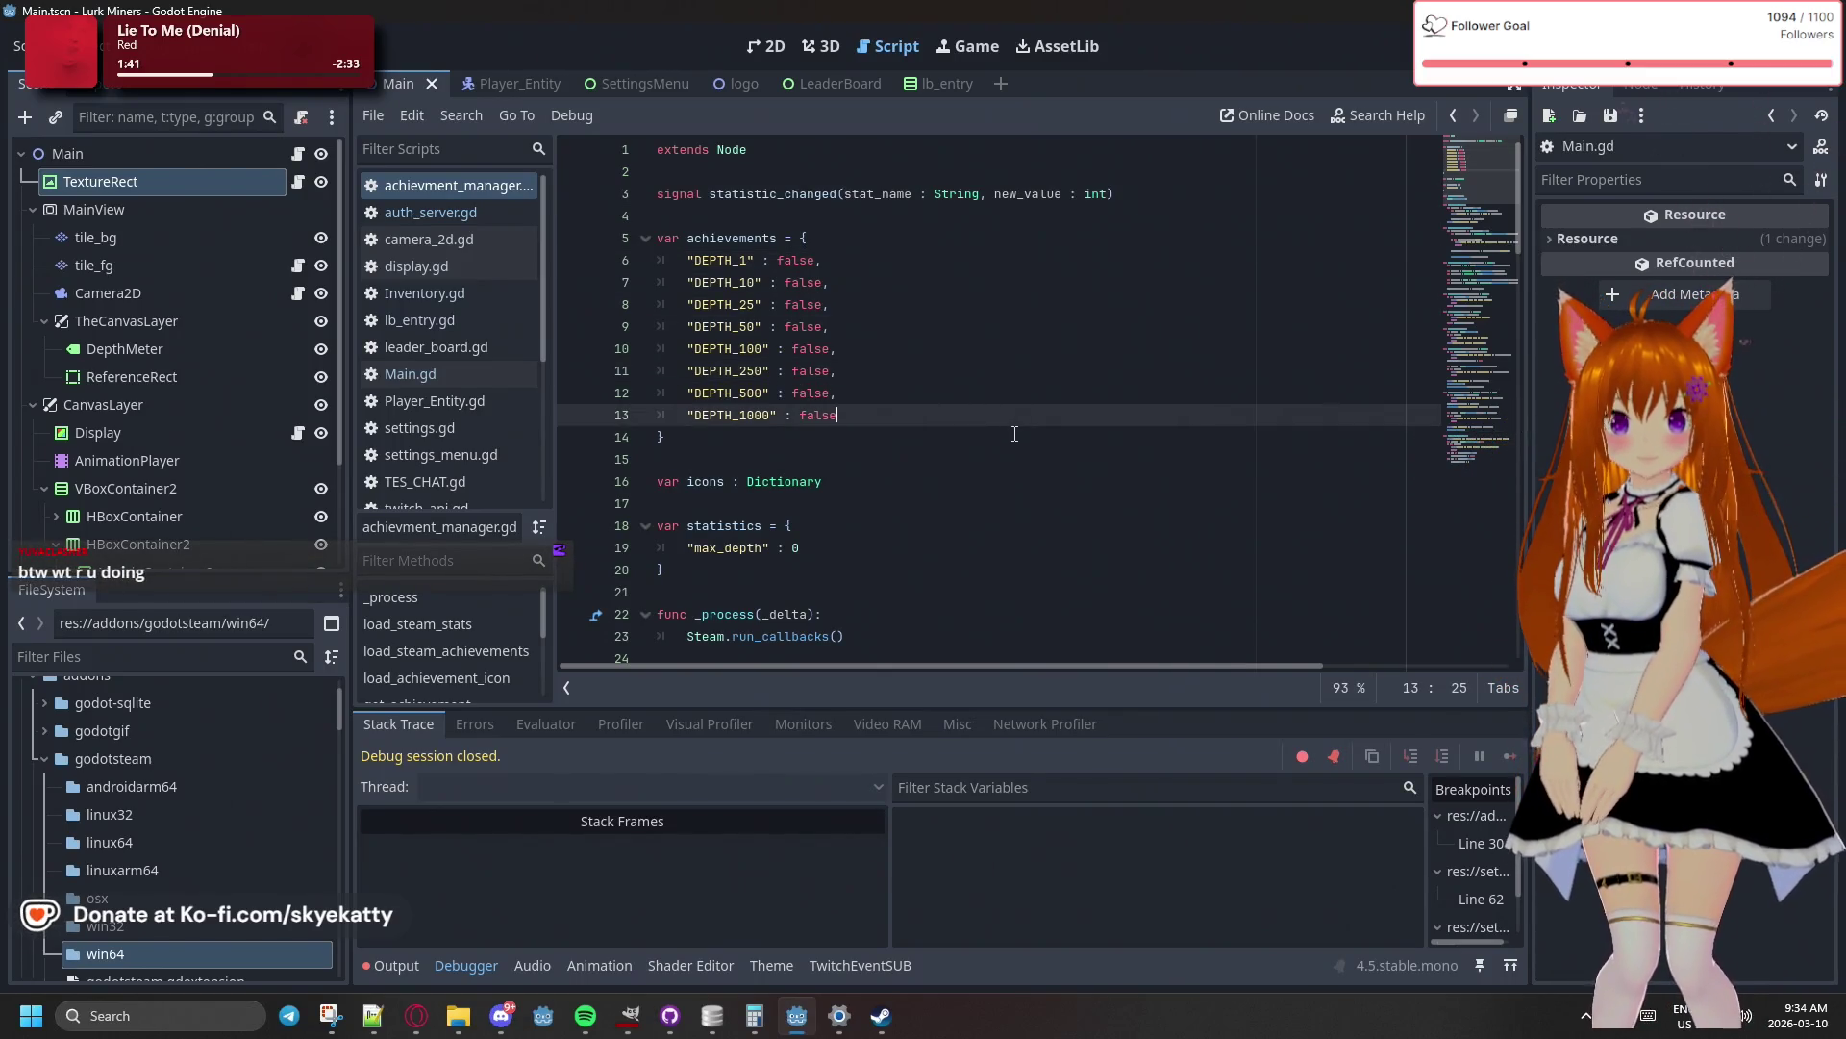
click(1012, 395)
click(1004, 421)
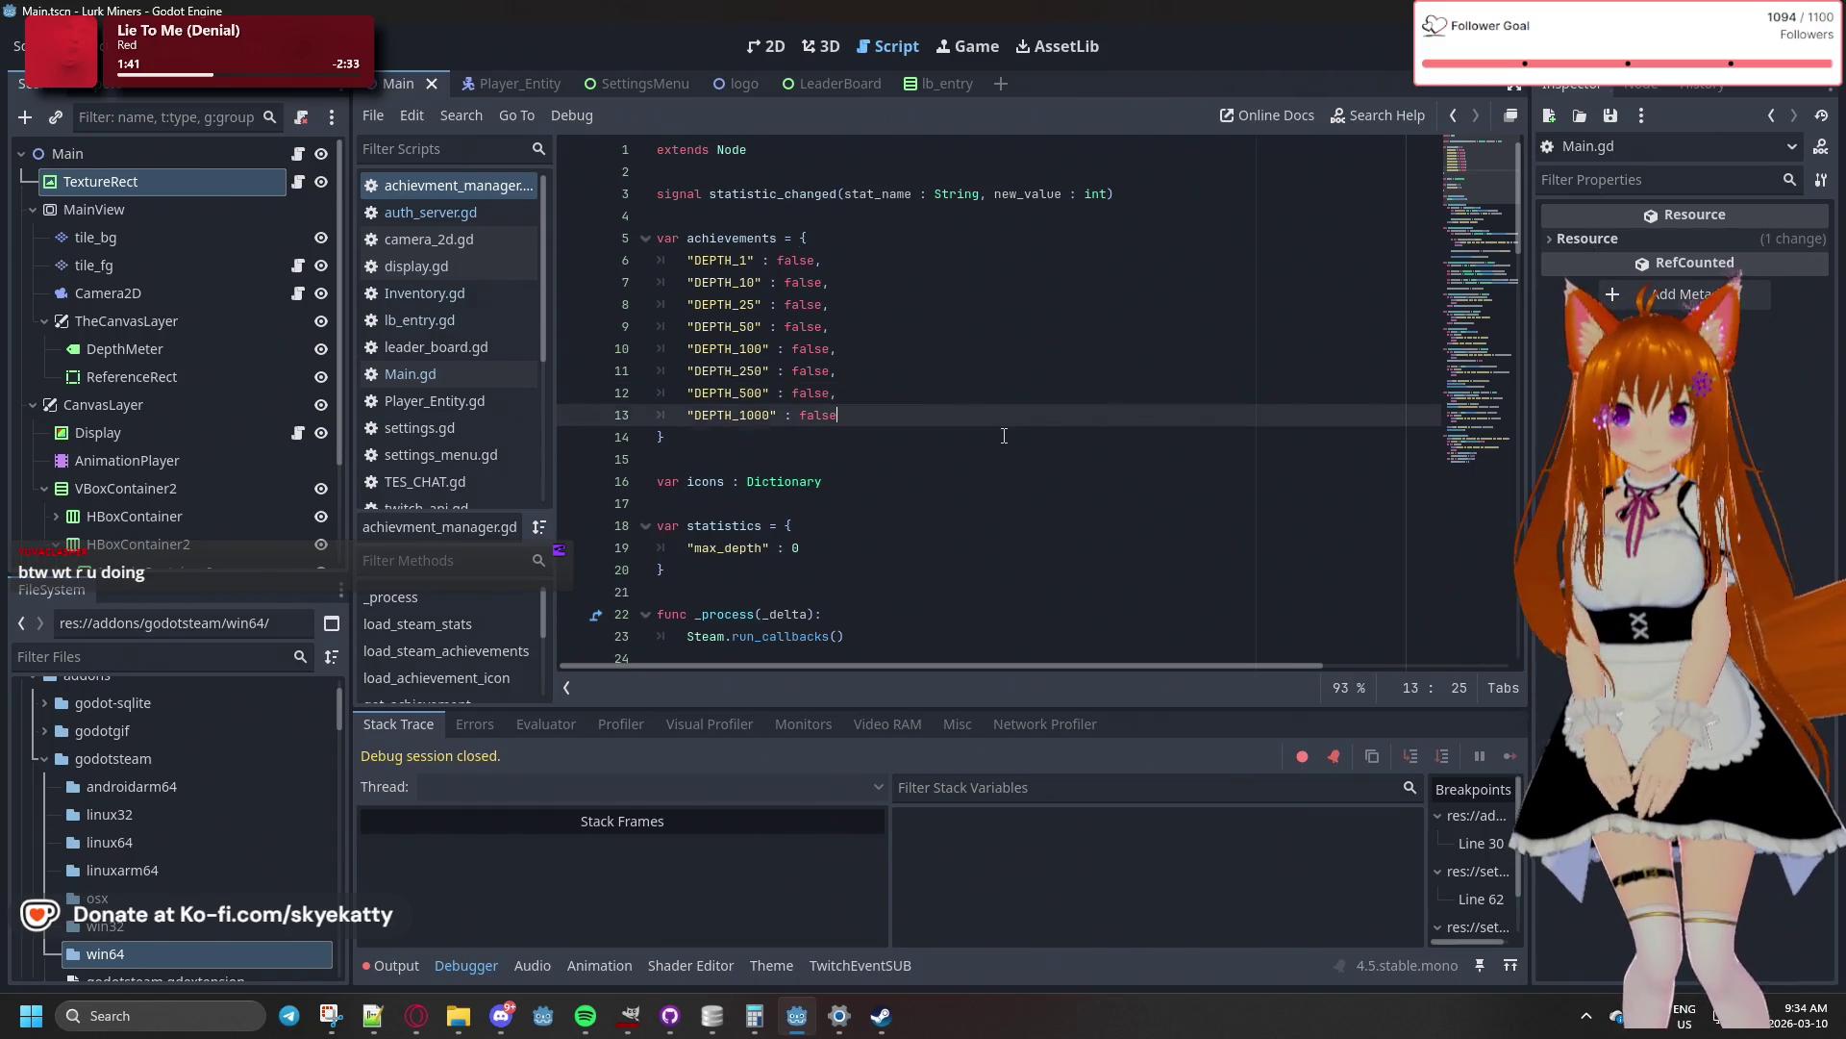
click(1004, 443)
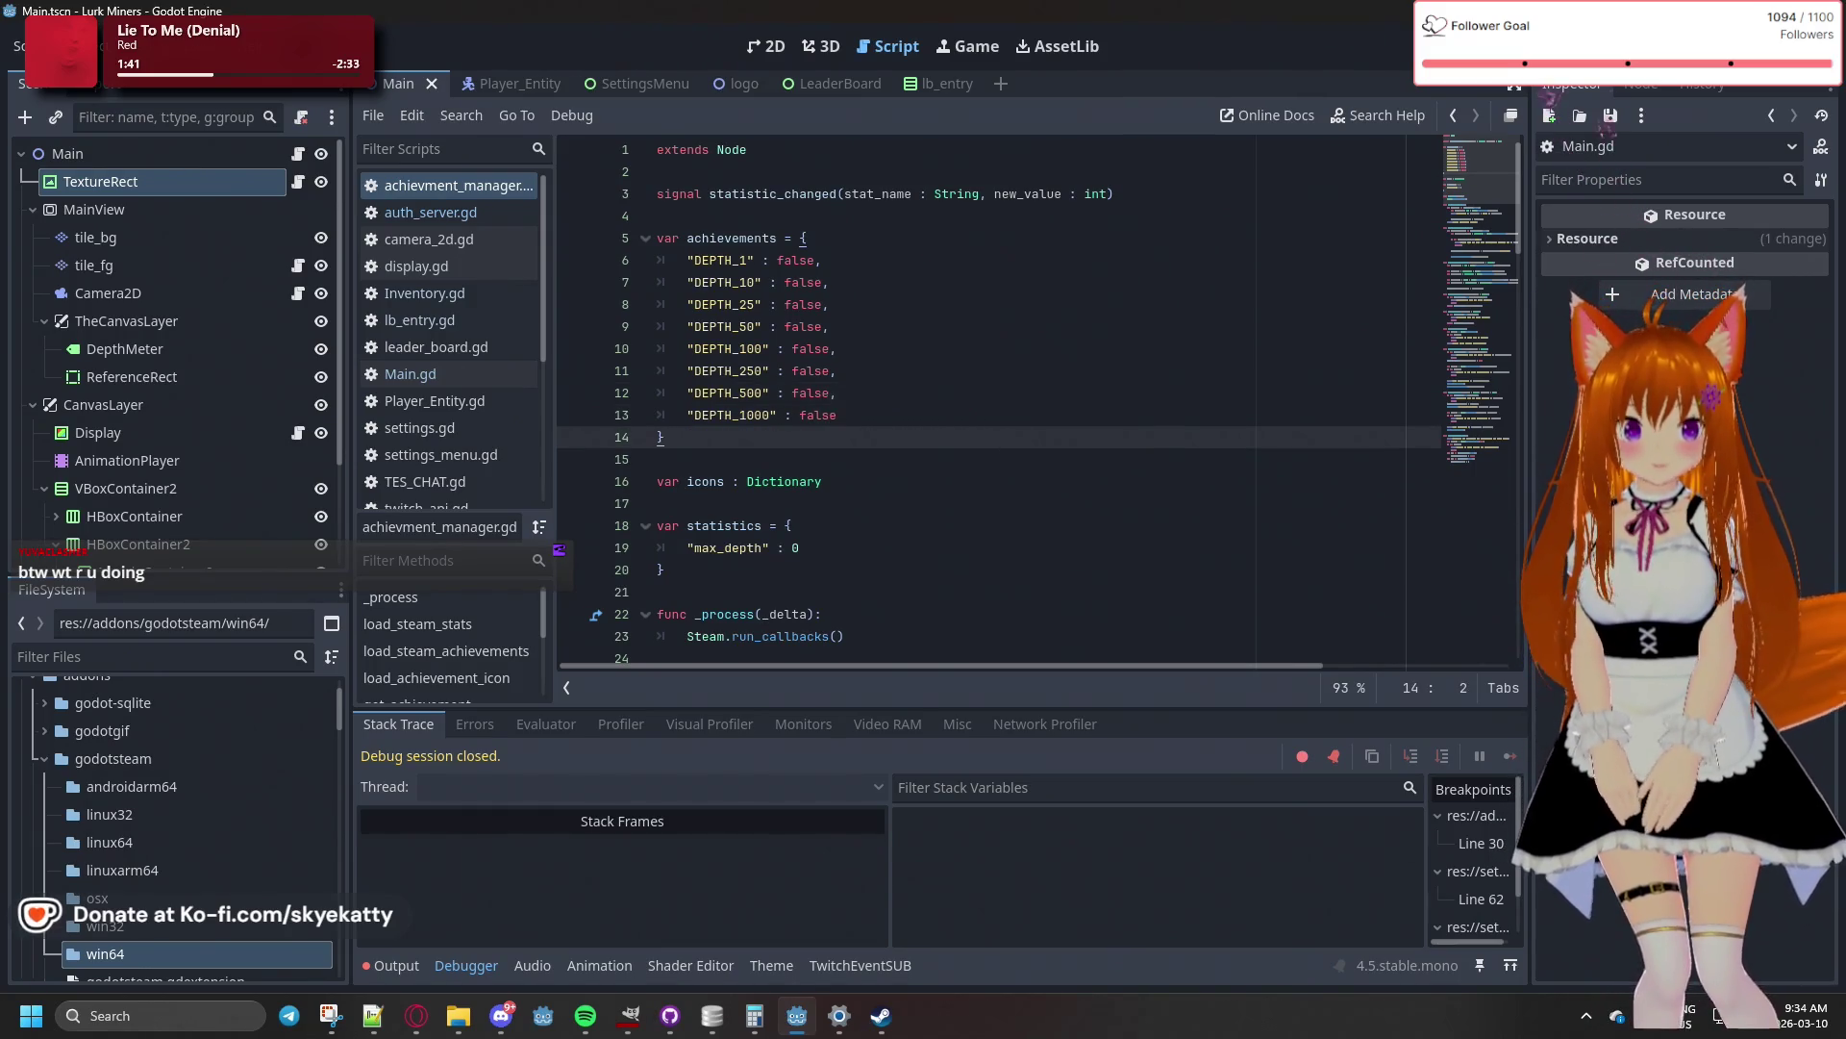
key(alt+Tab)
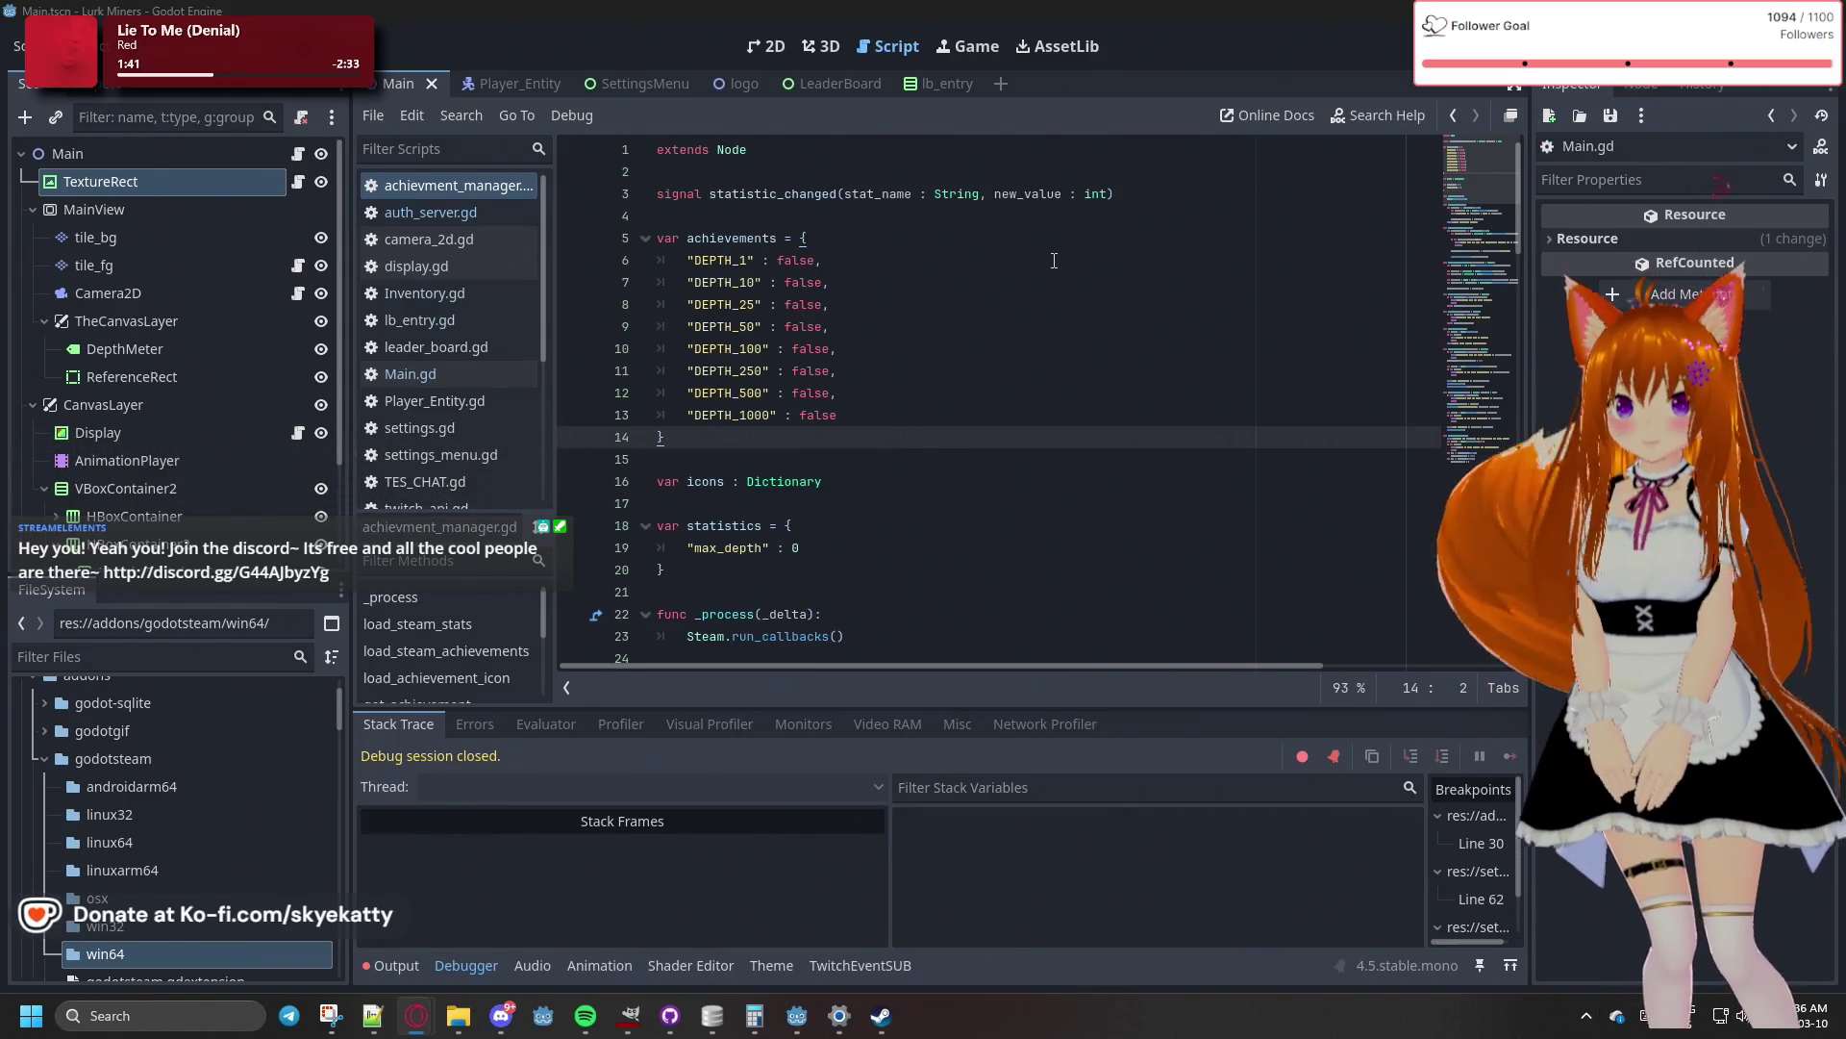
scroll(733, 420, down, 5)
scroll(734, 419, down, 3)
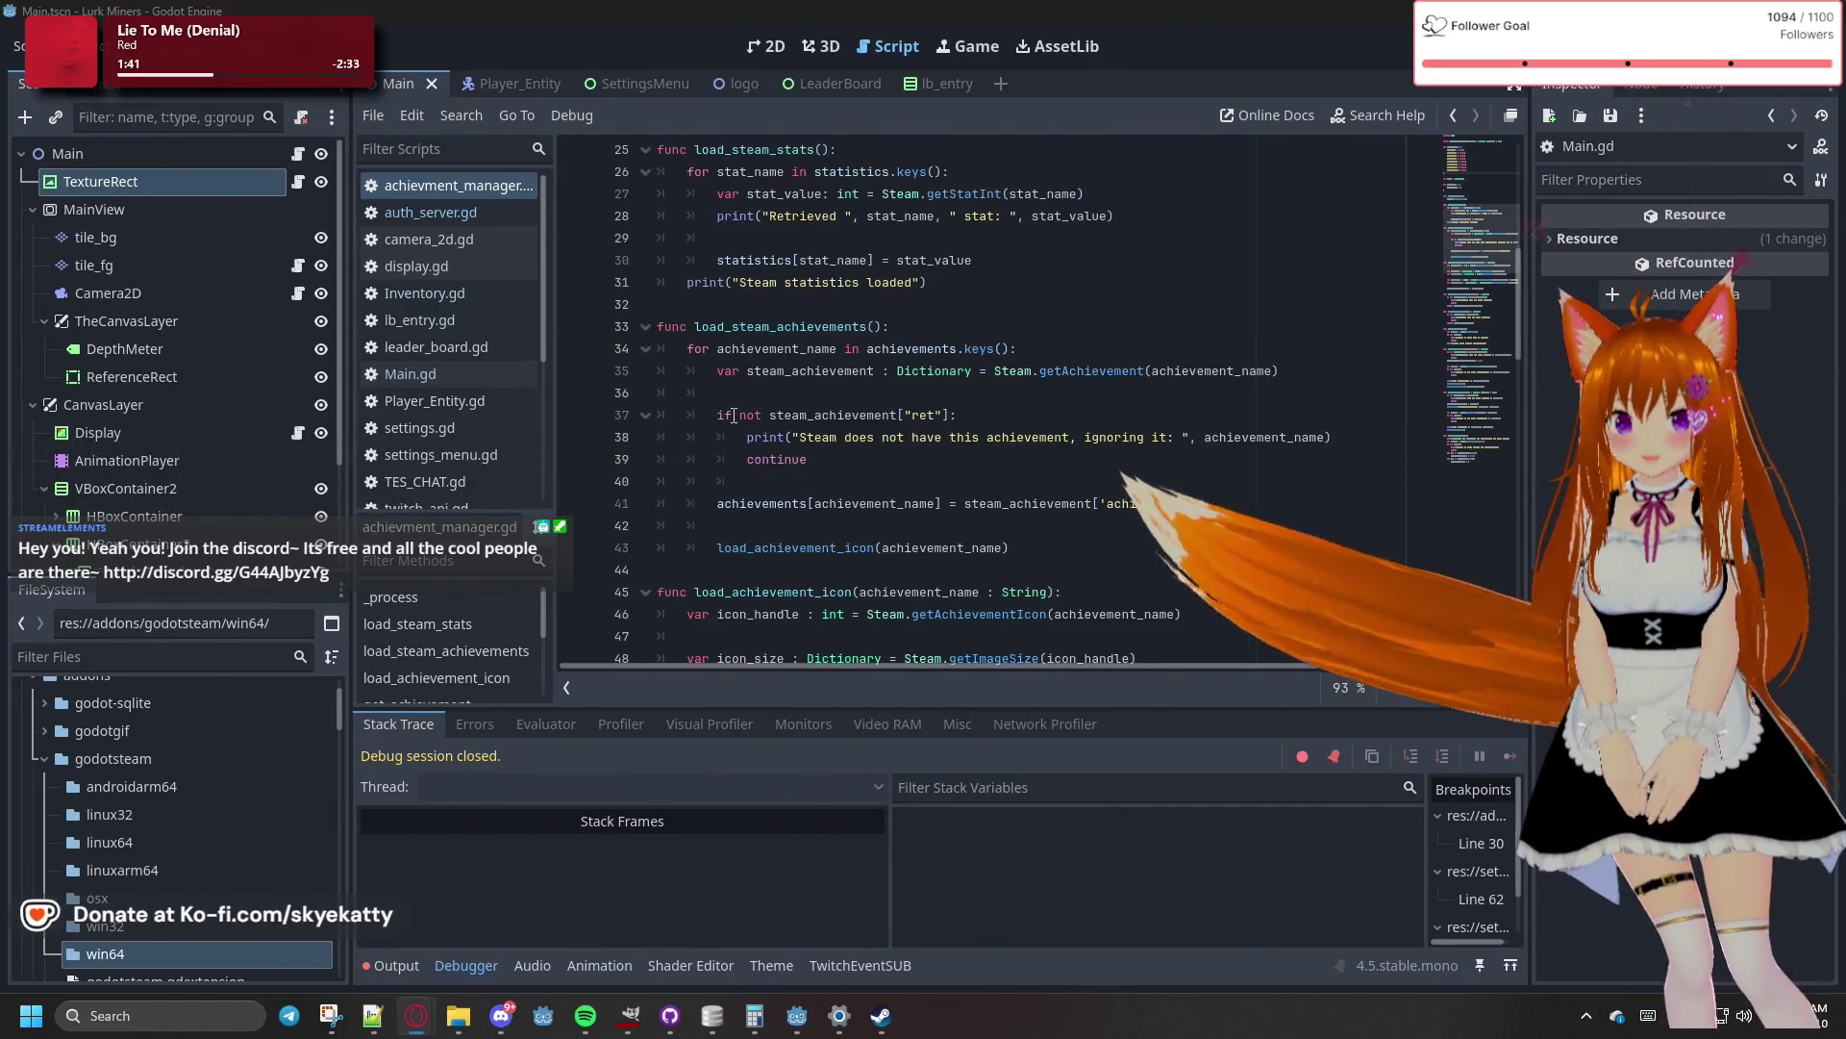
scroll(733, 417, up, 3)
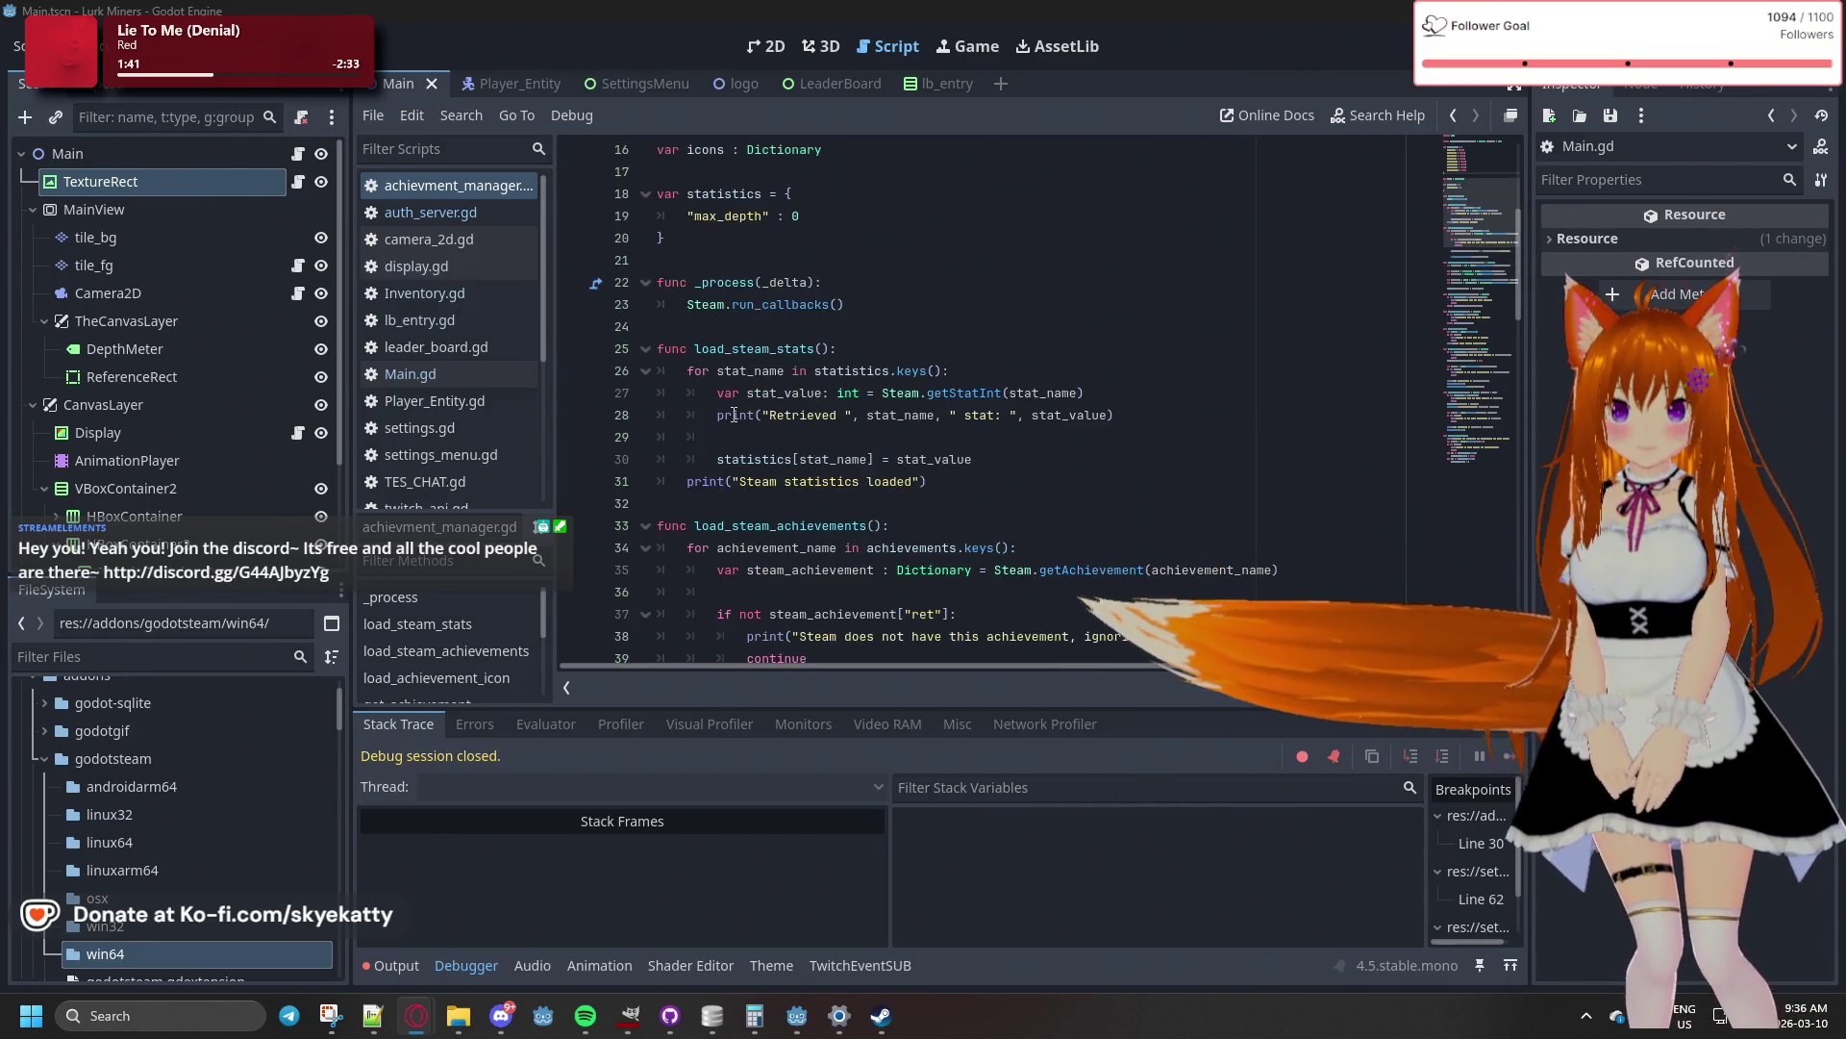
scroll(734, 415, up, 1)
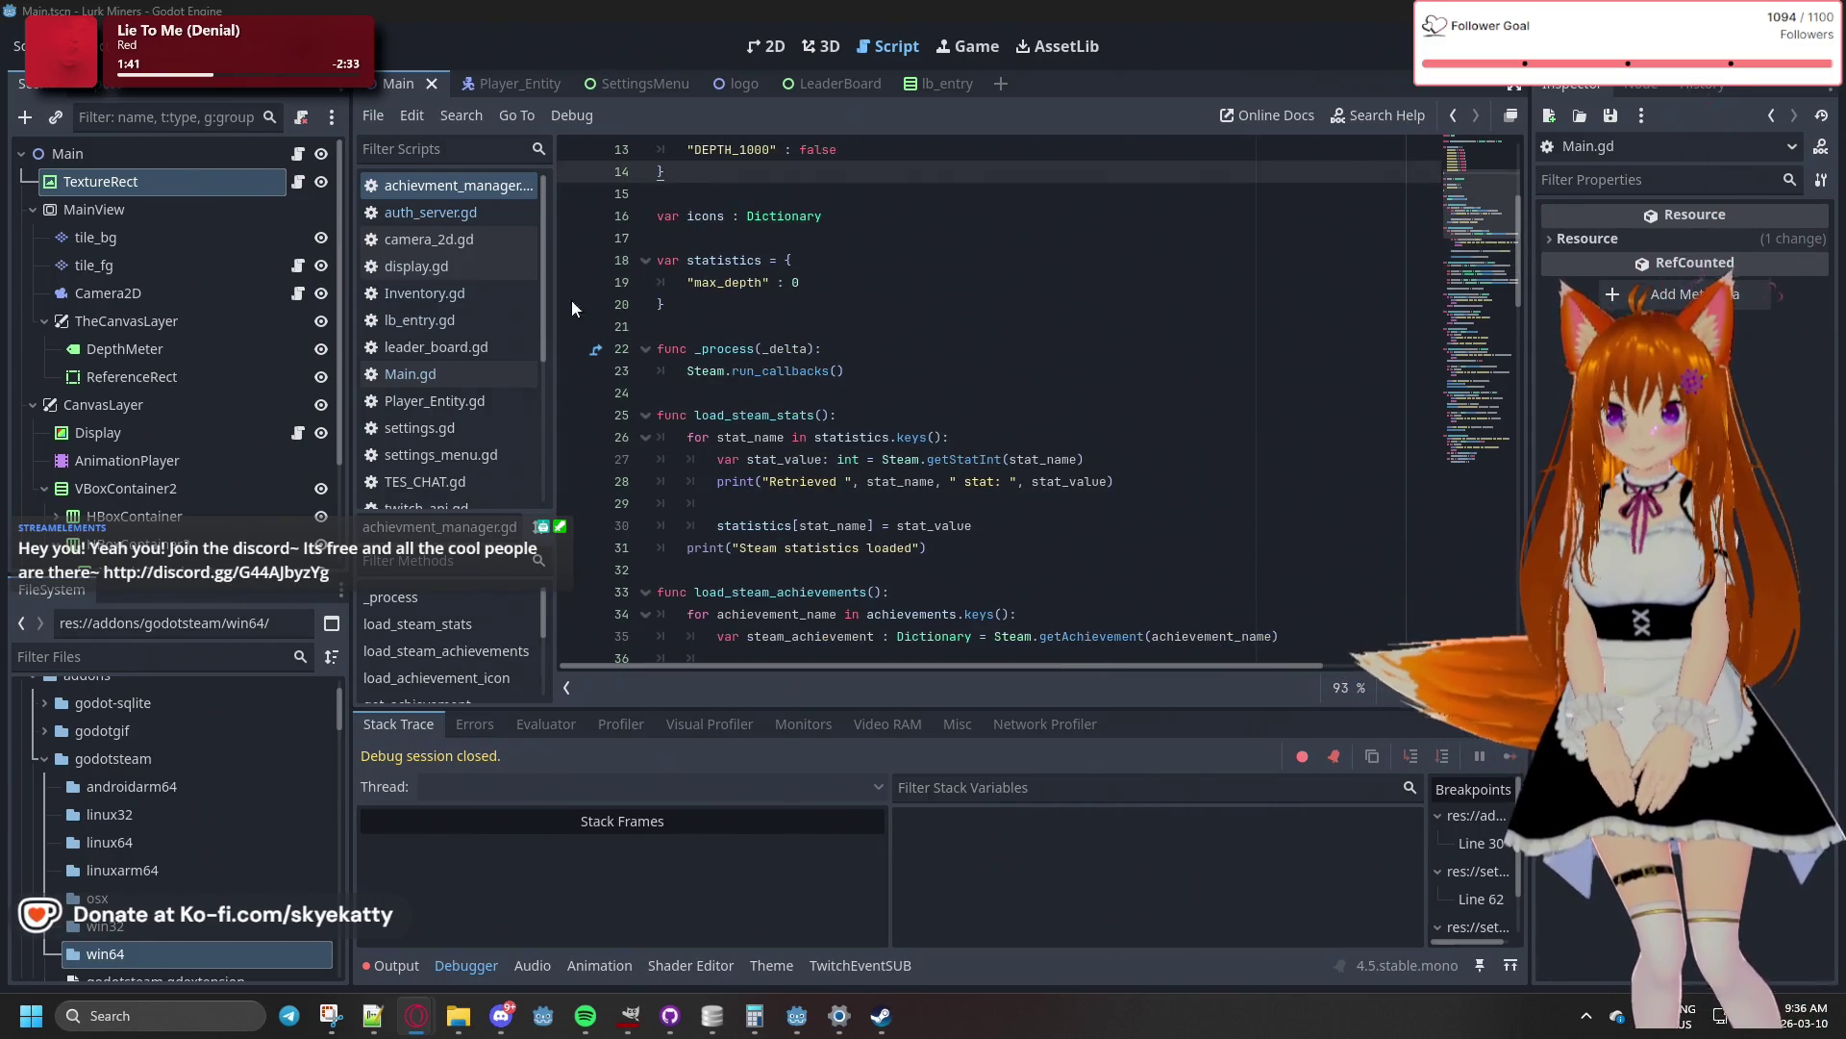
- Look through lb_entry.gd, auth_server.gd, achievment_manager.gd, camera_2d.gd and display.gd, then open Main.gd
click(444, 319)
click(466, 220)
click(476, 175)
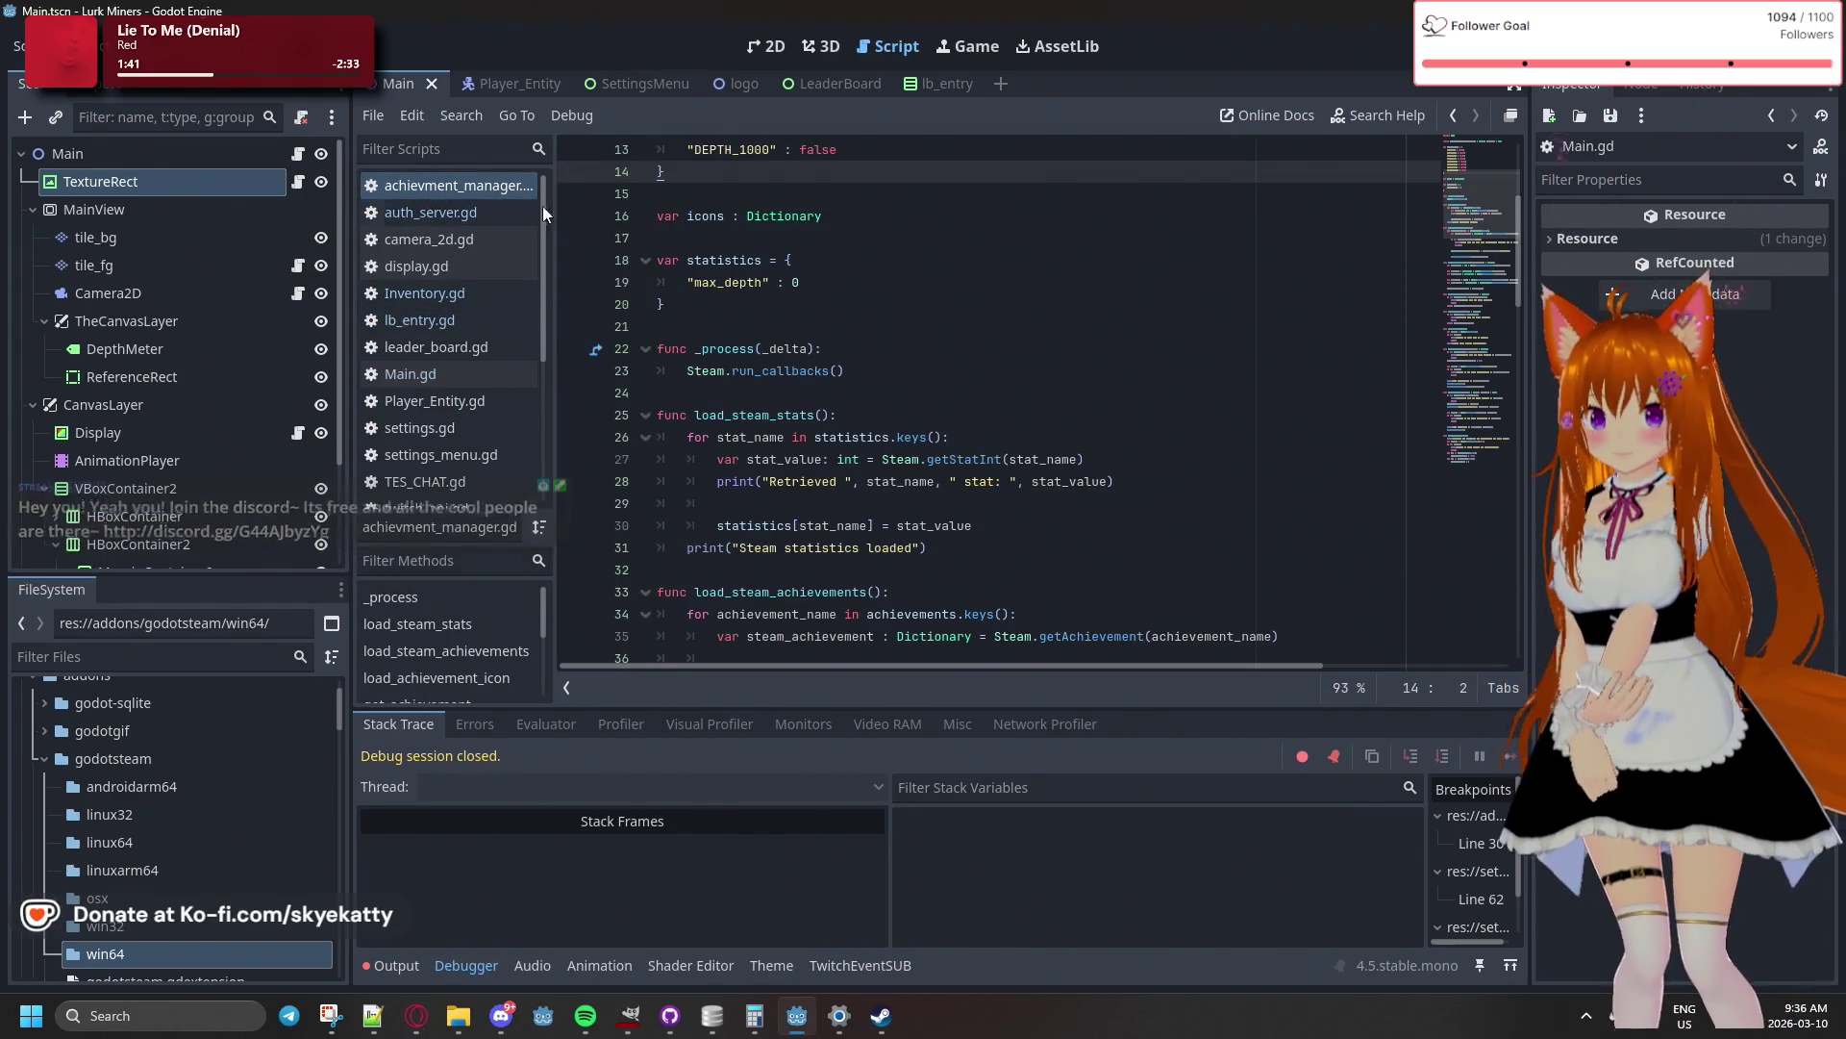
click(471, 241)
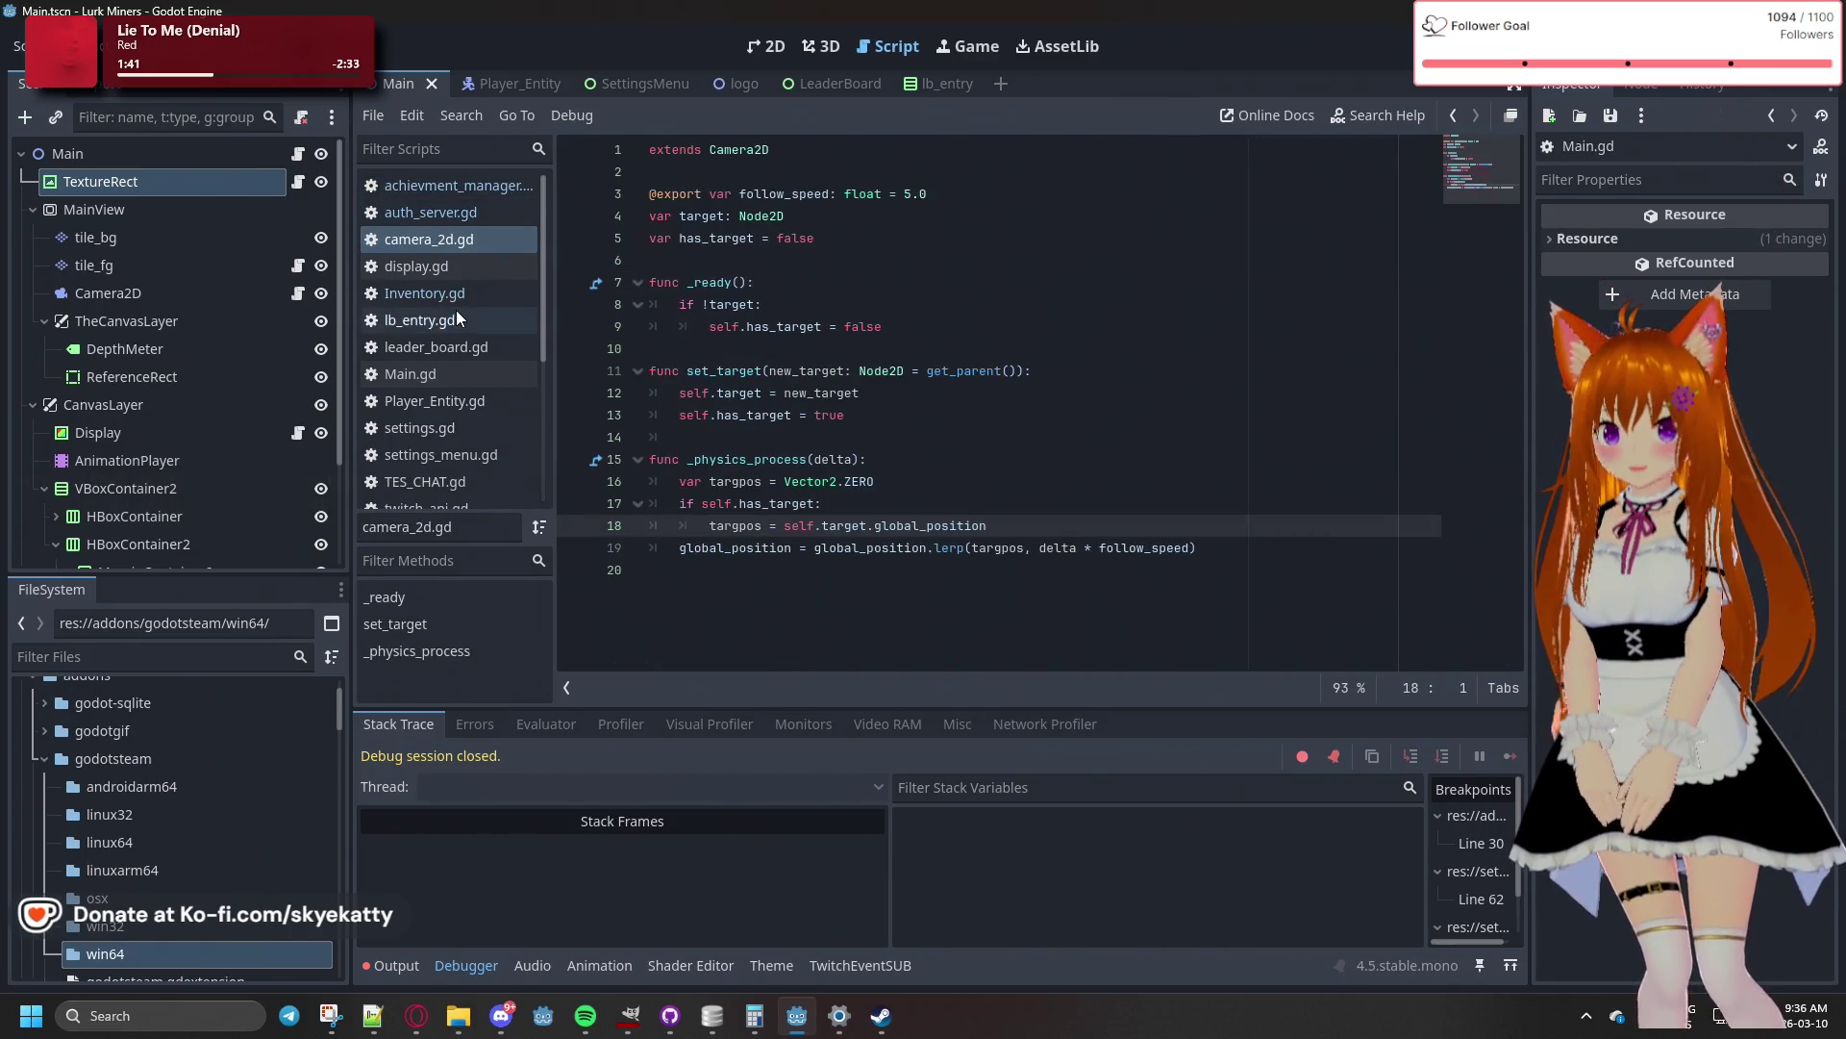
click(459, 269)
click(473, 373)
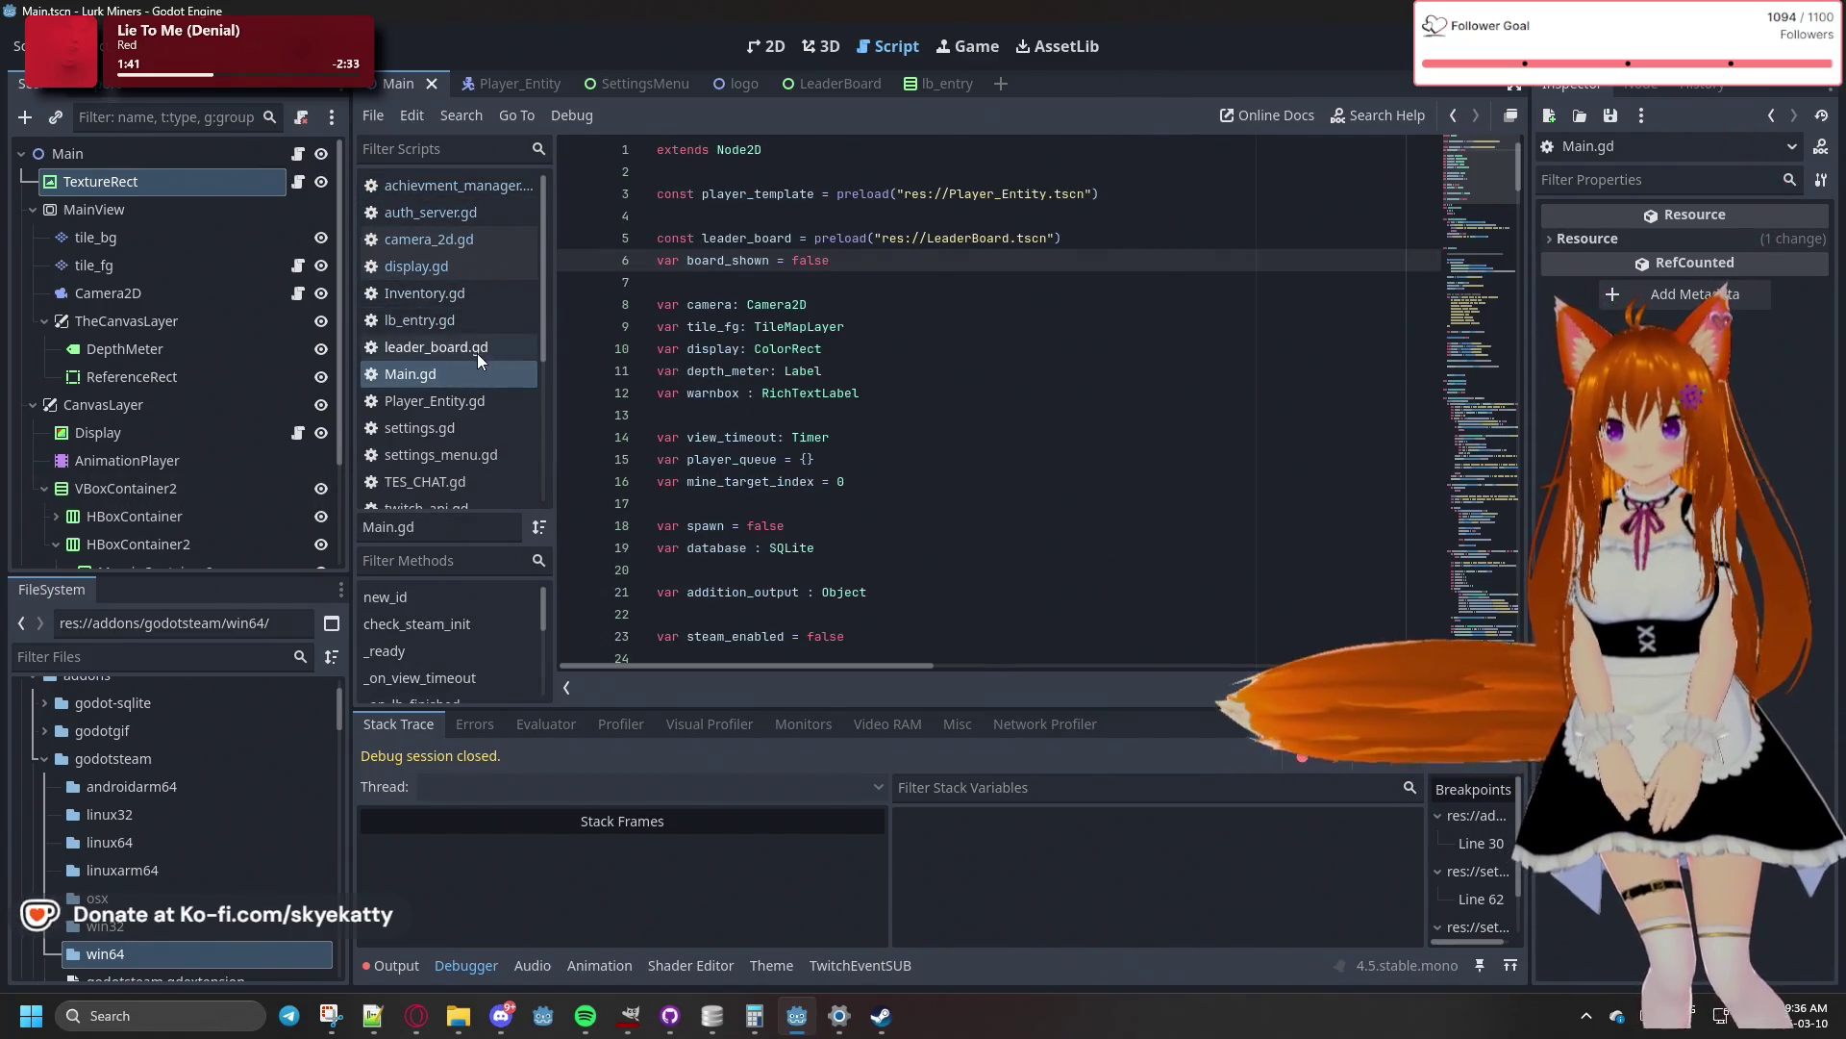
- Scroll Main.gd to the player-loading code around line 165
scroll(1486, 251, down, 10)
drag(1483, 244, 1483, 538)
scroll(1033, 545, up, 12)
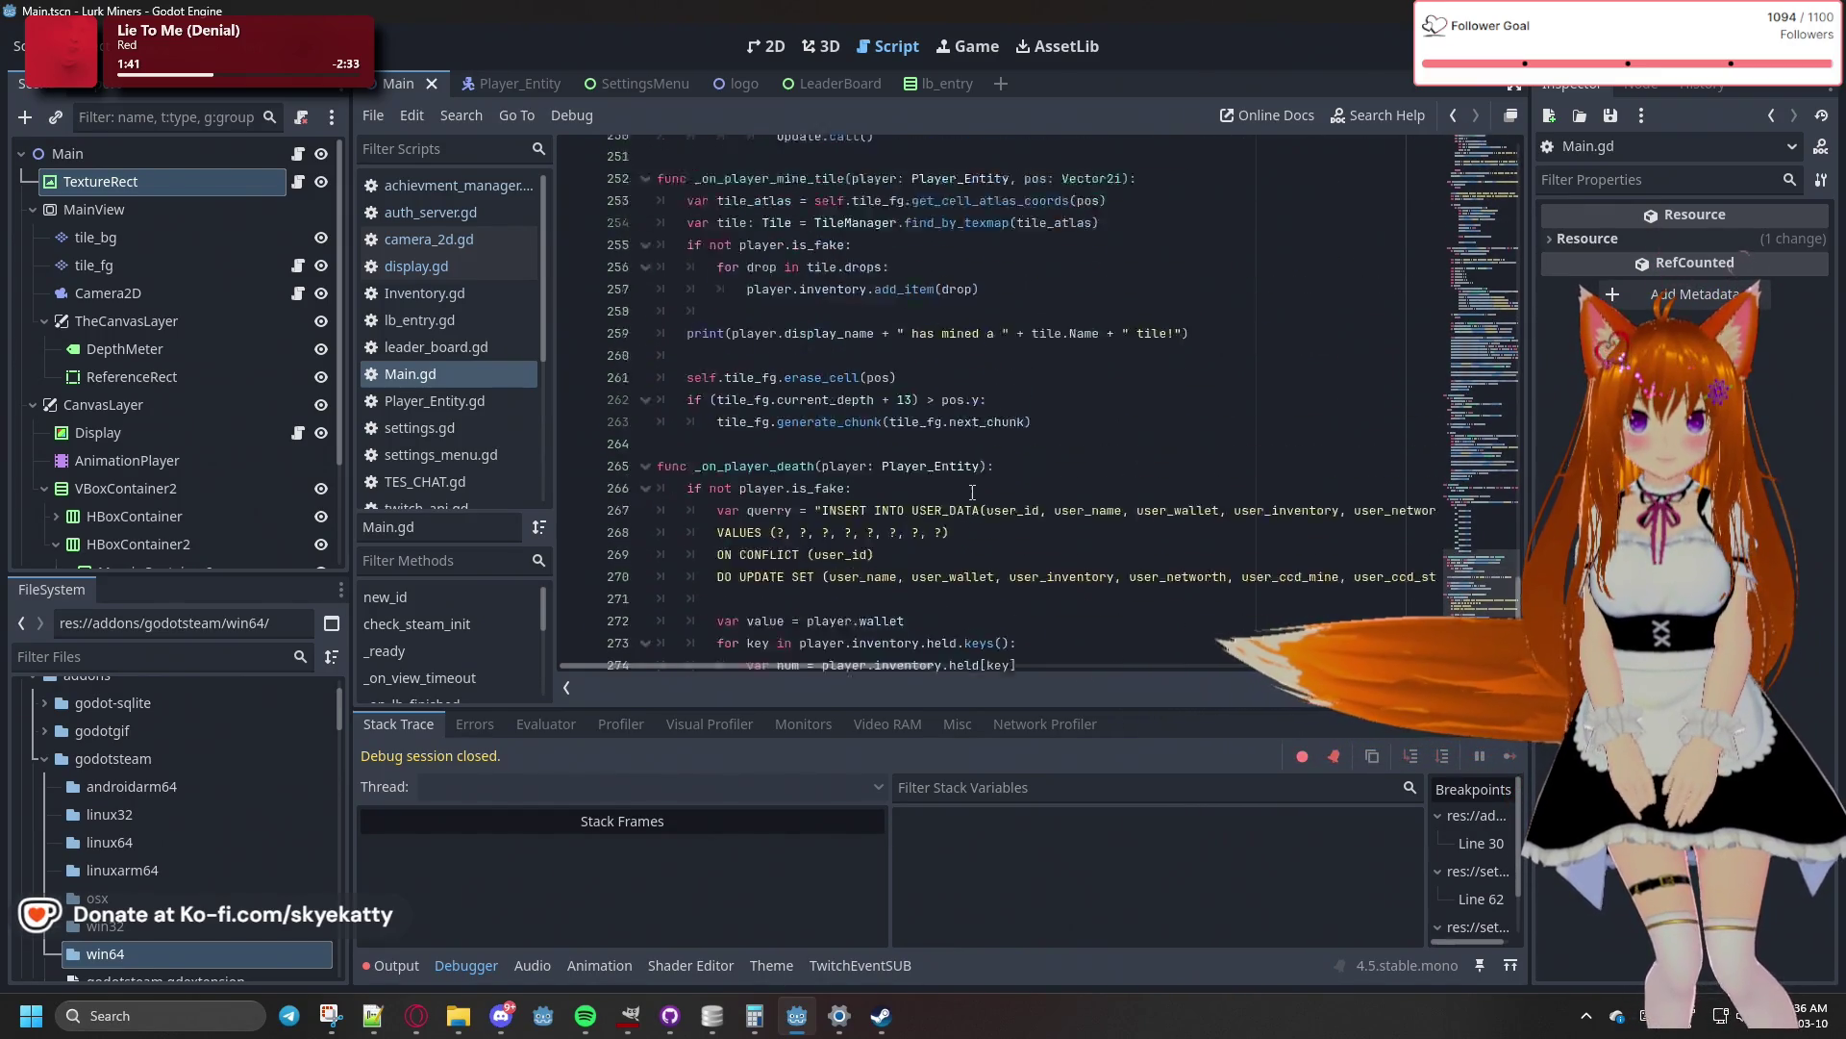
scroll(972, 492, down, 4)
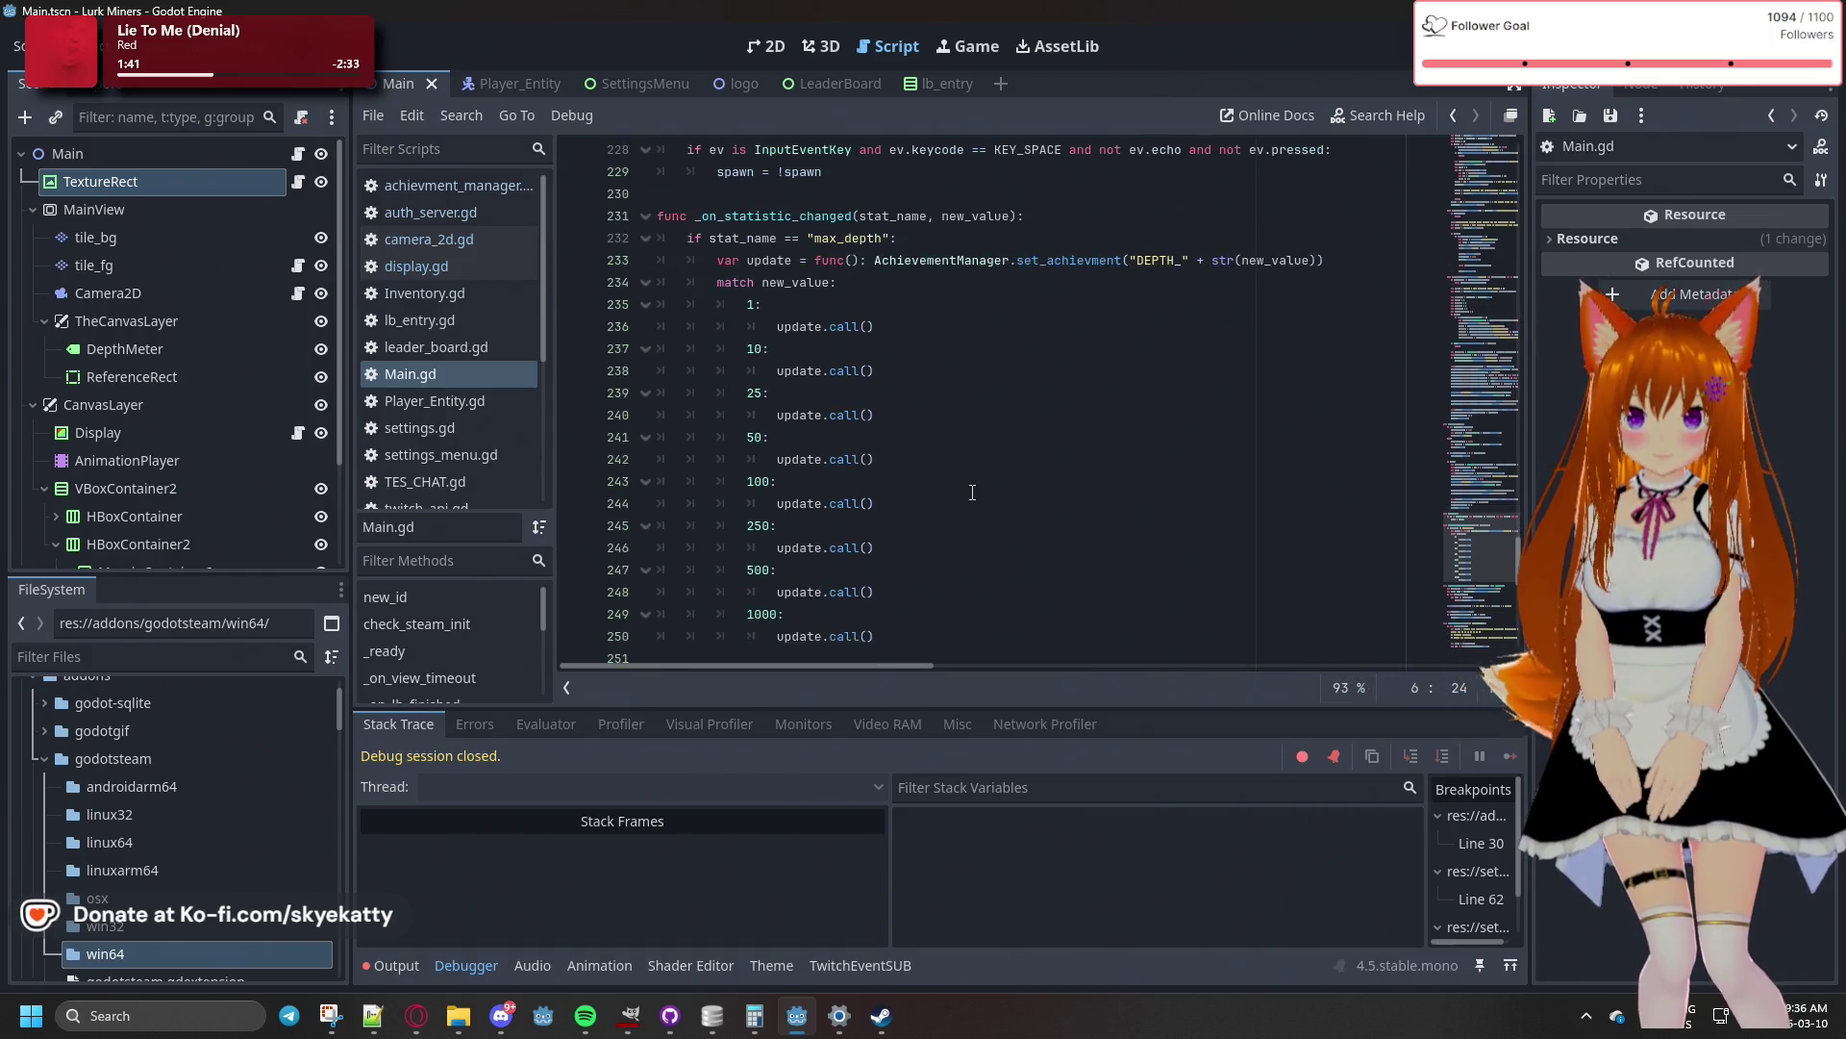
scroll(972, 492, down, 3)
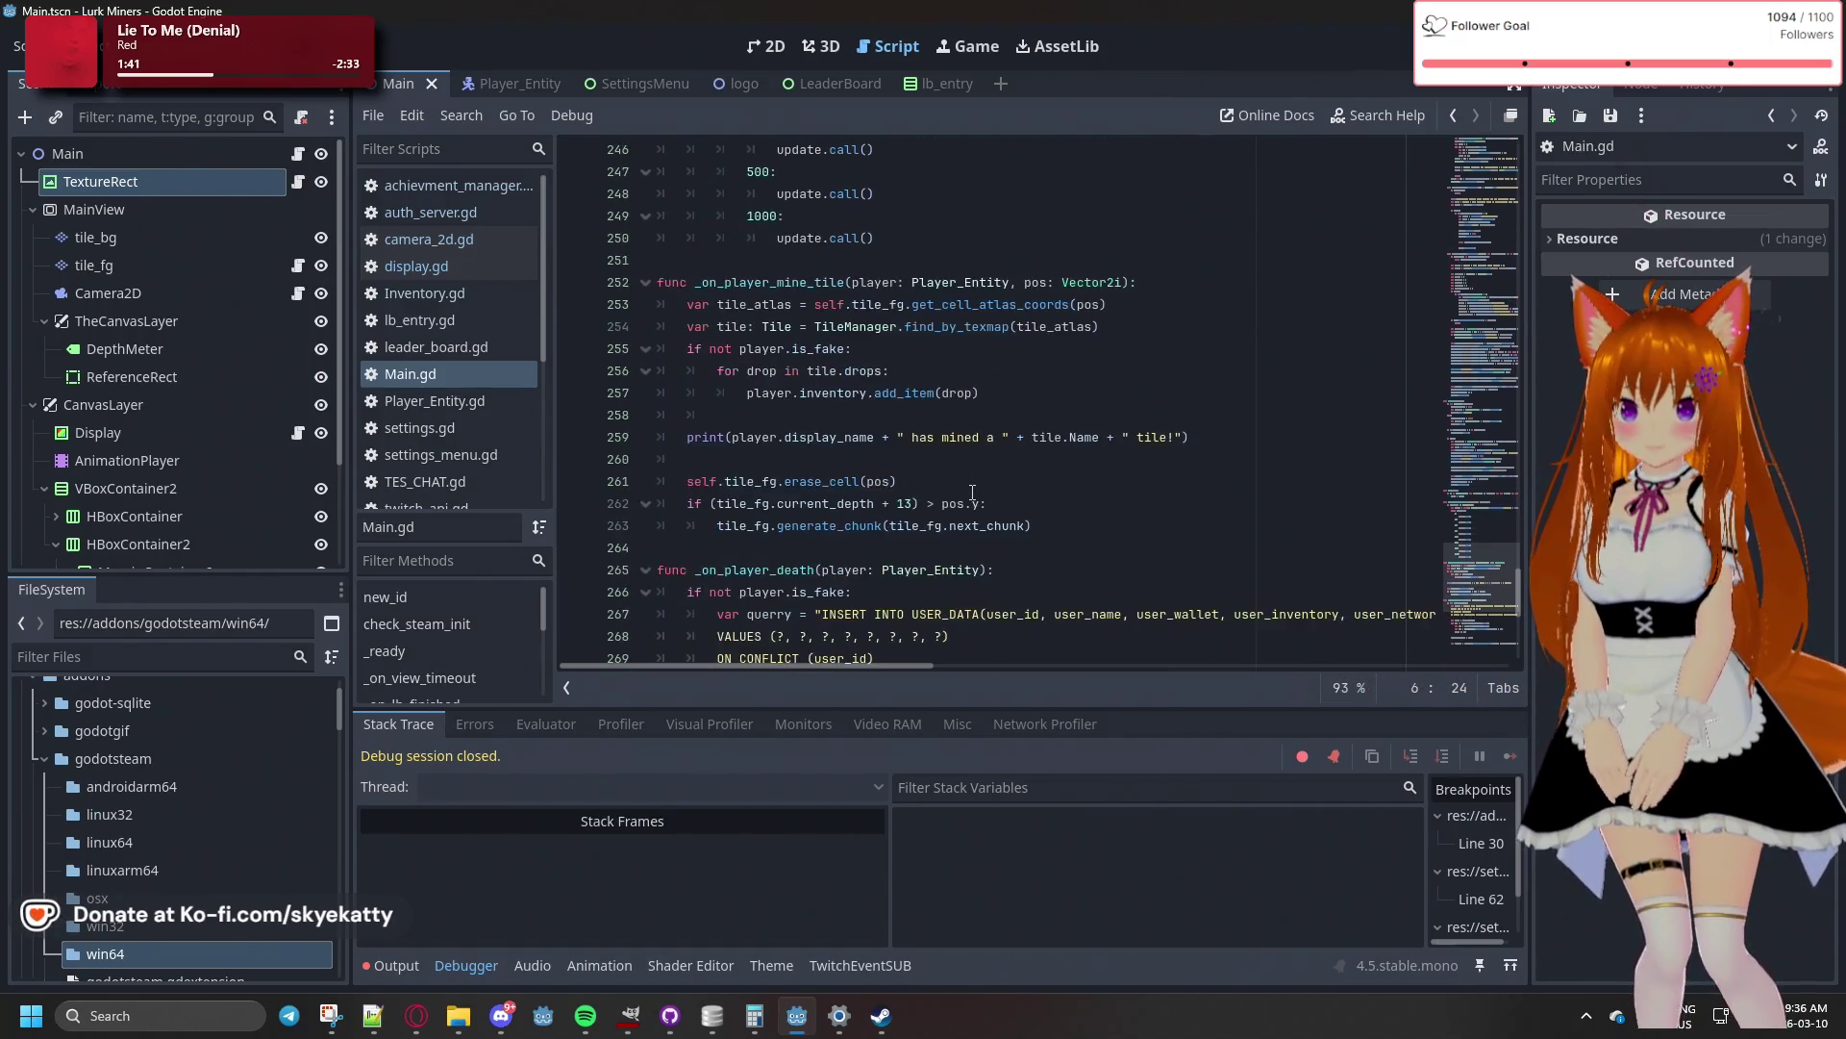
scroll(972, 493, down, 1)
scroll(973, 492, down, 2)
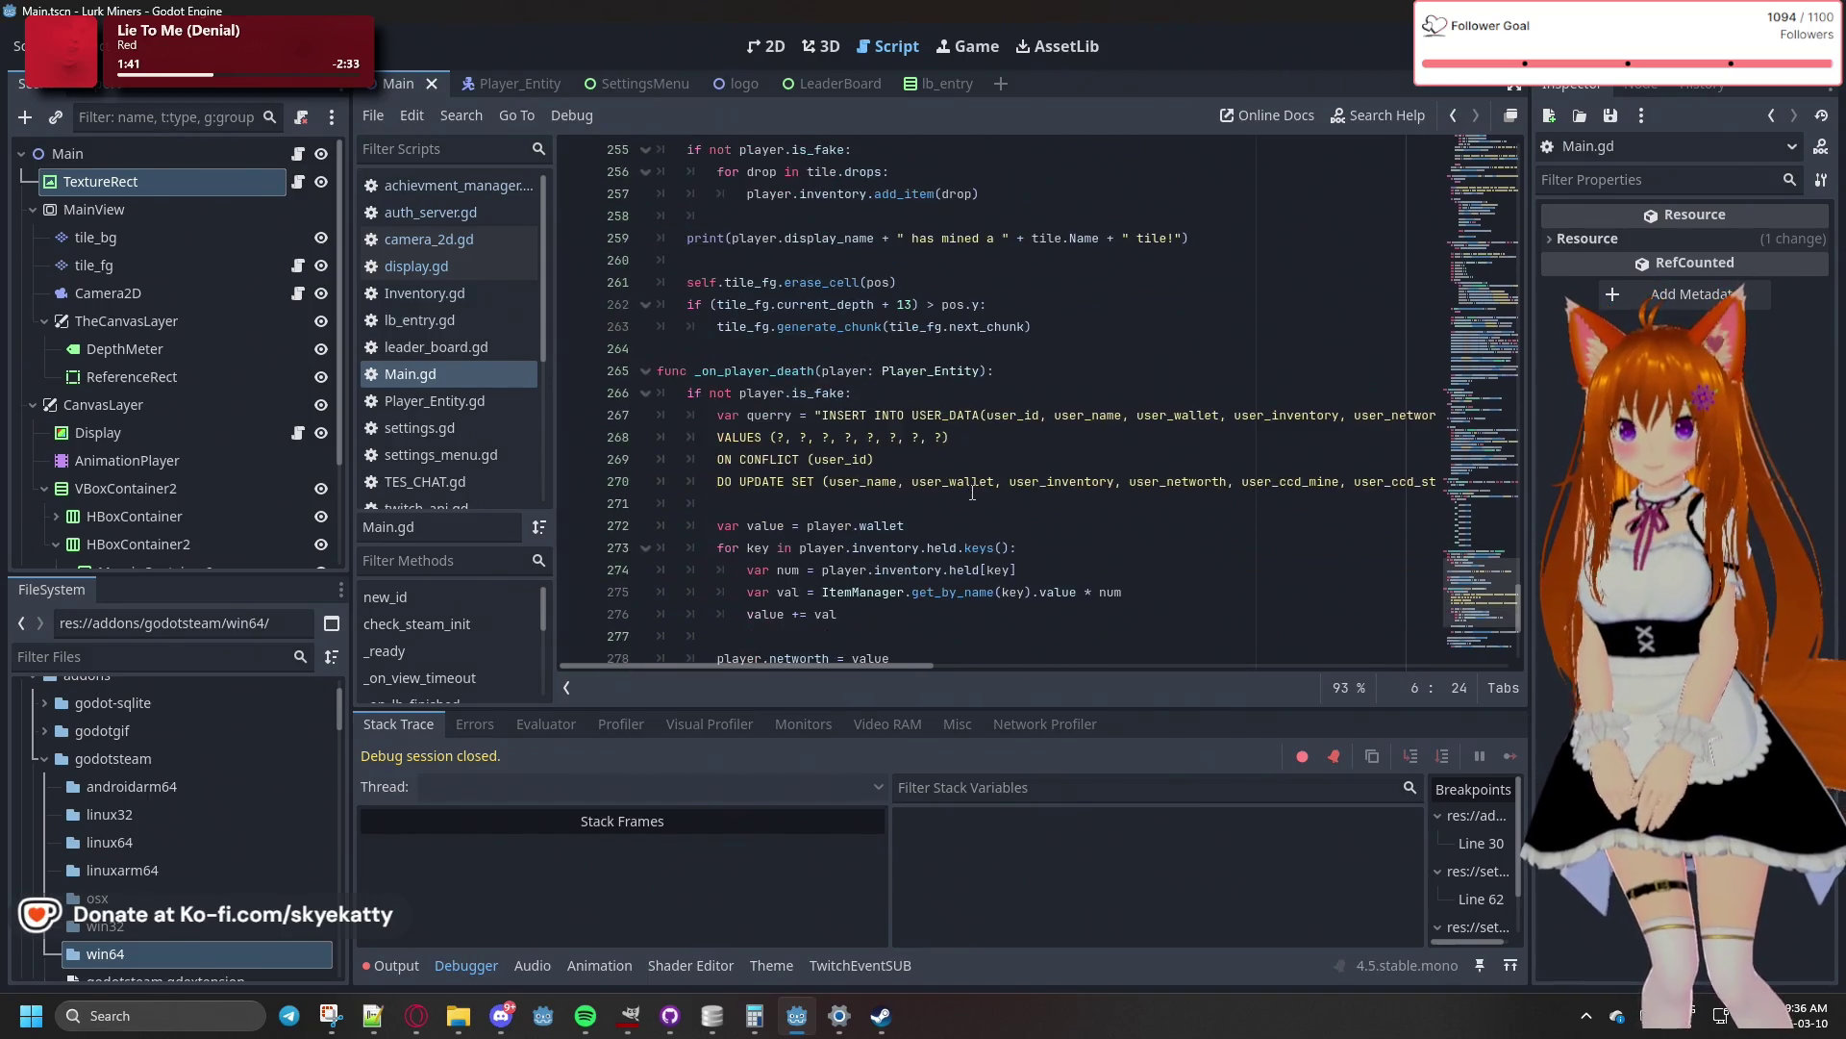
scroll(1009, 389, up, 4)
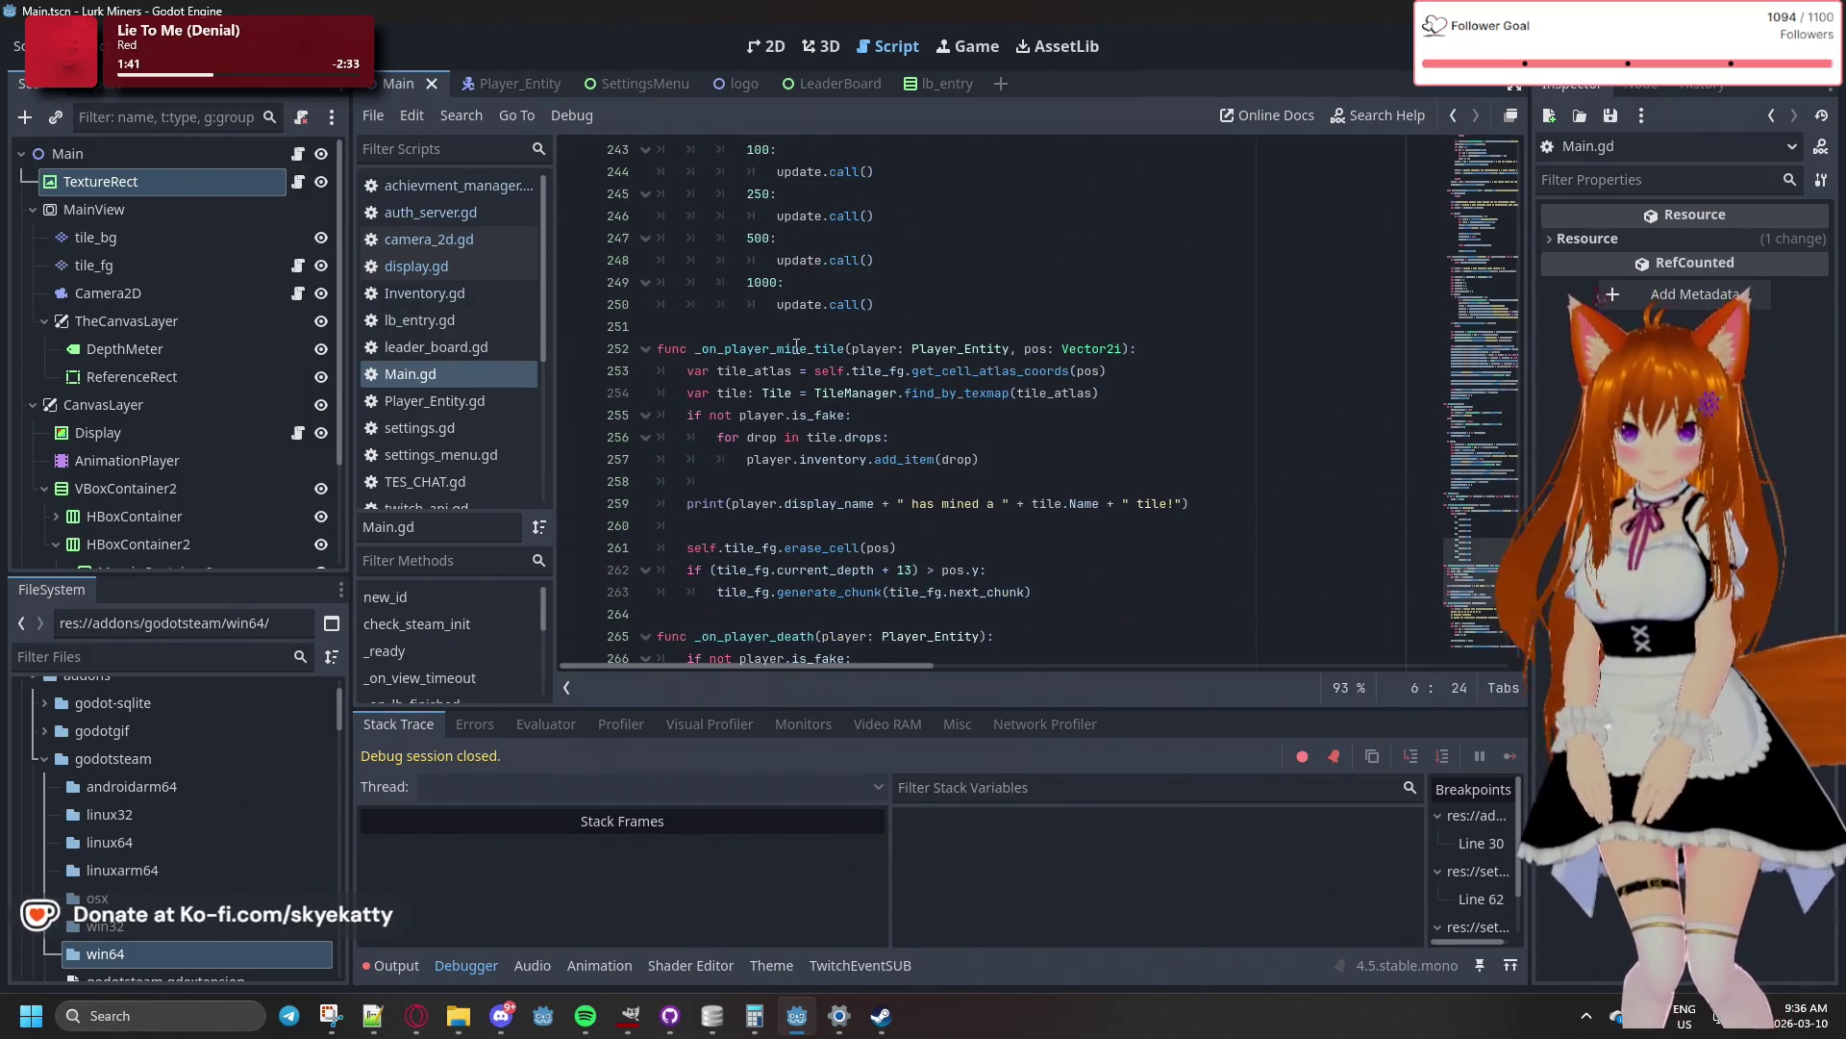
scroll(709, 376, down, 1)
scroll(708, 376, up, 16)
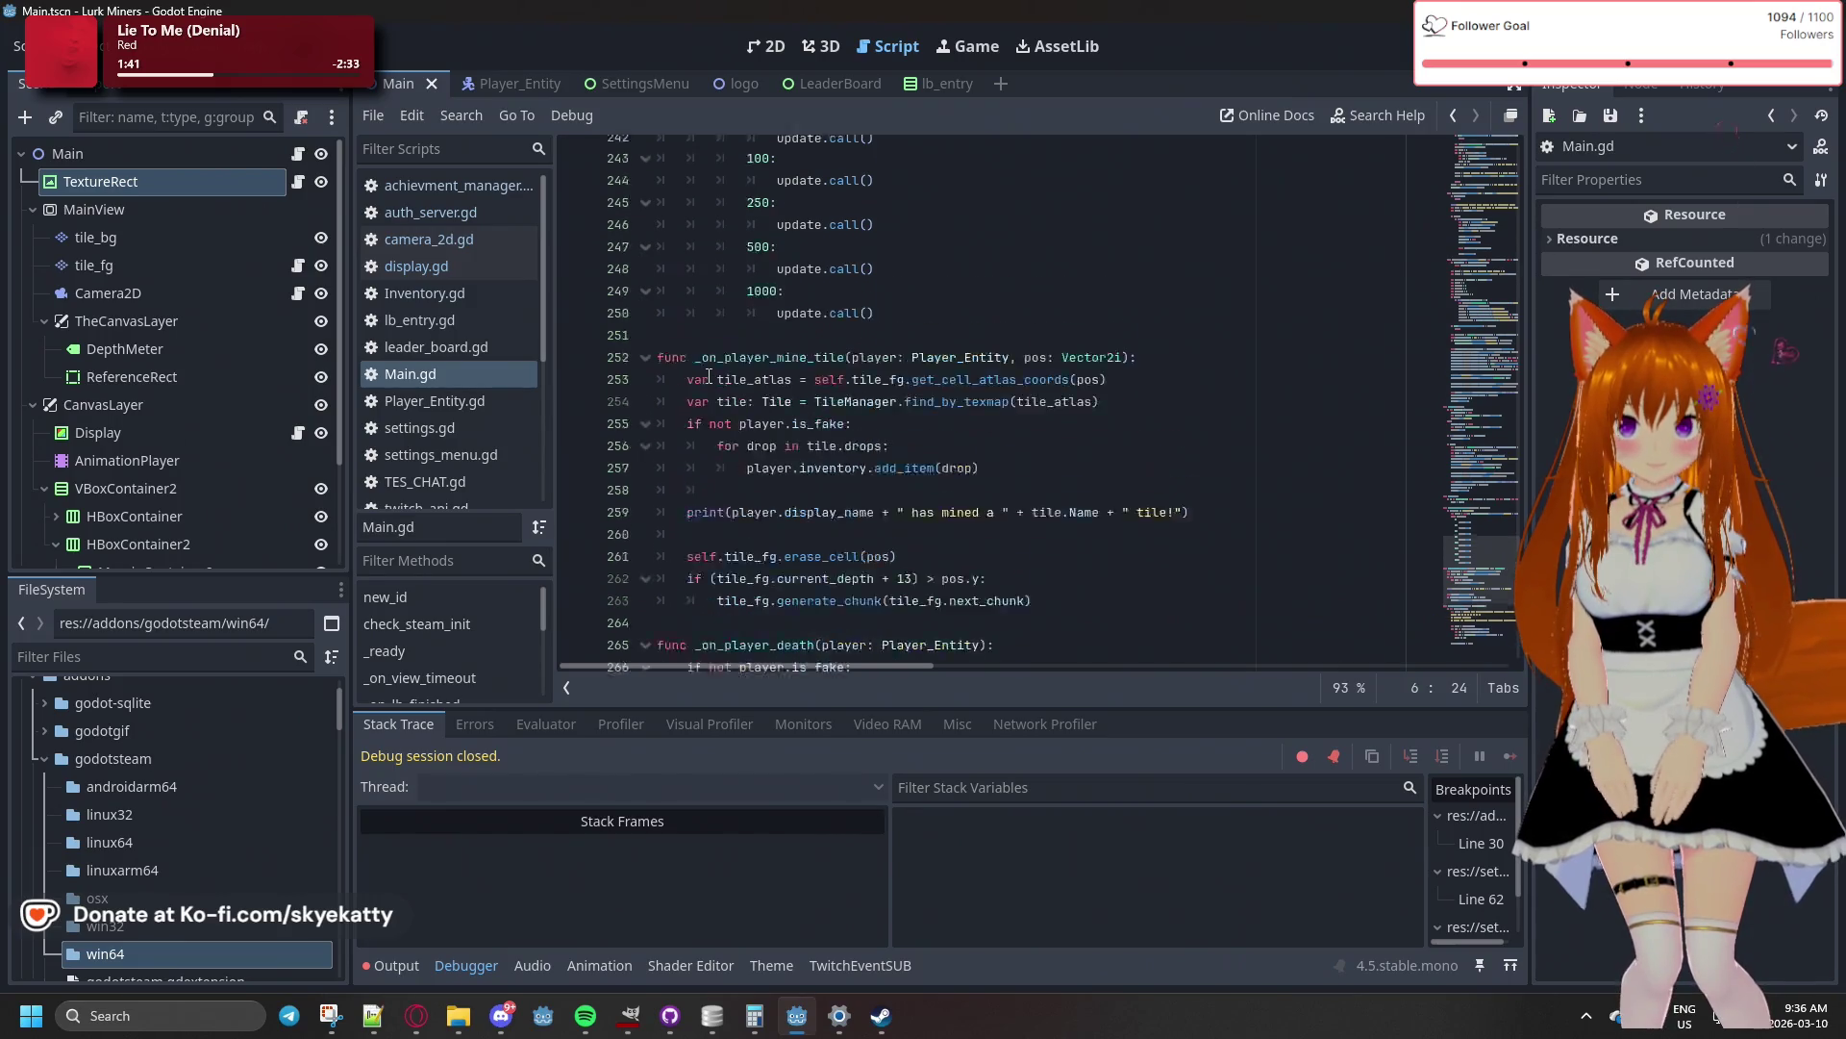
scroll(724, 374, up, 9)
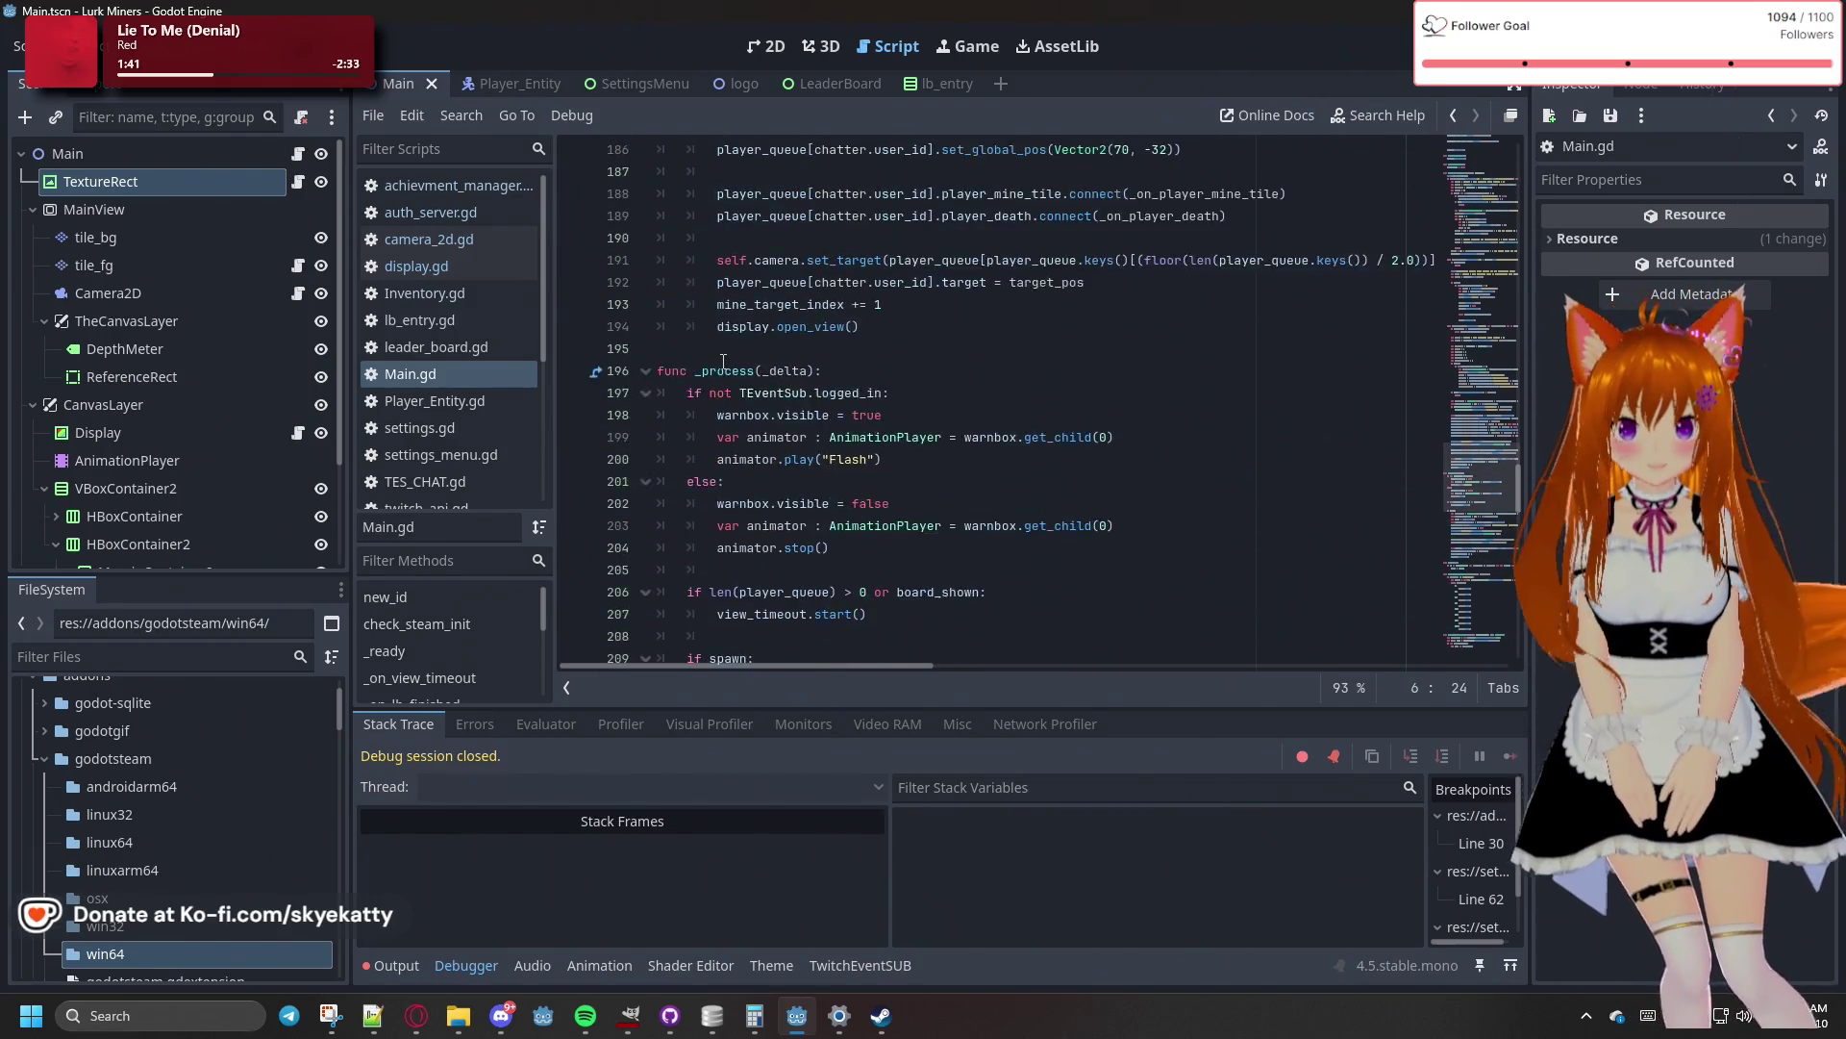
scroll(724, 361, up, 4)
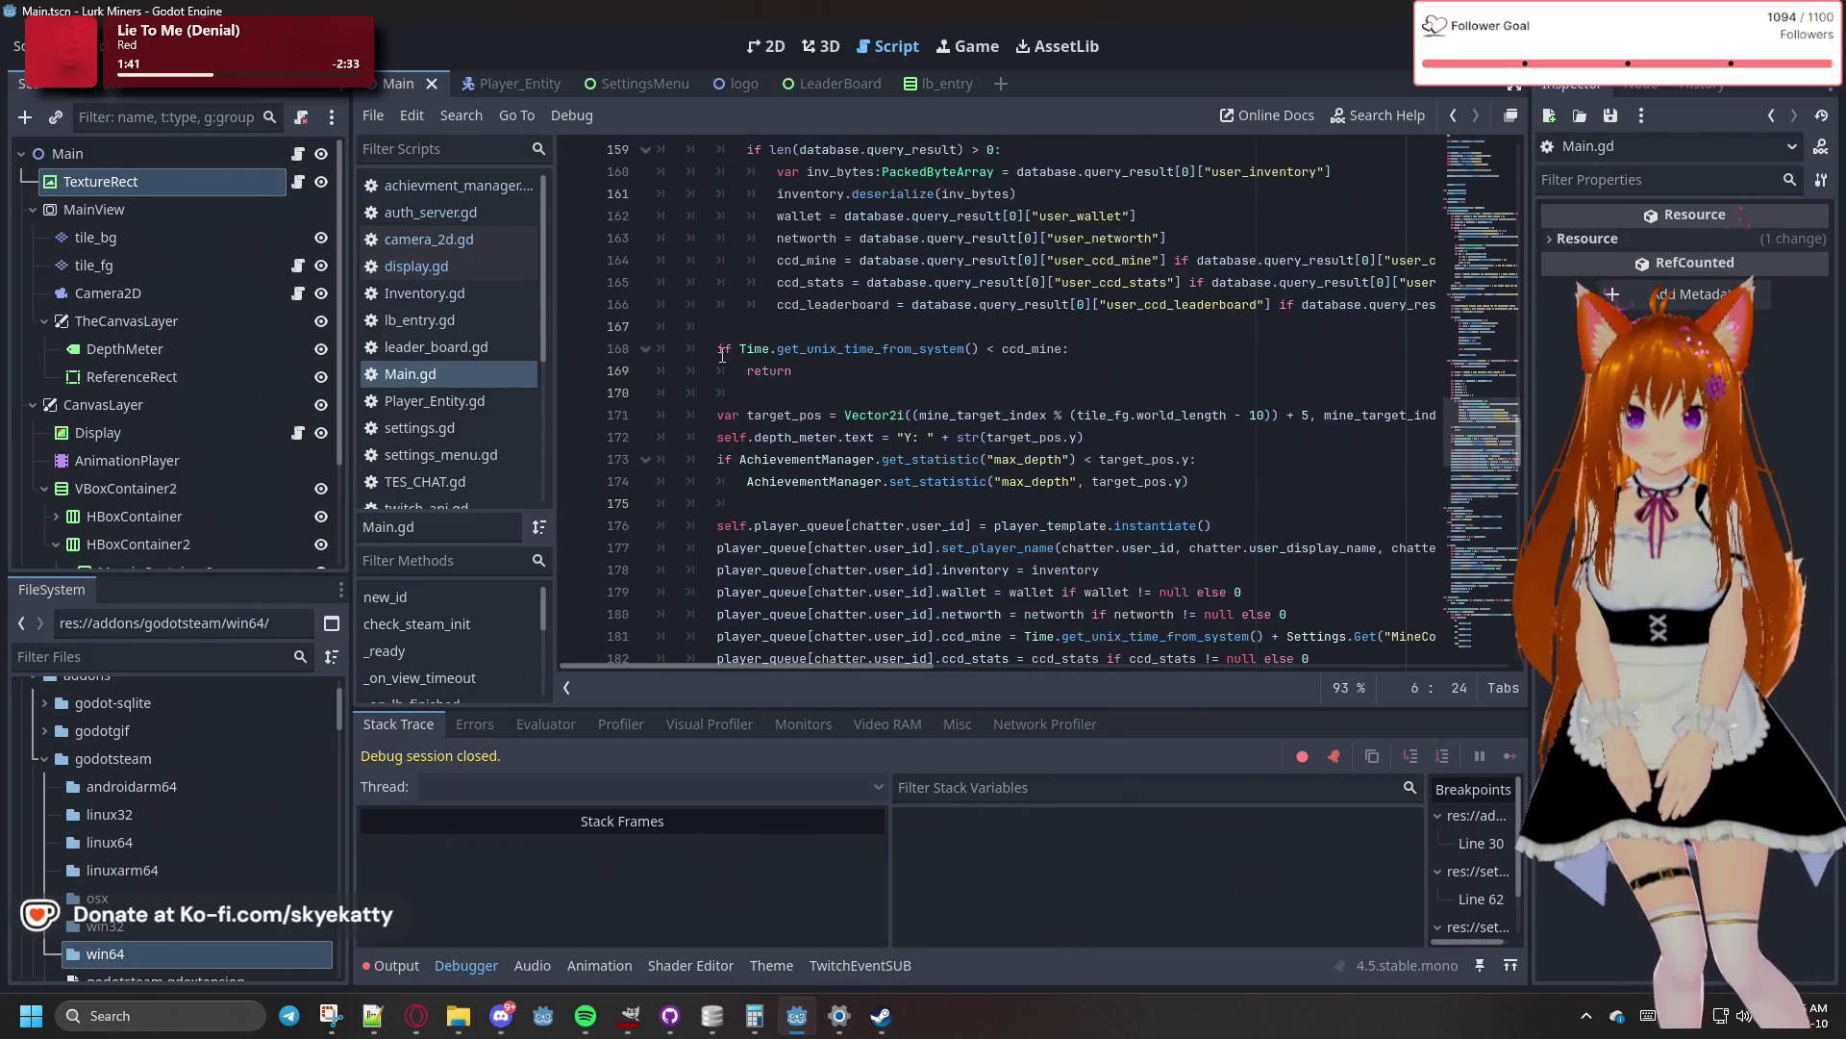
scroll(822, 362, down, 2)
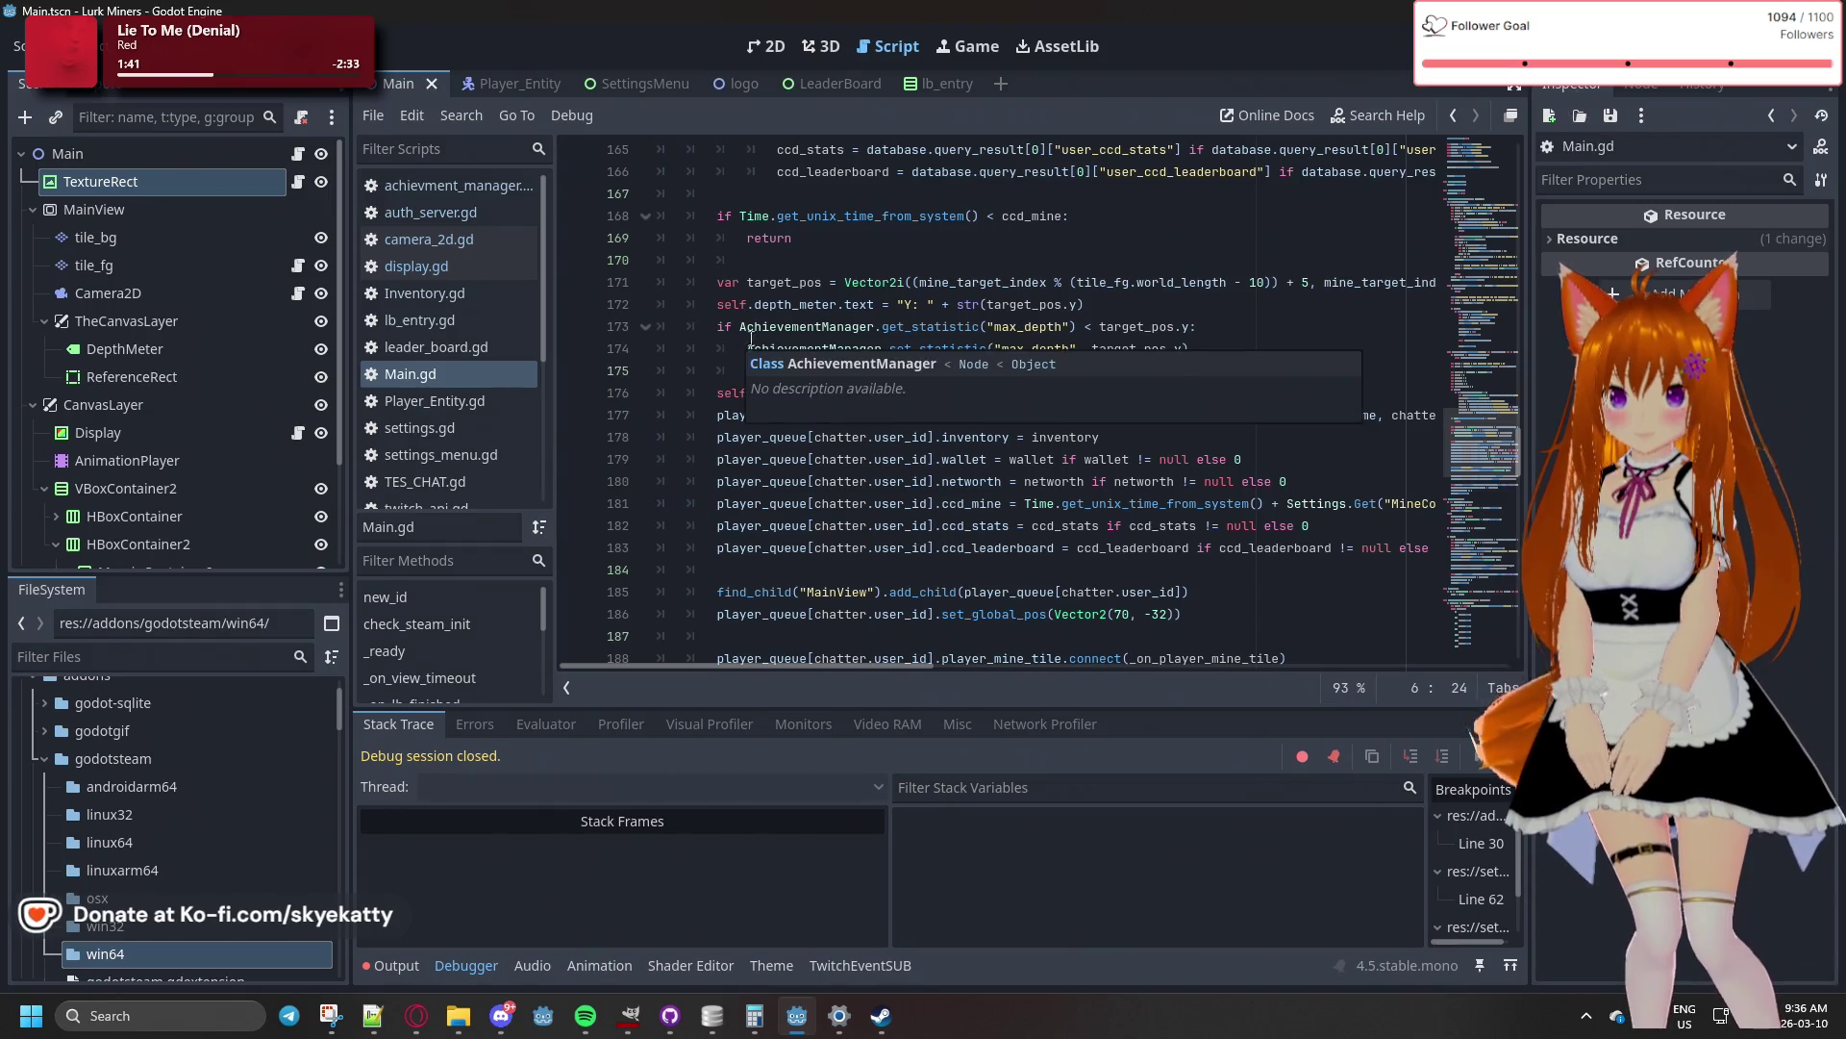
- Add an 'if steam_enabled:' line after line 172 and indent the max_depth lines beneath it
click(1173, 306)
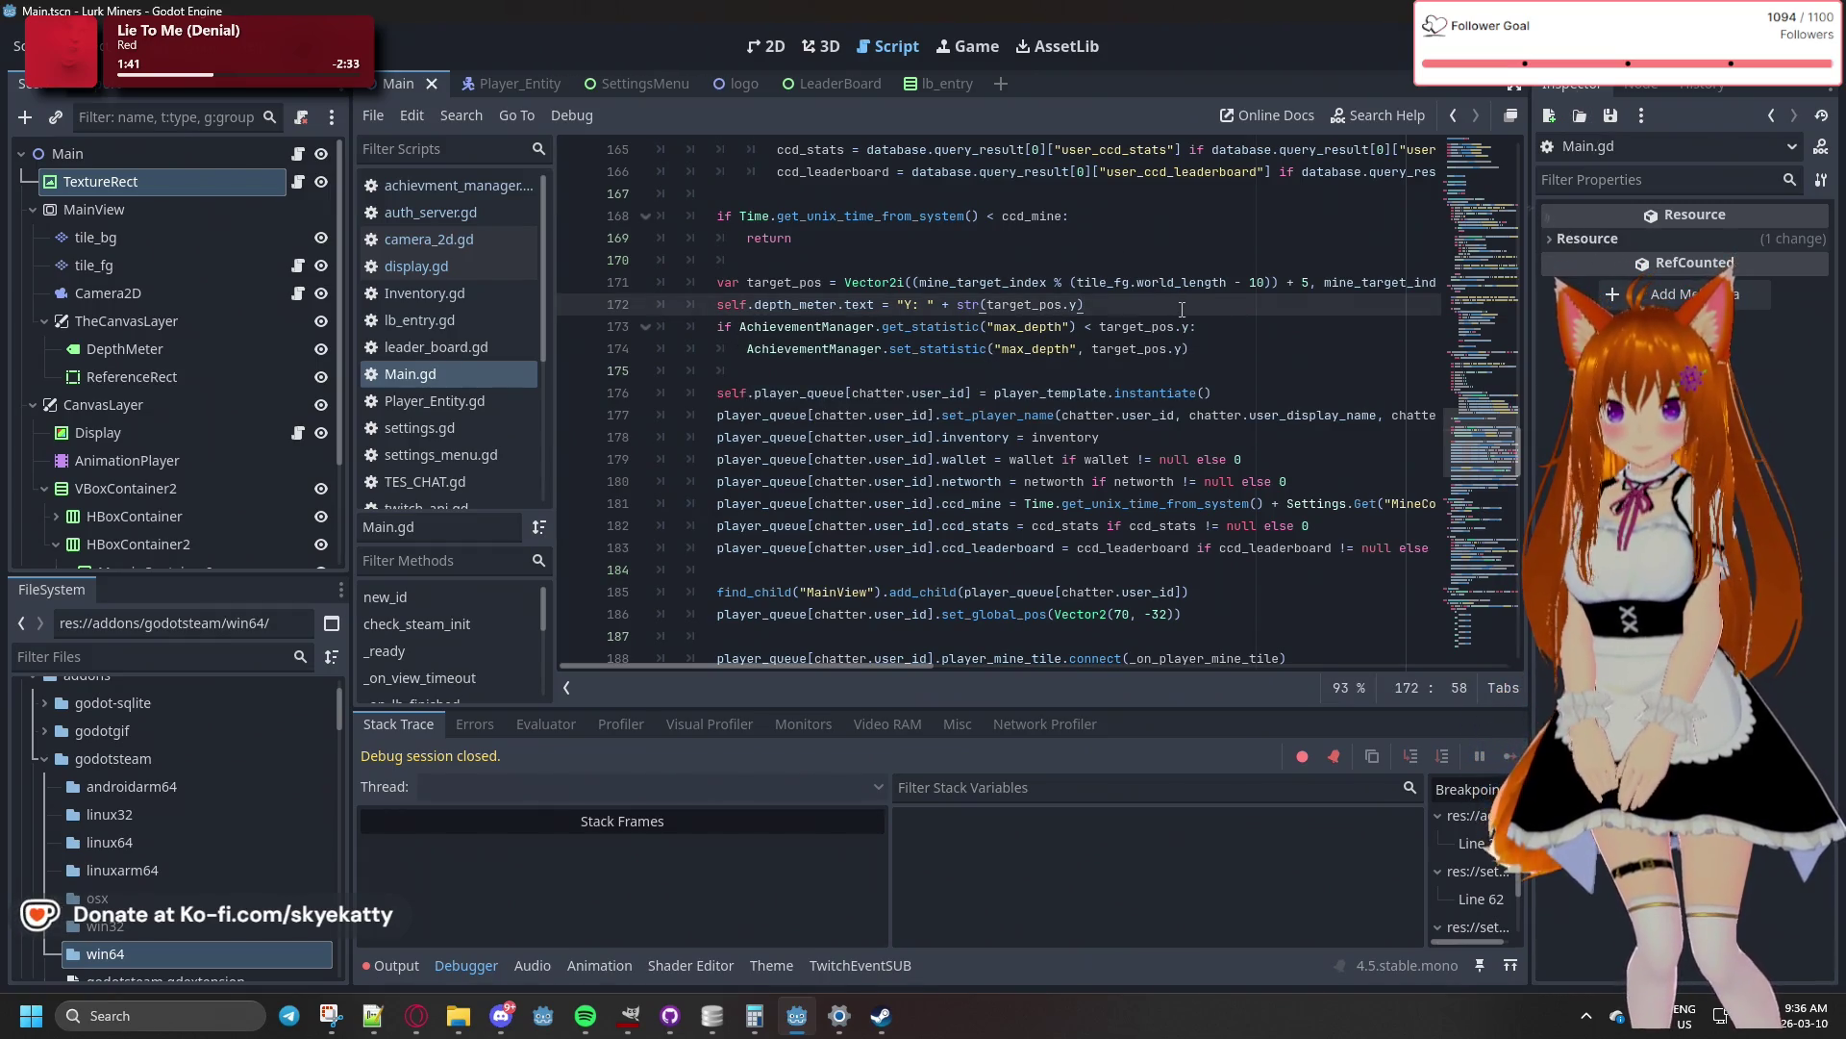
key(Return)
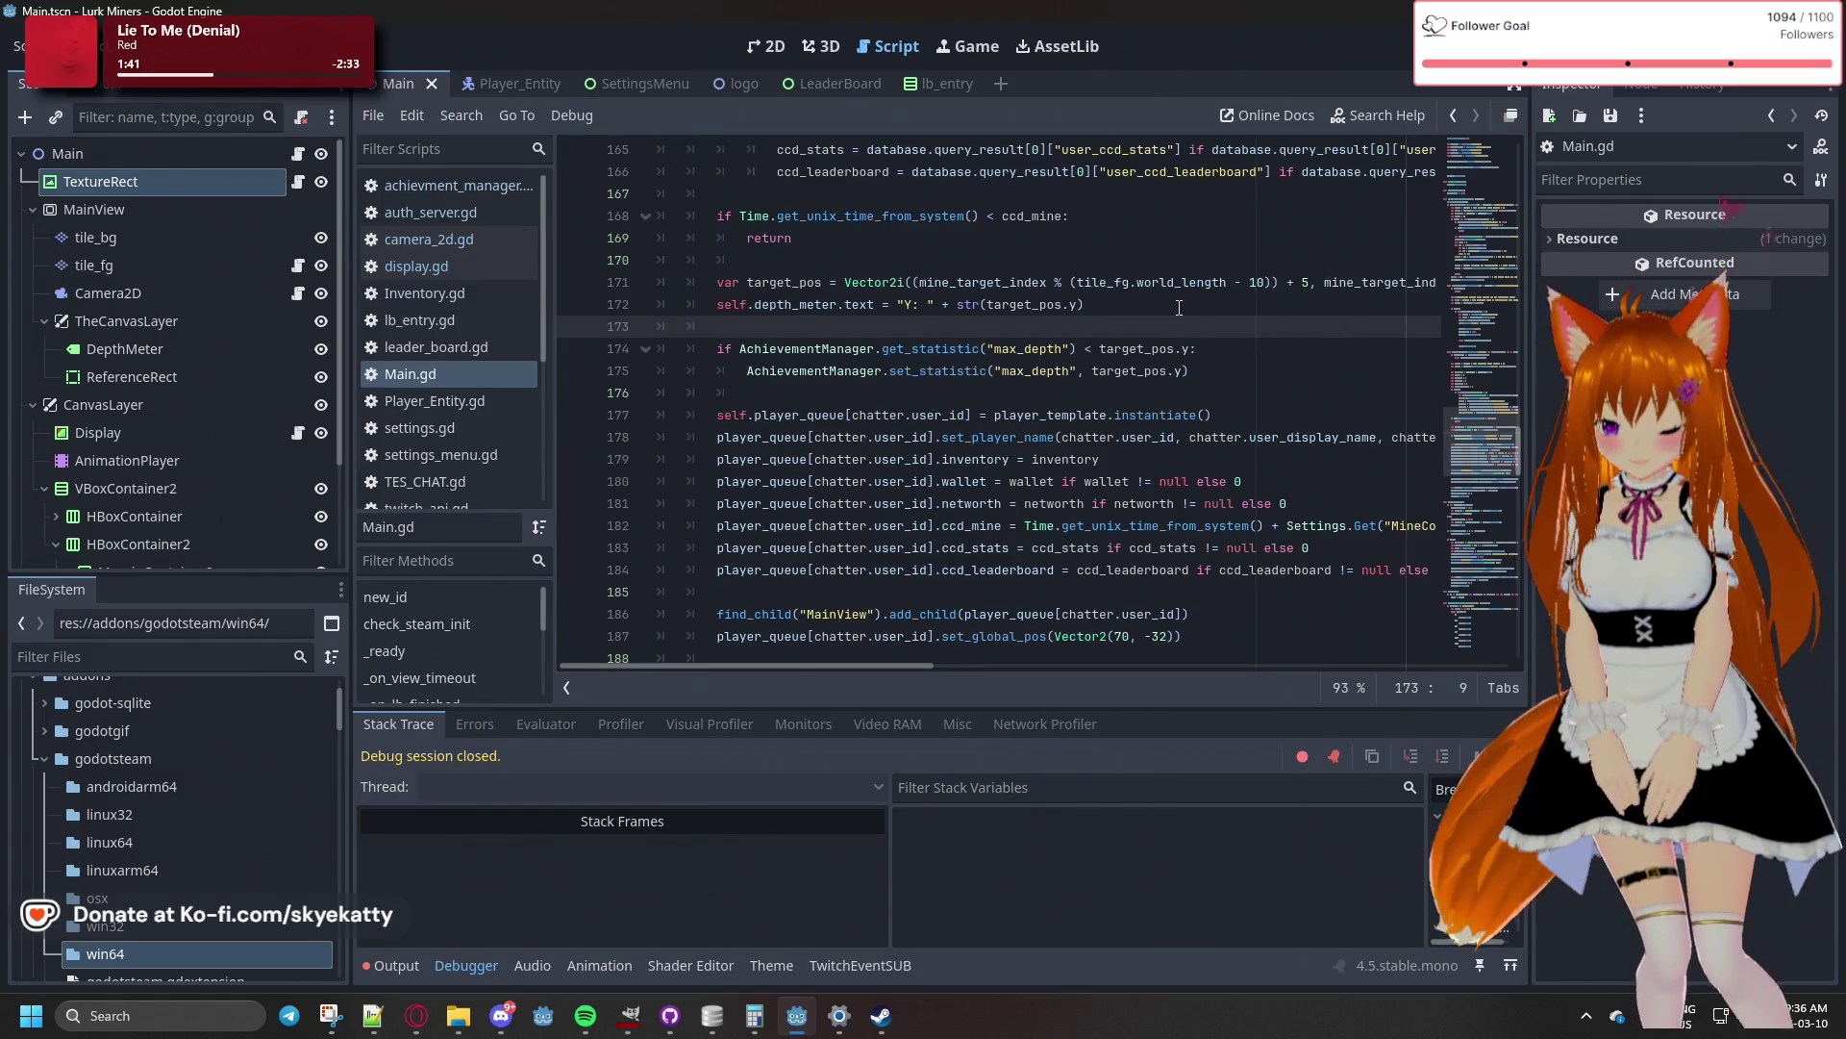
text(if steam)
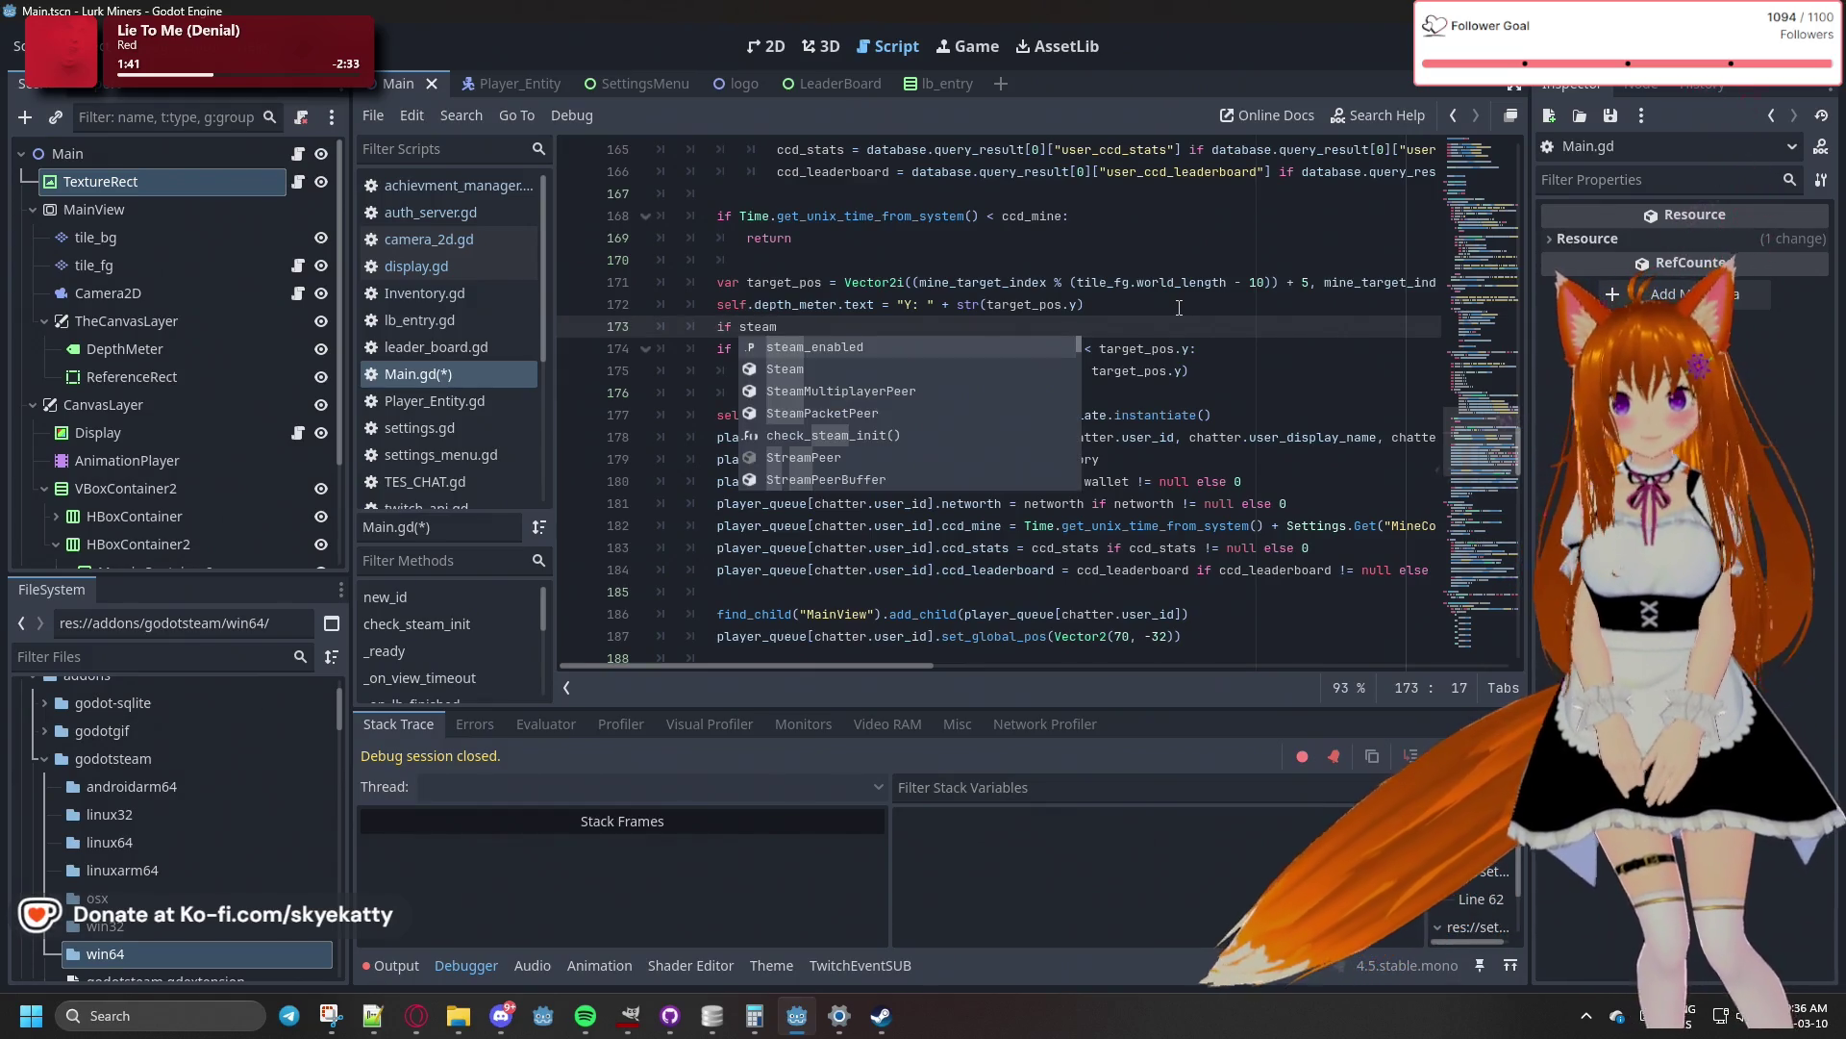
key(Return)
text(:)
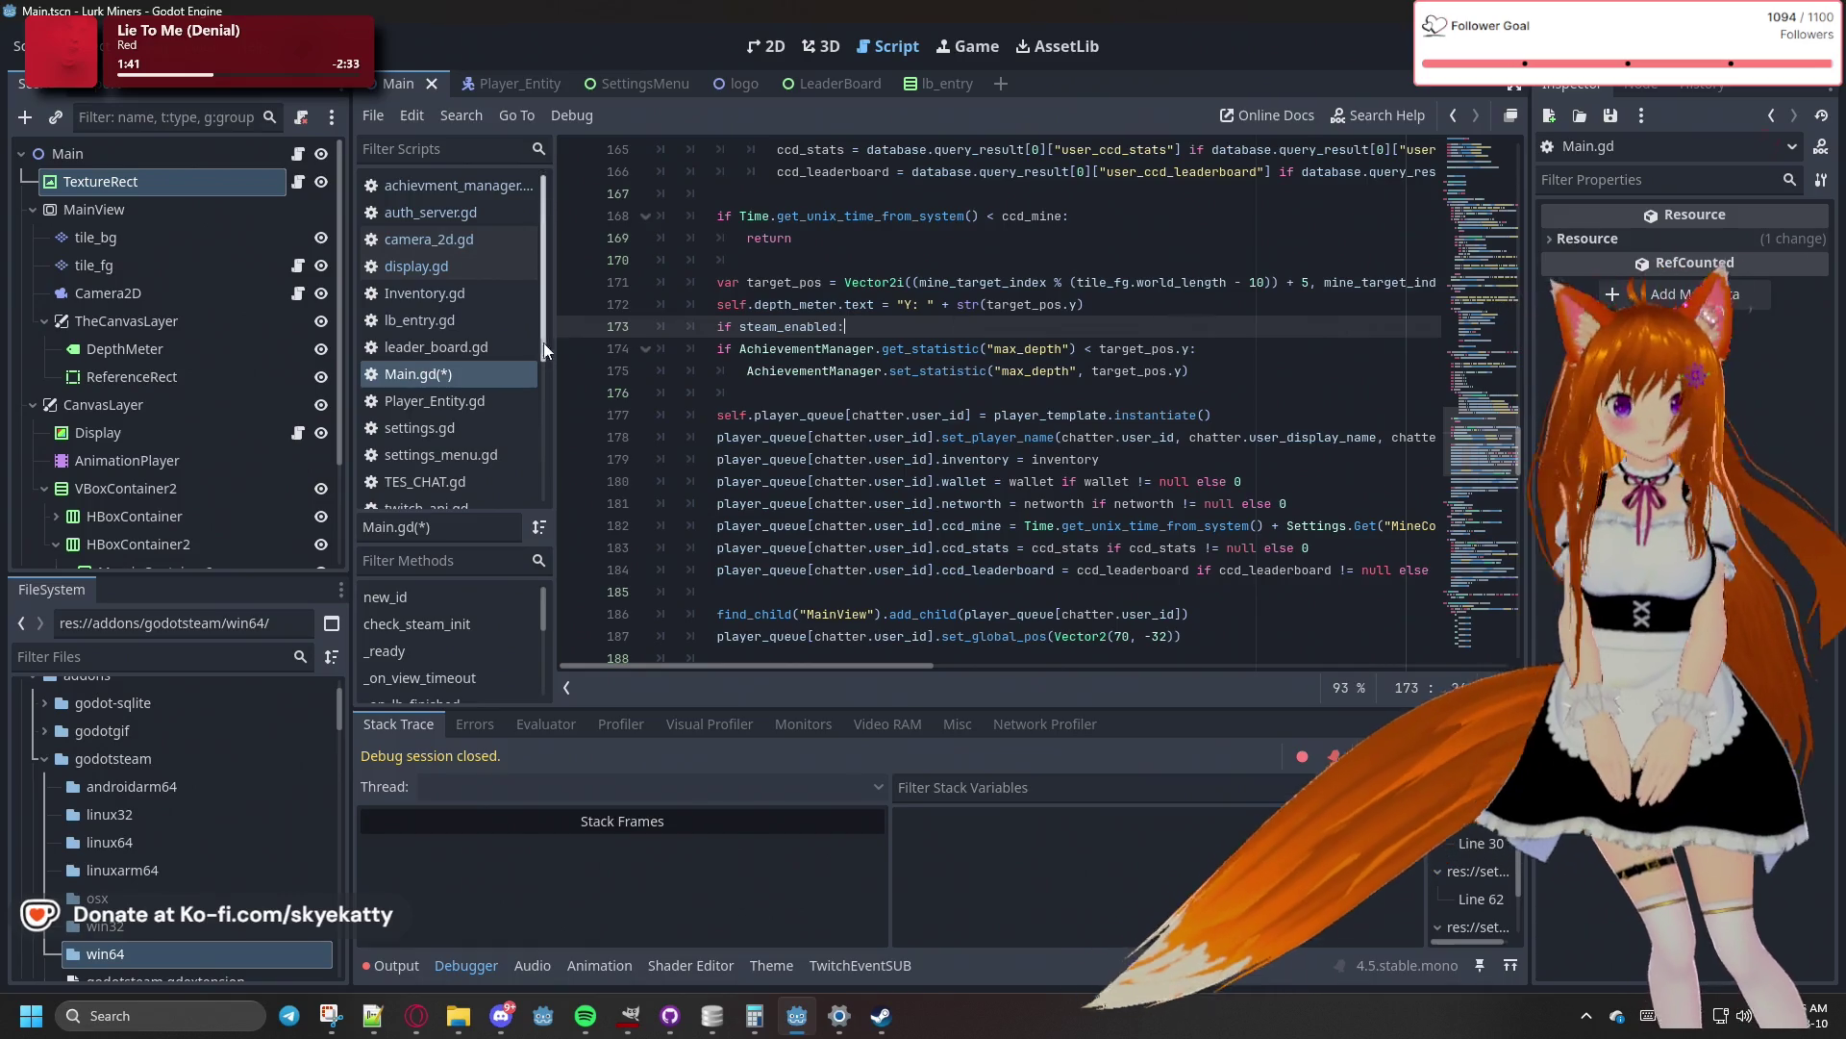
mouse_move(663, 348)
mouse_down()
mouse_move(1154, 352)
mouse_move(1155, 390)
mouse_up()
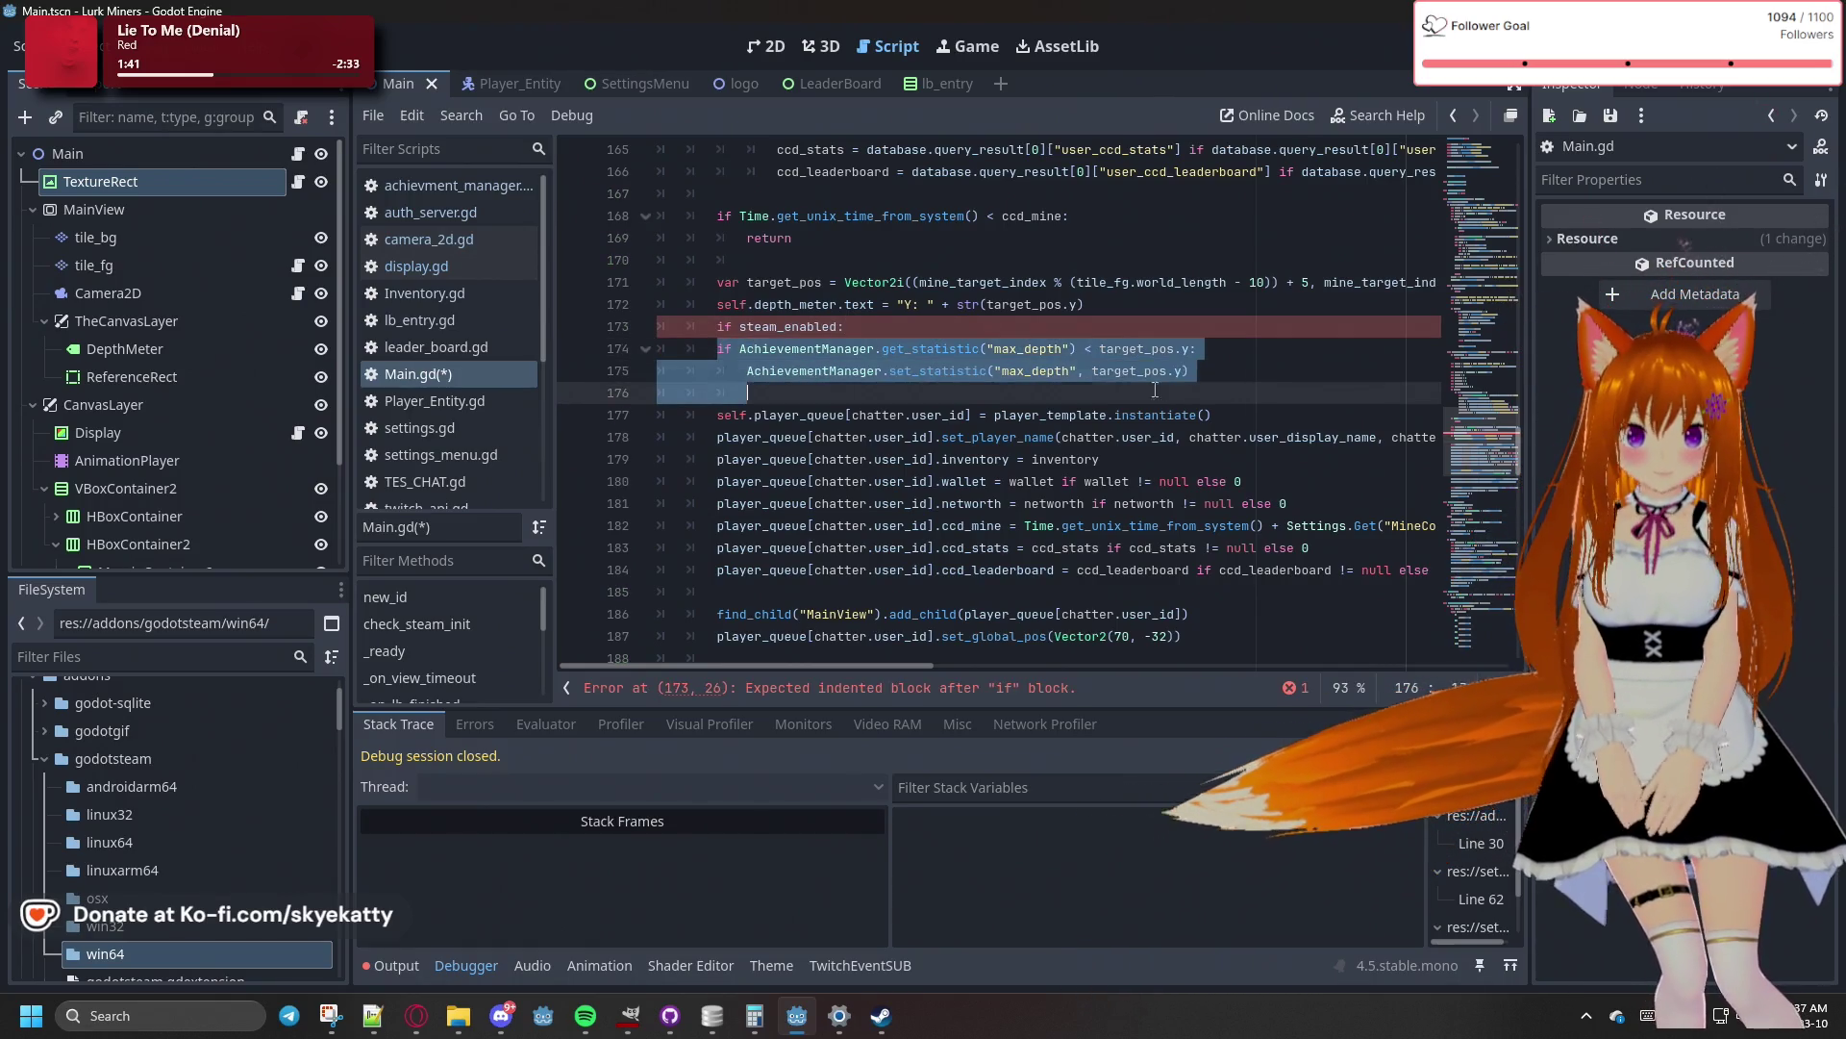
key(Tab)
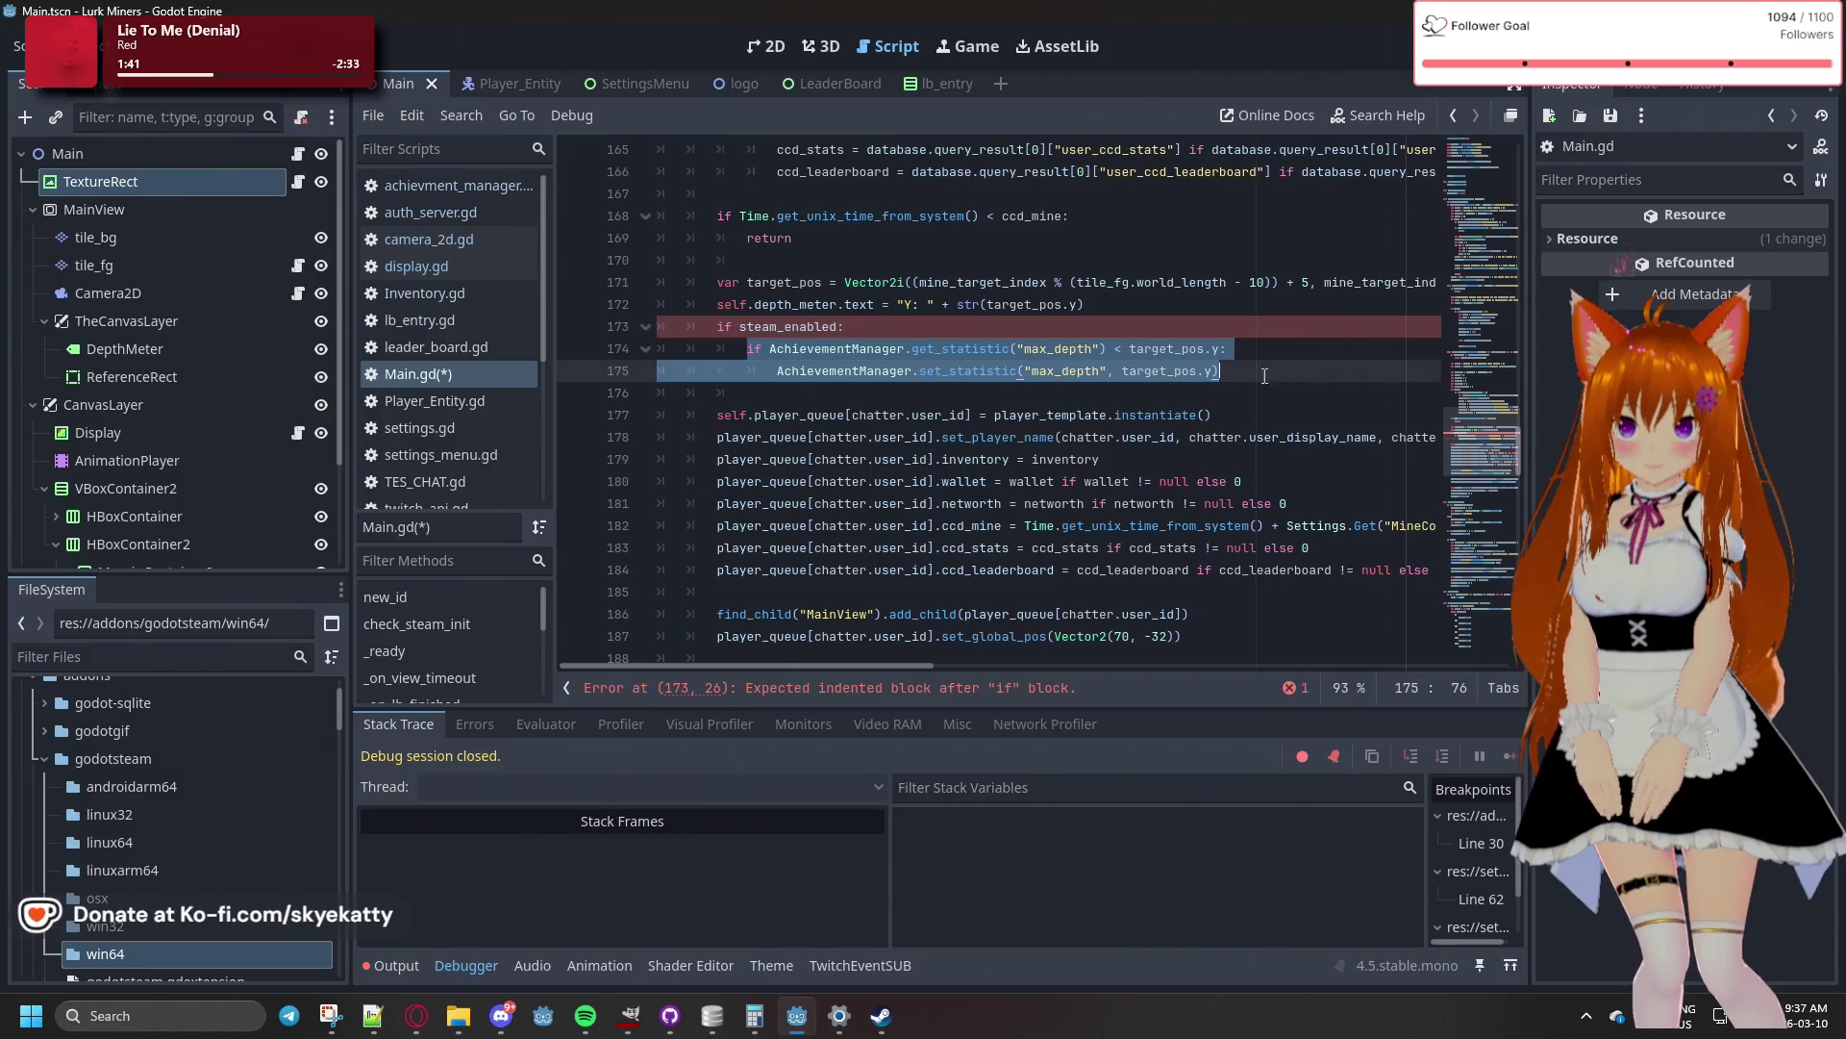
click(831, 304)
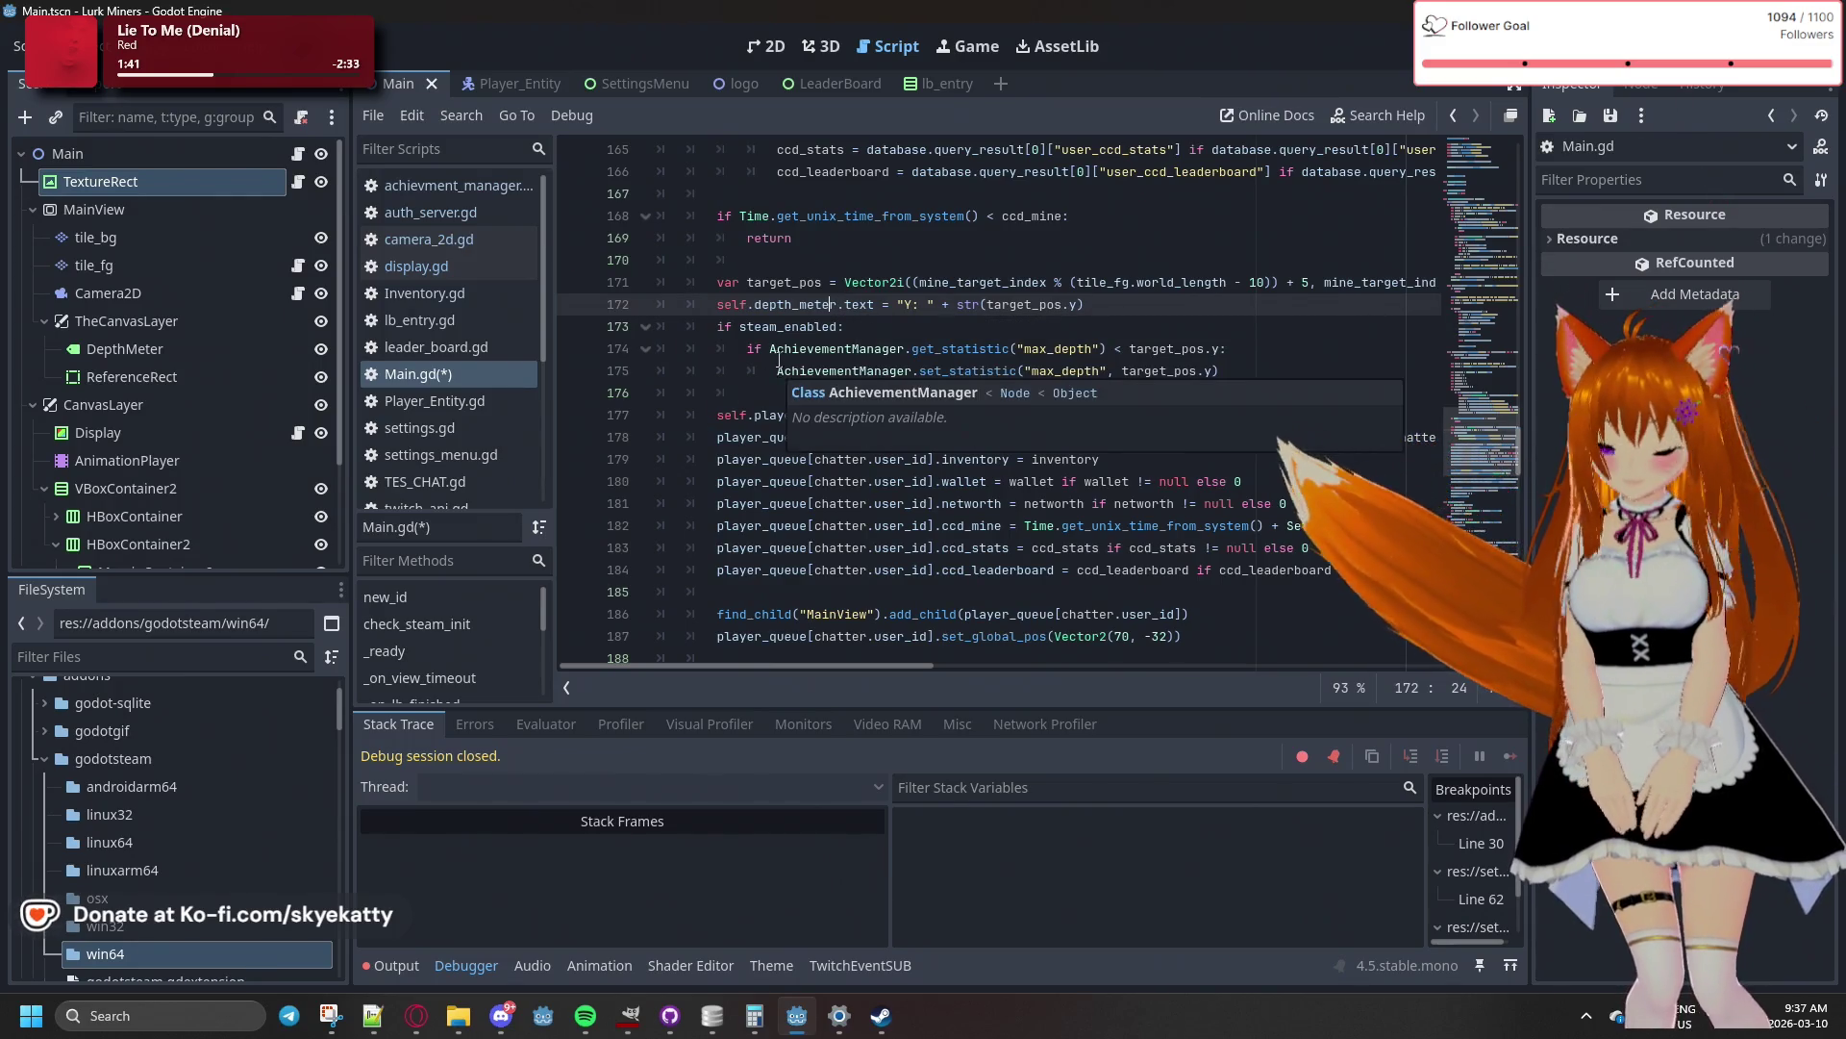
- Undo the separate steam_enabled wrapper around the max_depth lines
drag(716, 349, 1190, 372)
click(779, 327)
key(ctrl+shift+k)
key(ctrl+s)
- Change line 173 to 'if steam_enabled and AchievementManager.get_statistic("max_depth") < target_pos.y:'
click(740, 327)
text(steam)
key(Tab)
text(and A)
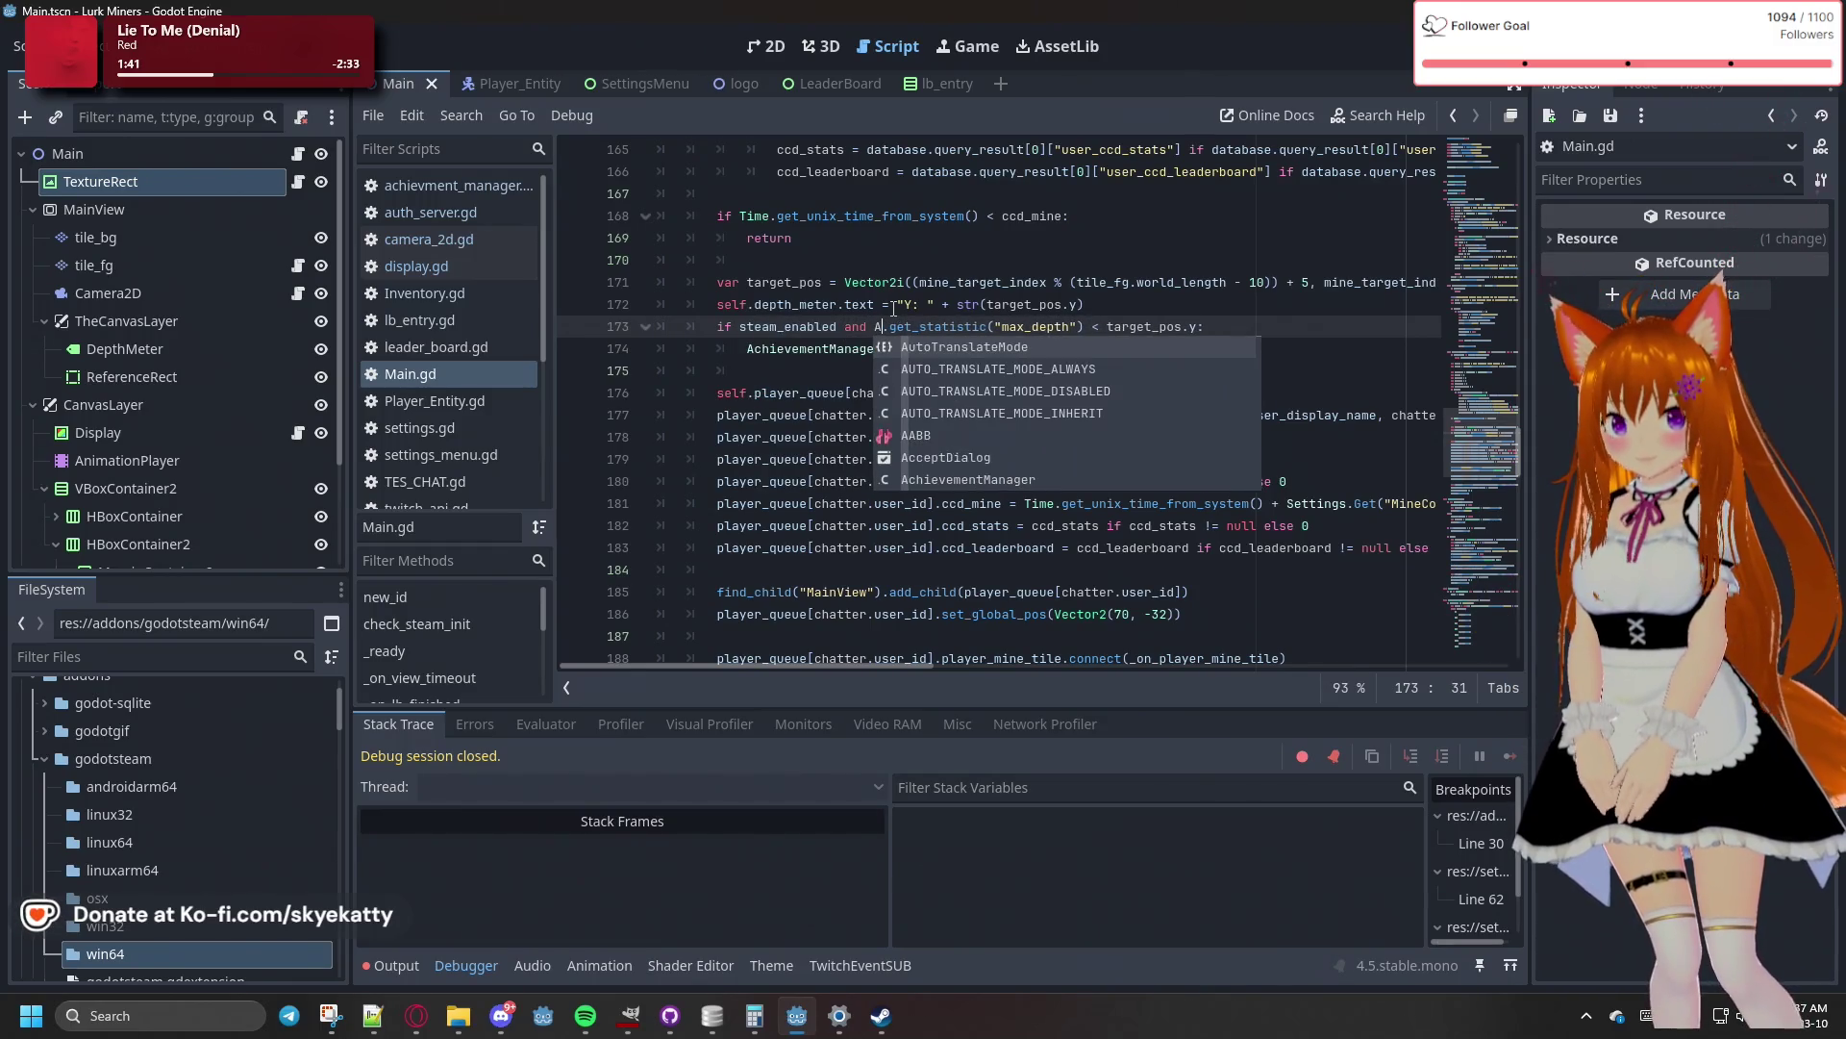
text(chie)
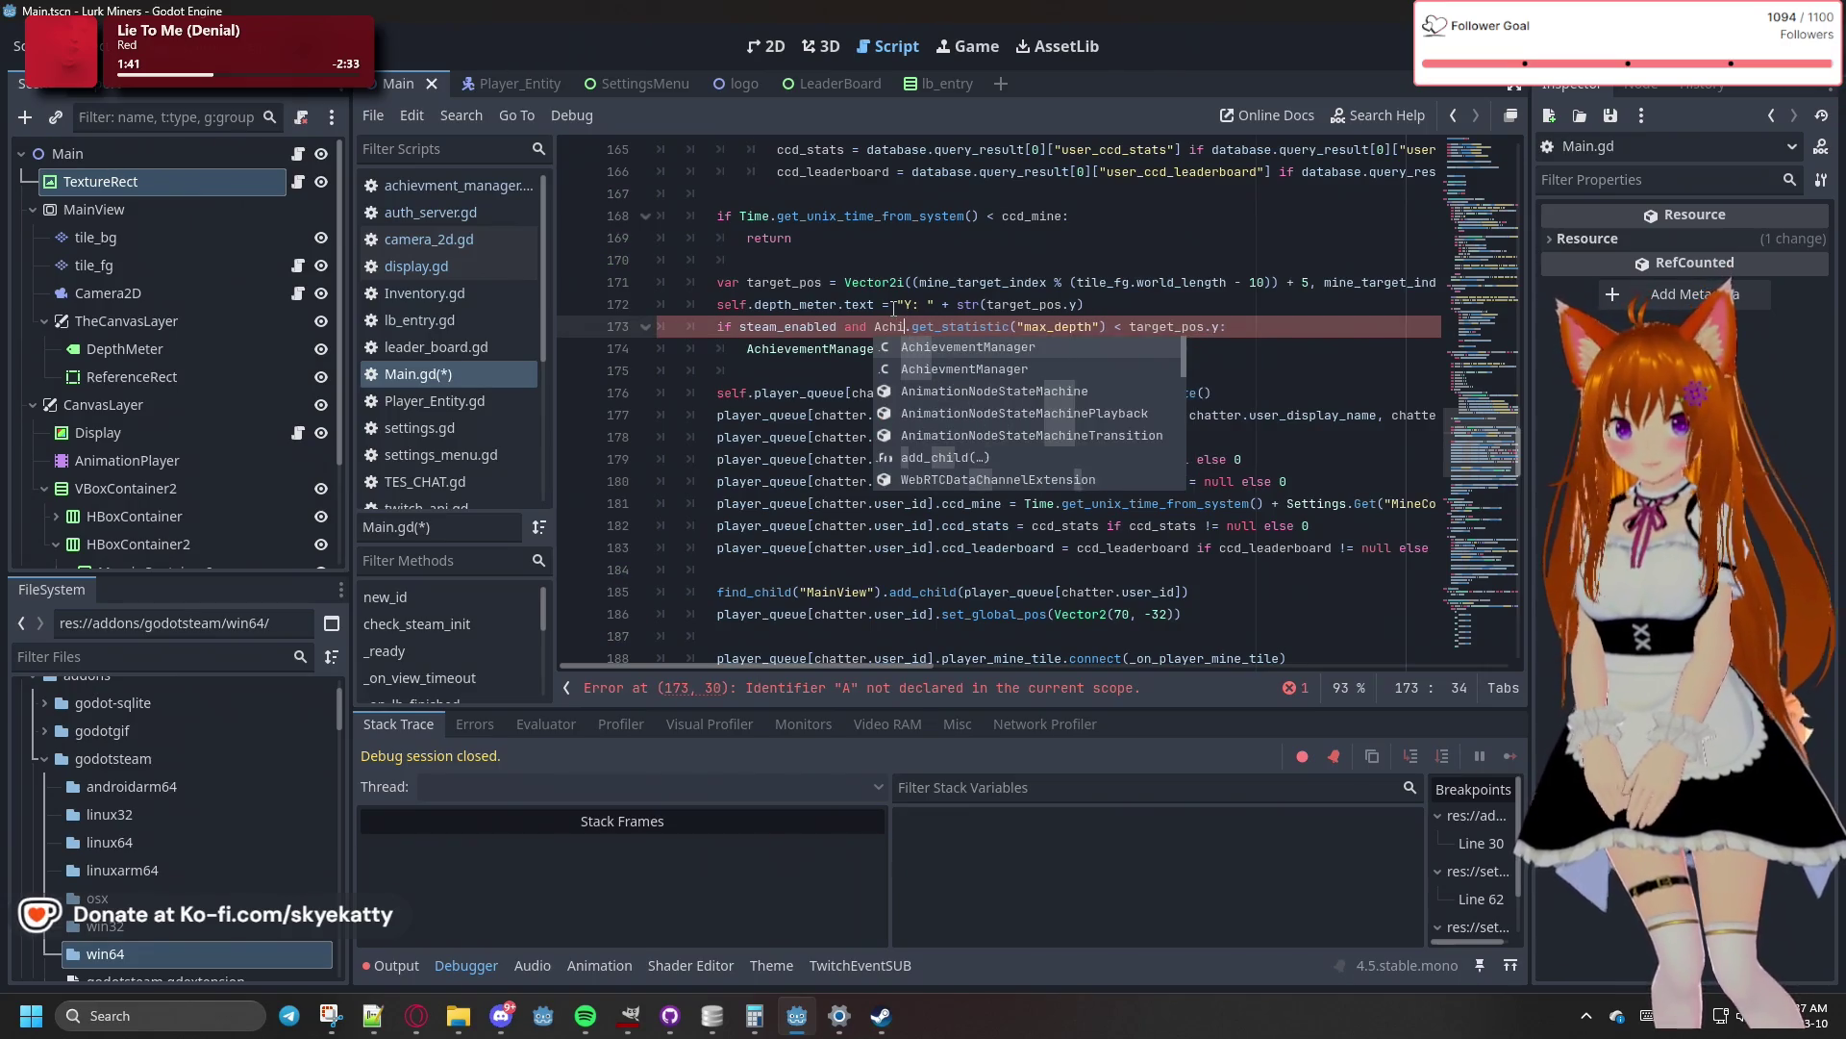
key(Tab)
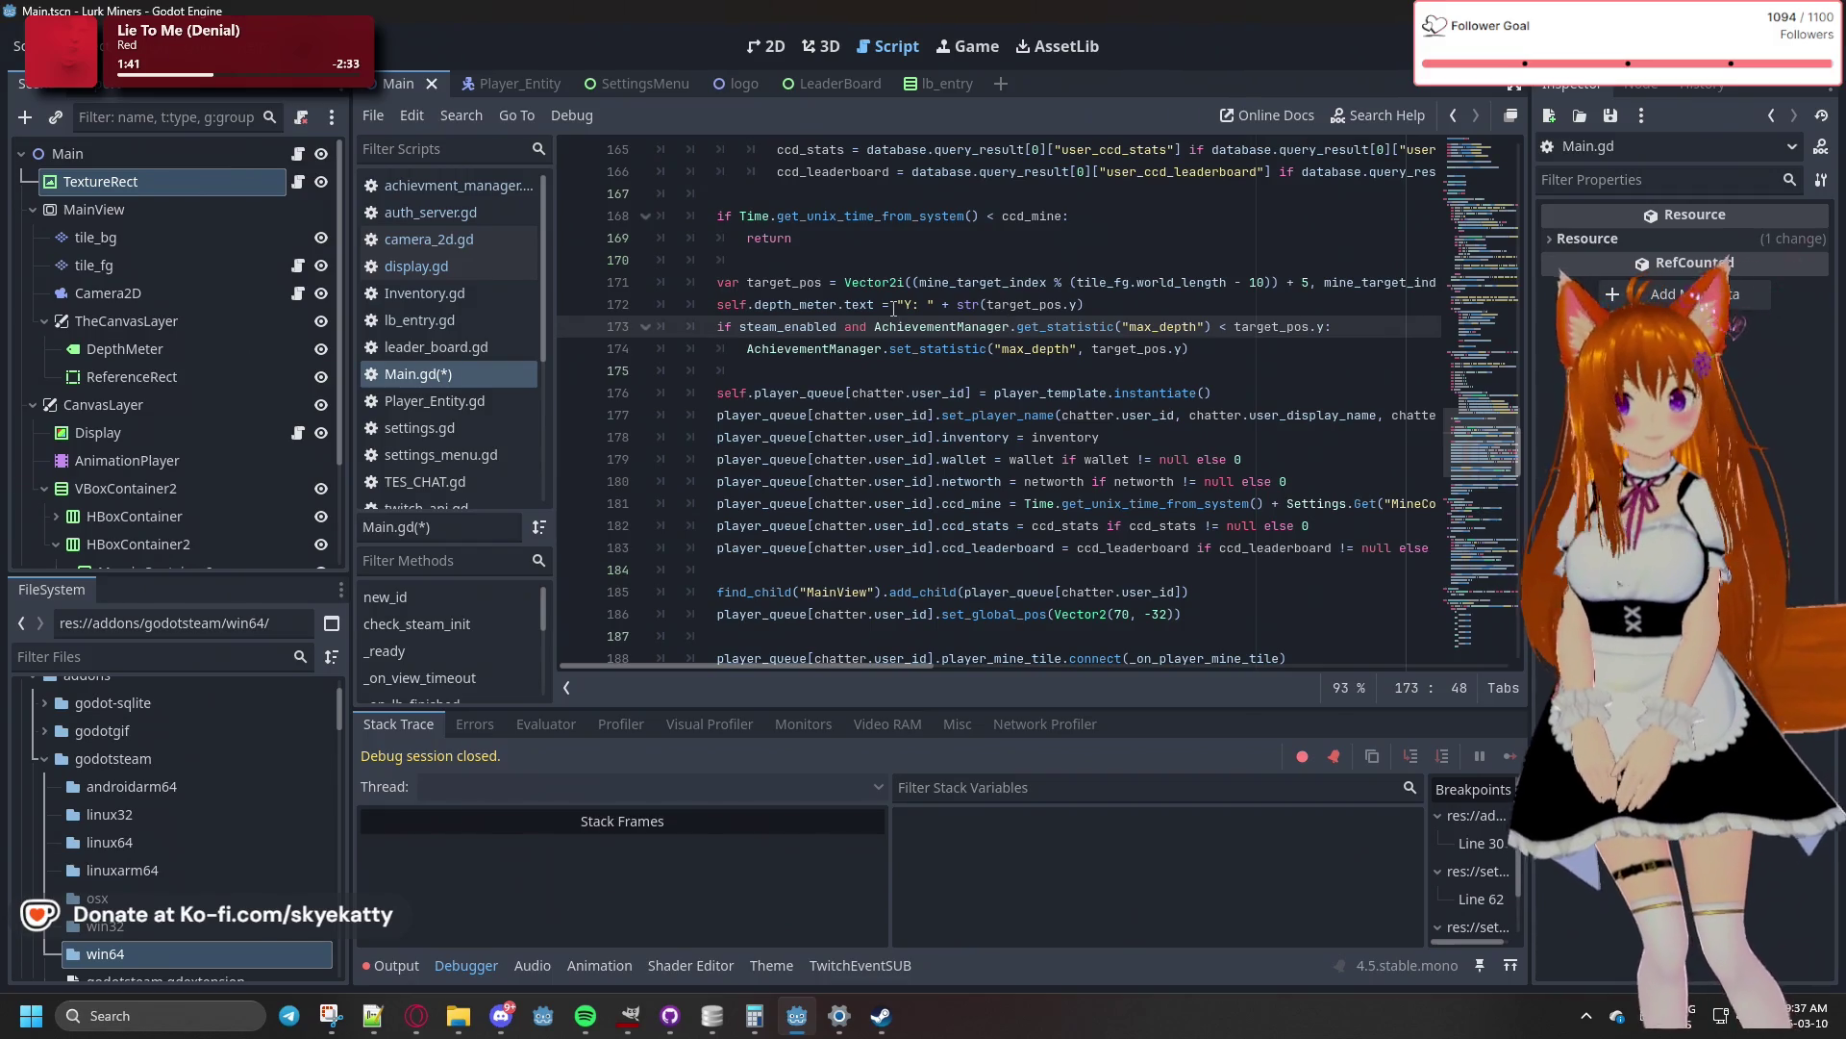
click(949, 282)
click(964, 352)
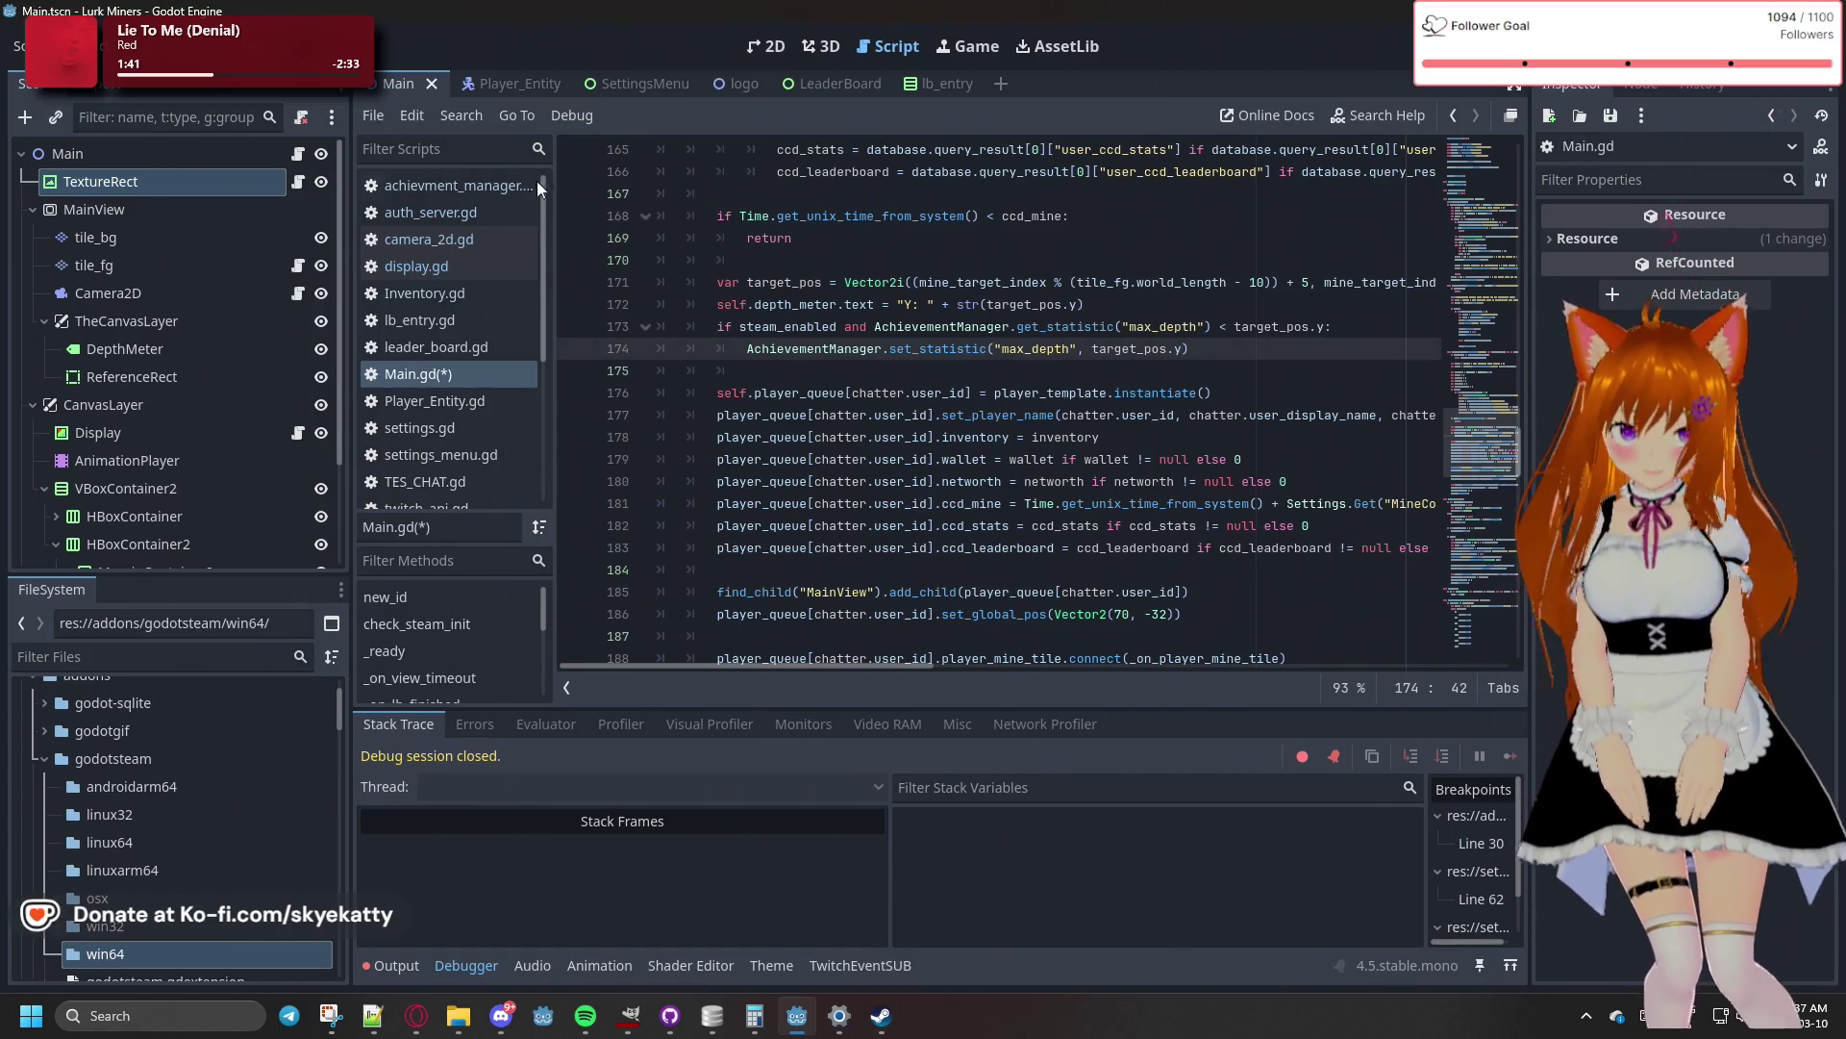
click(818, 393)
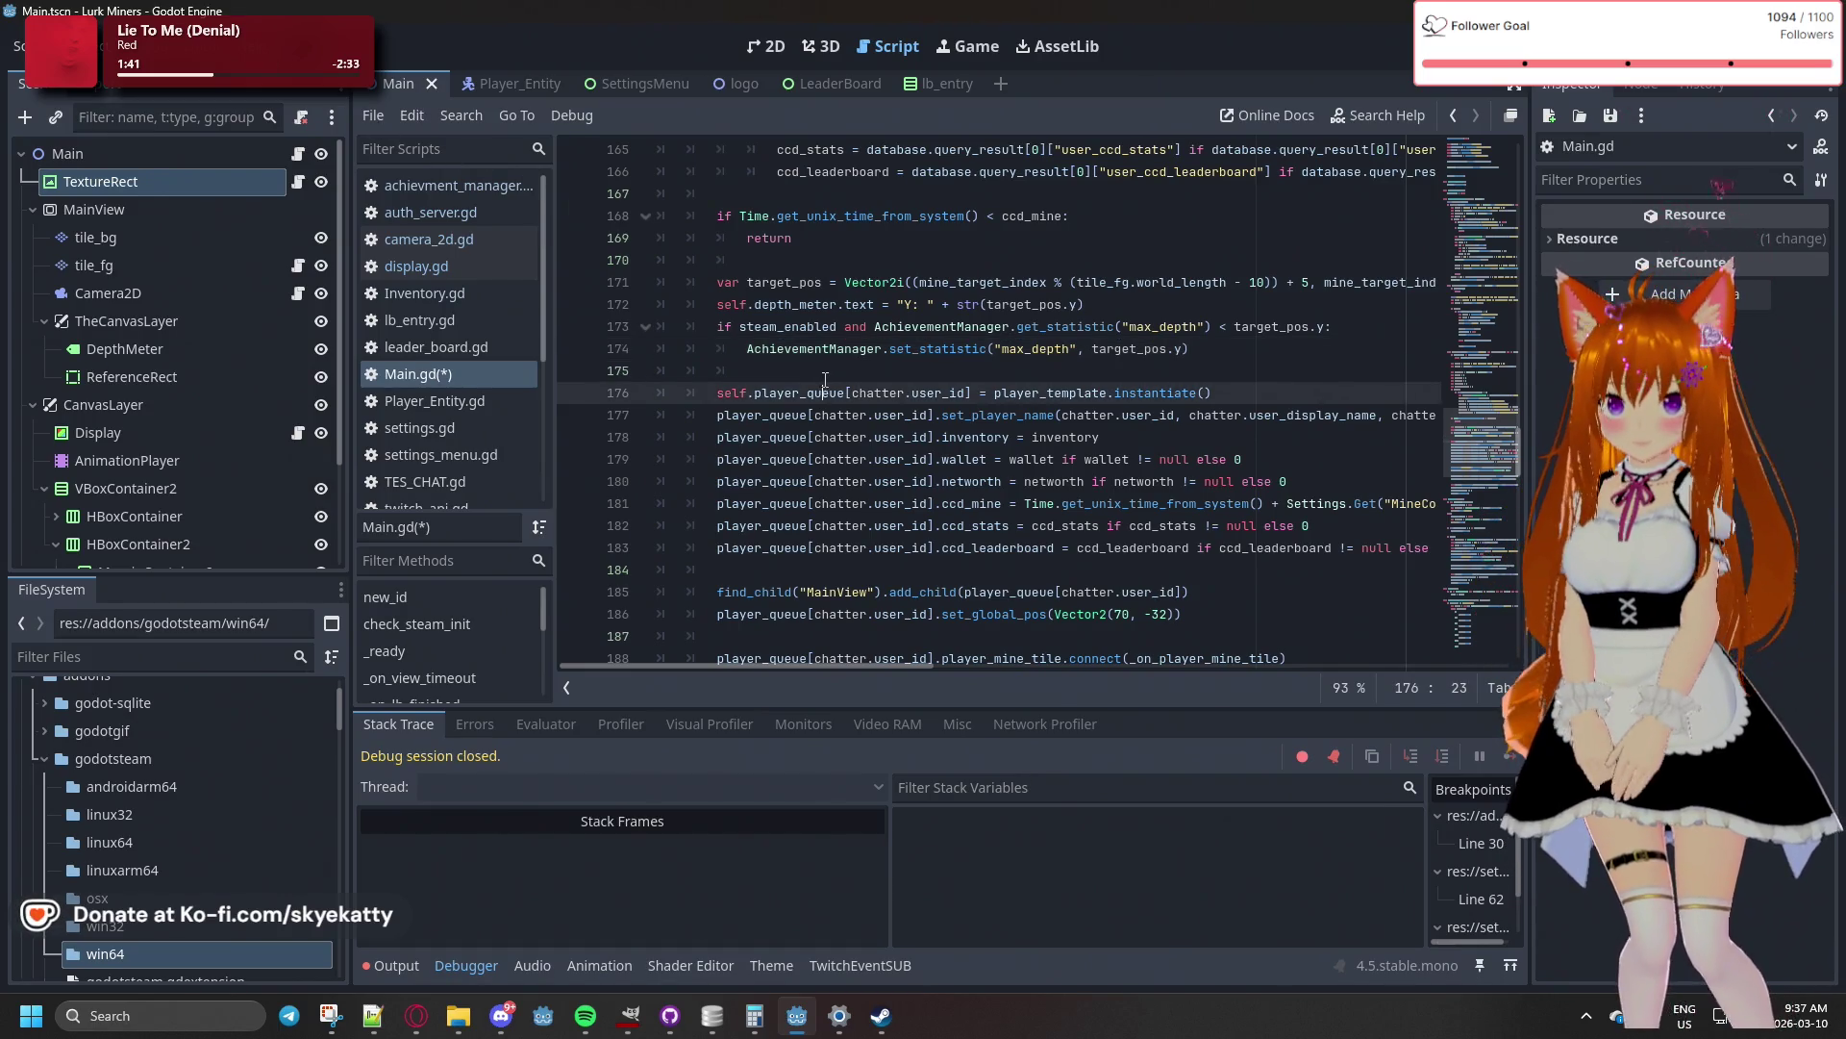
- Move to empty line 104 in the inventory-value code and show the last run's Output log
click(825, 371)
scroll(825, 366, up, 15)
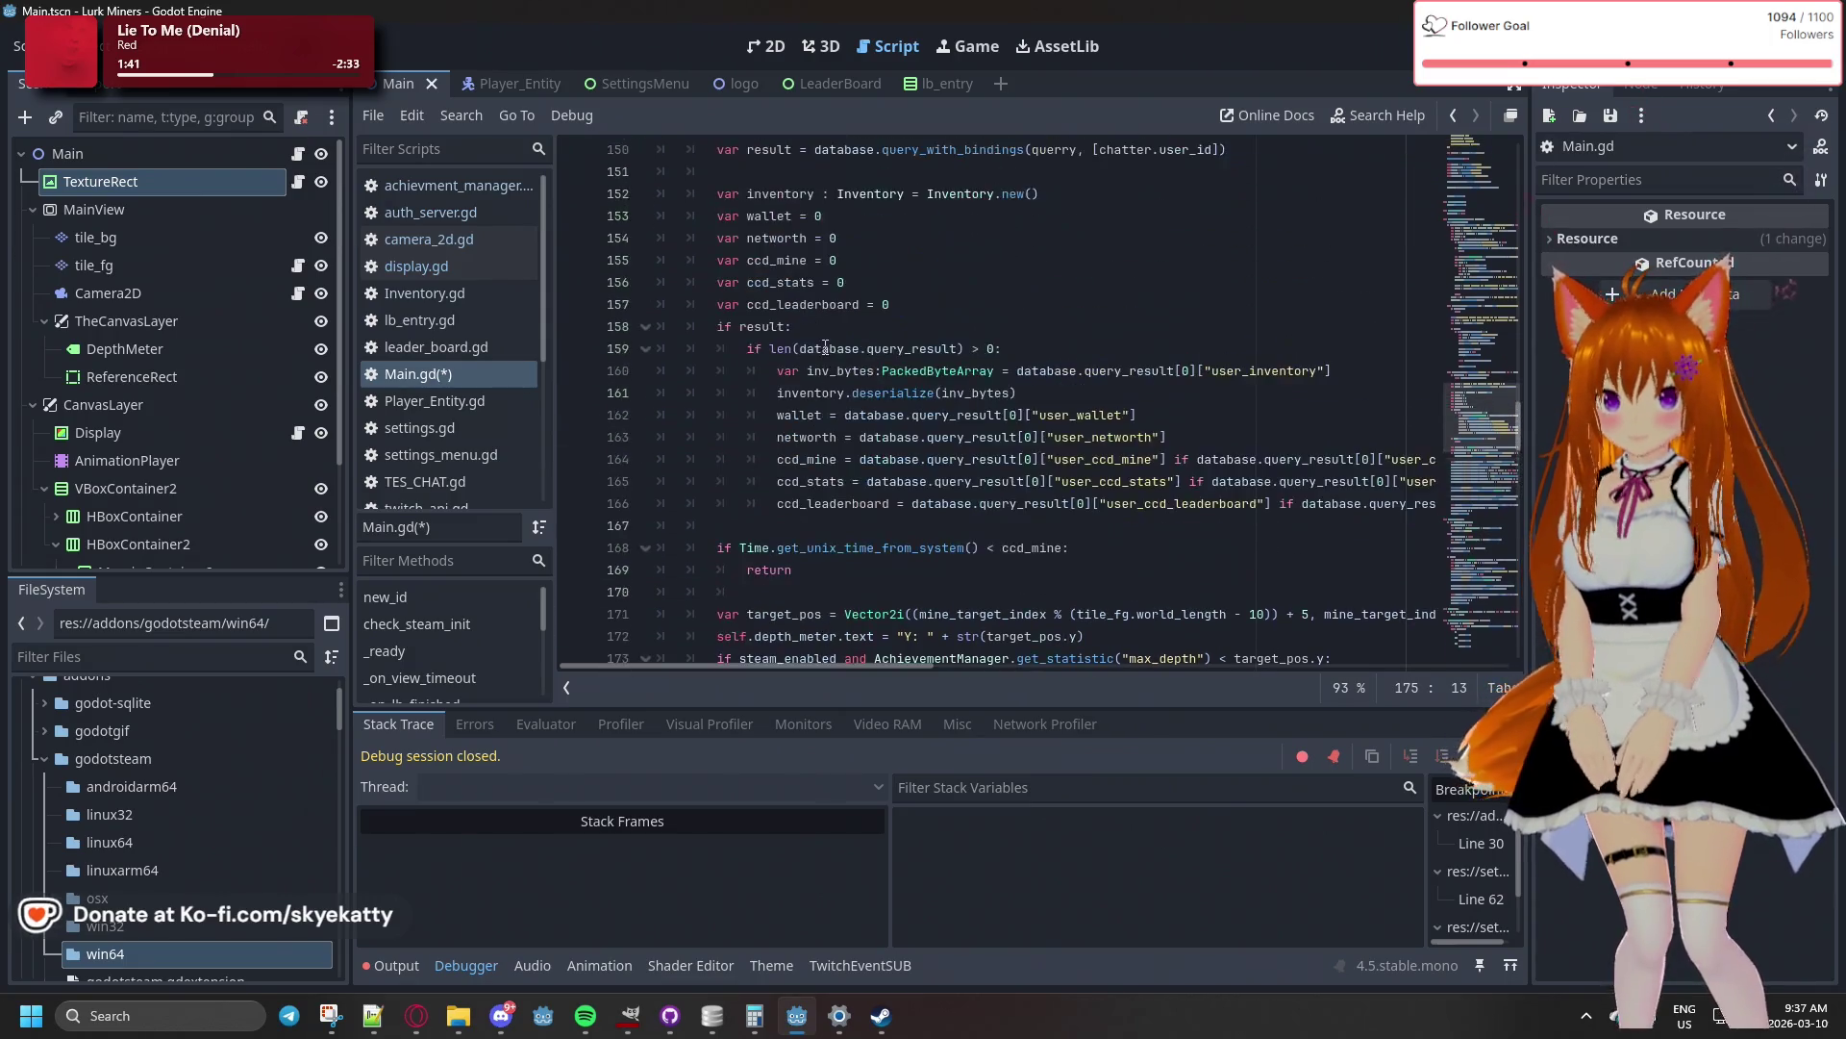
scroll(849, 274, up, 7)
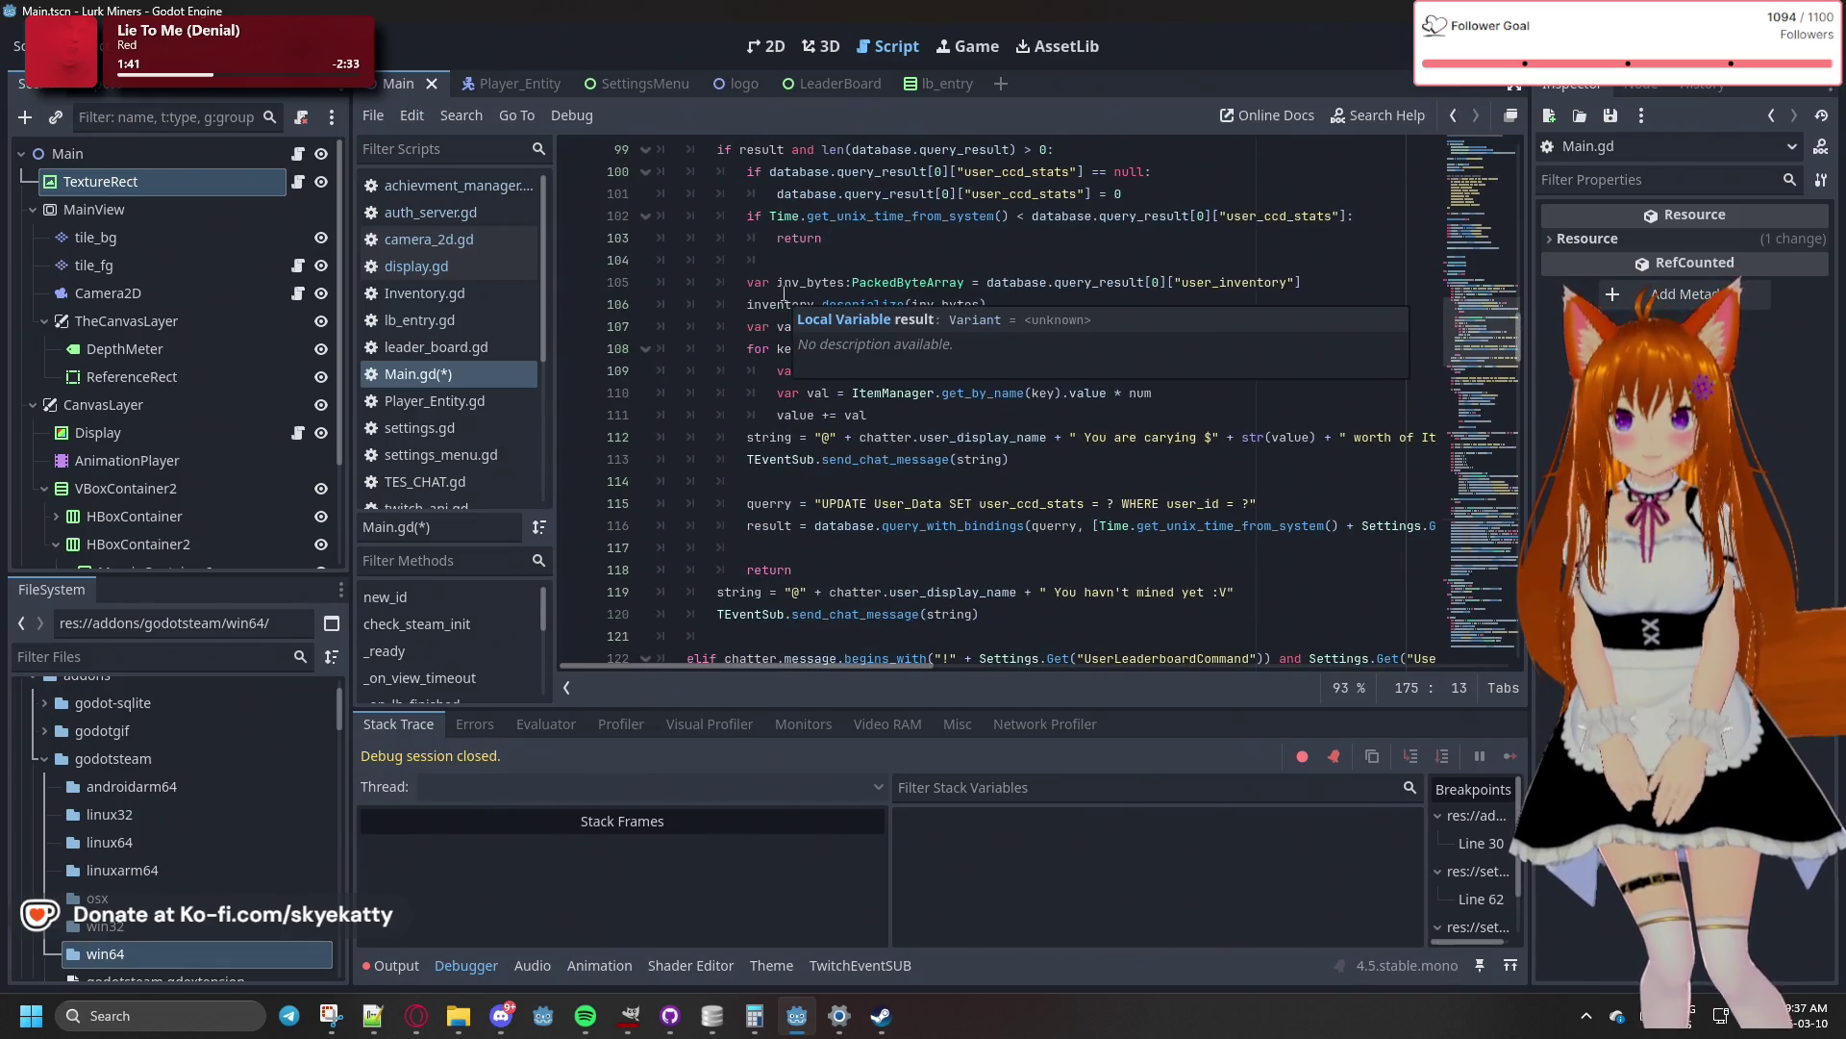
click(761, 261)
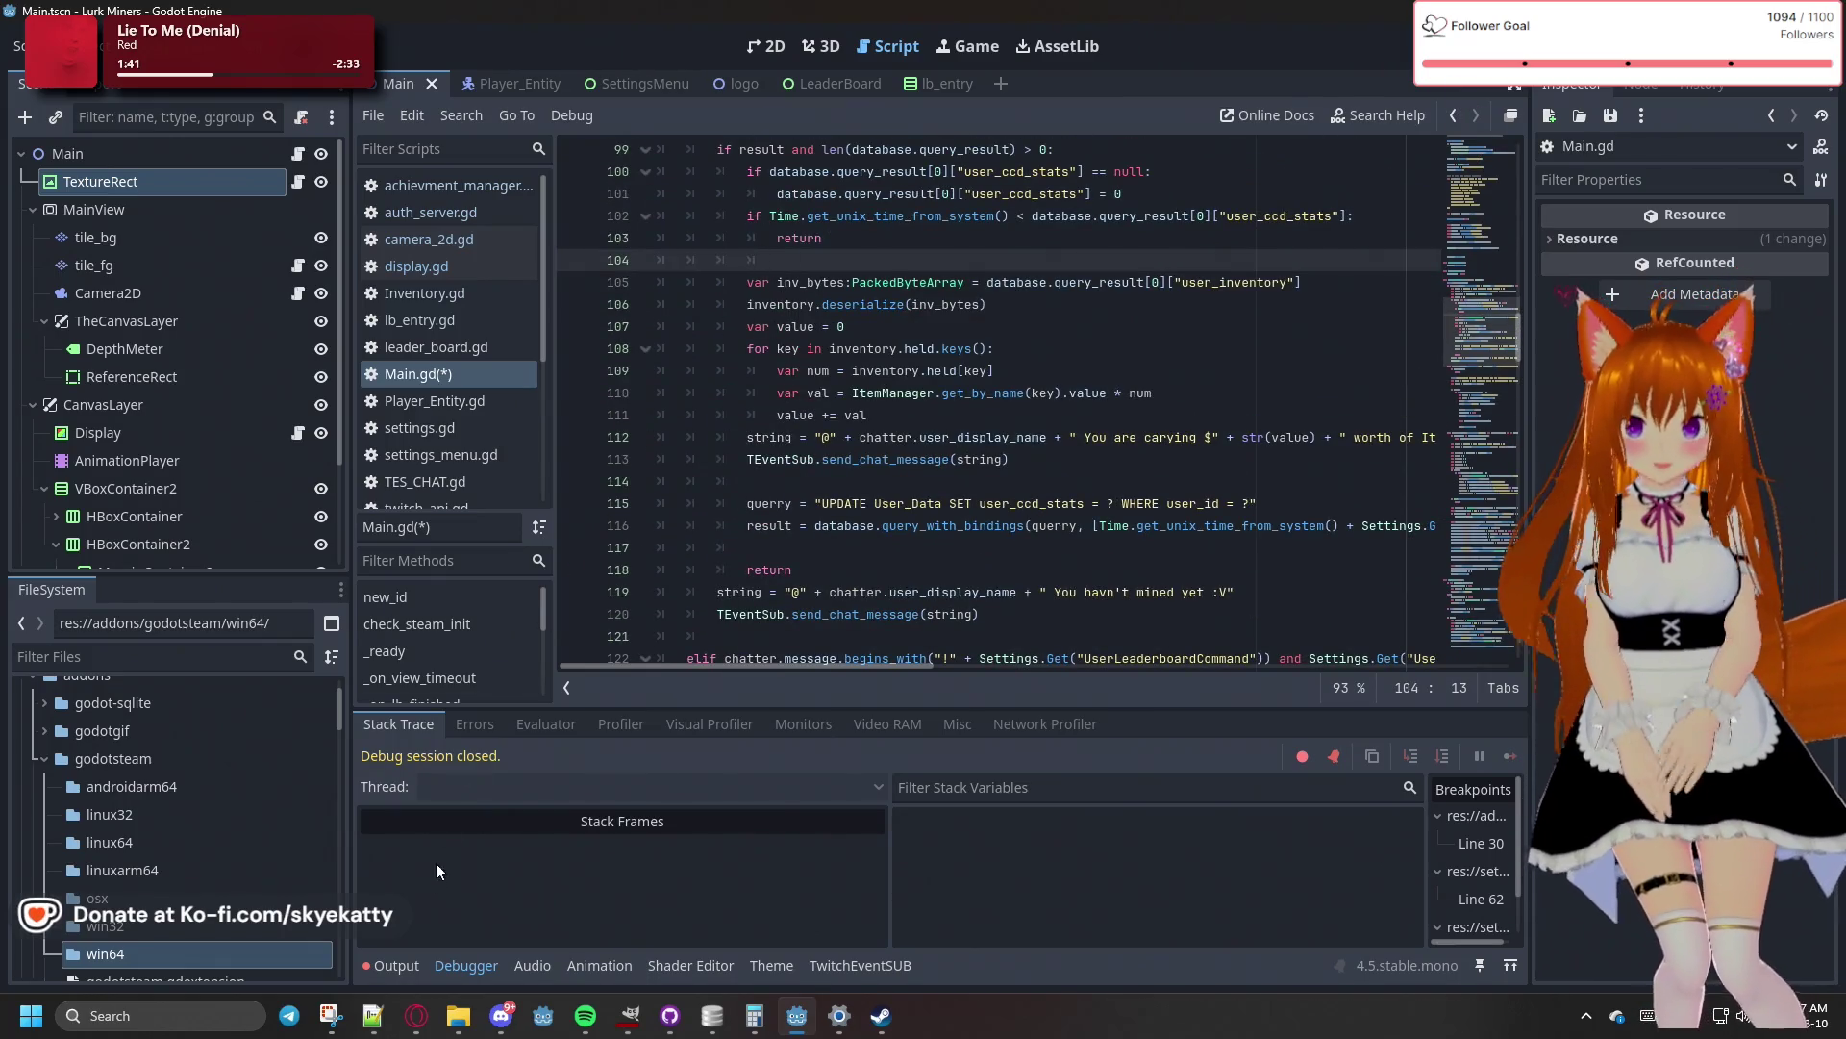
click(392, 966)
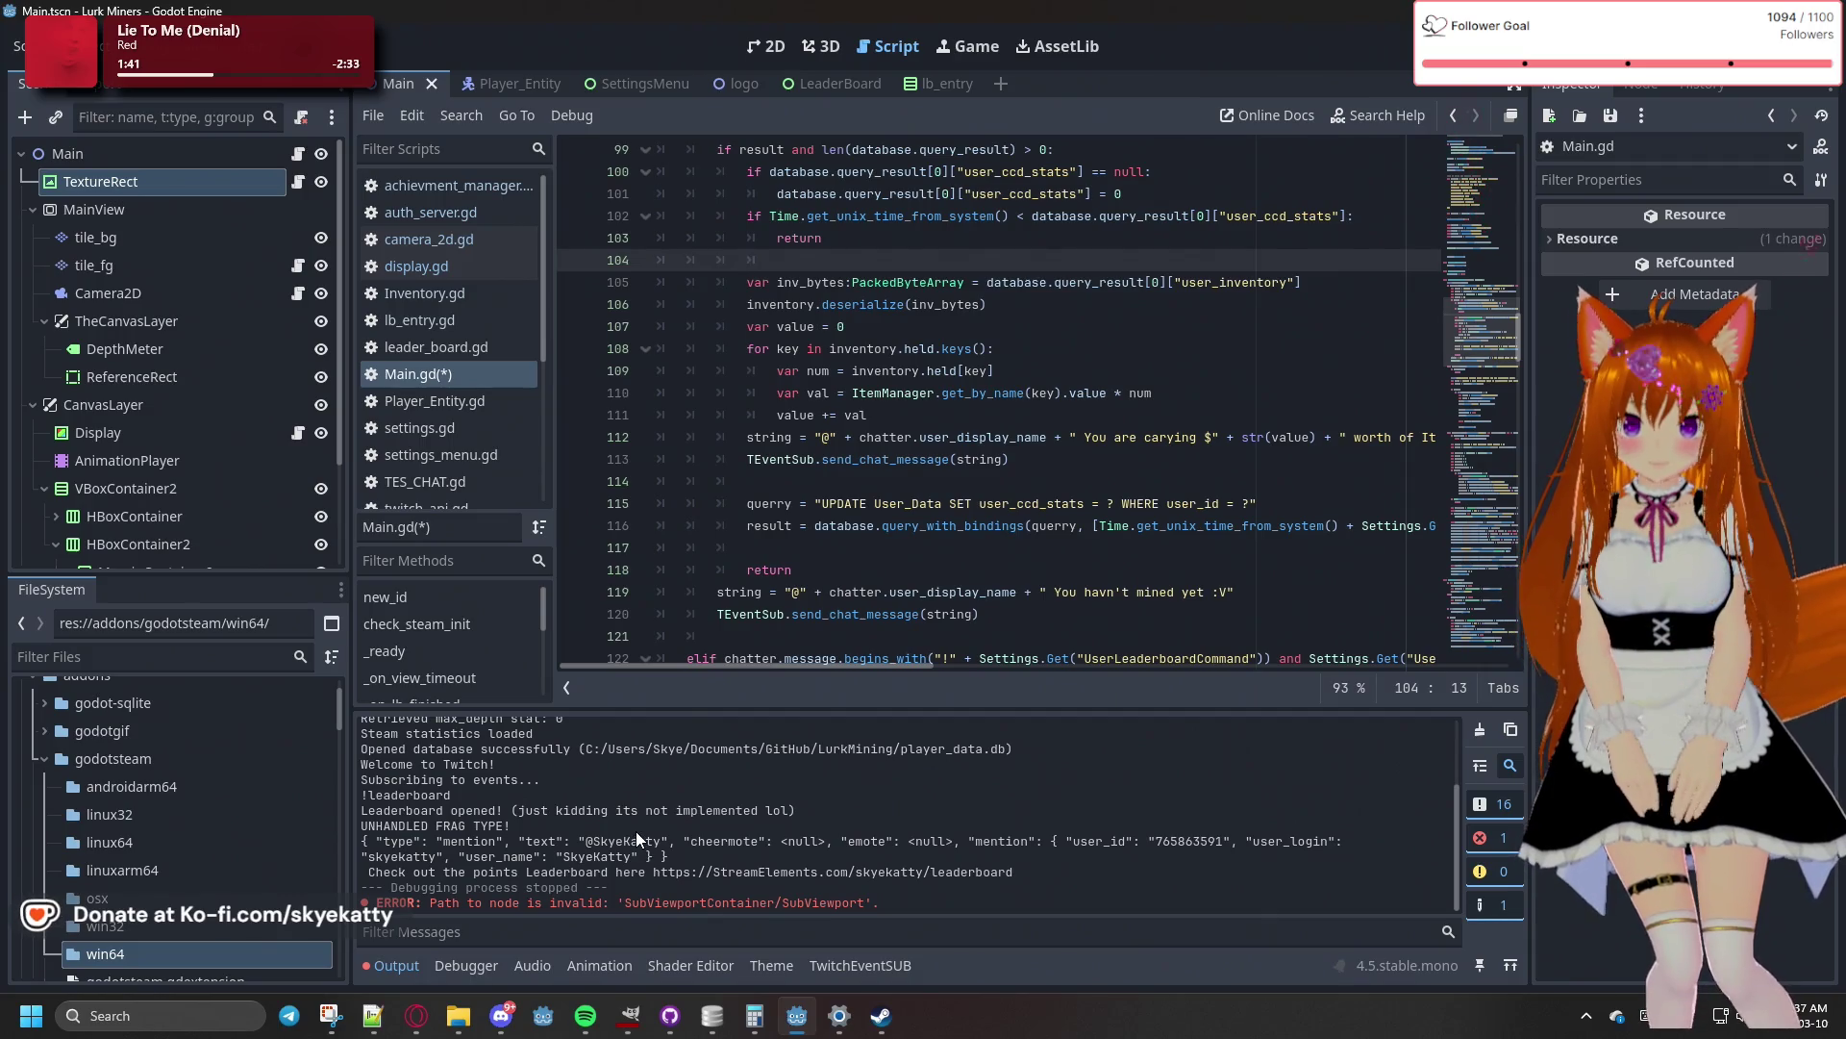
- Scroll through the previous run's output log and save Main.gd
scroll(577, 823, up, 1)
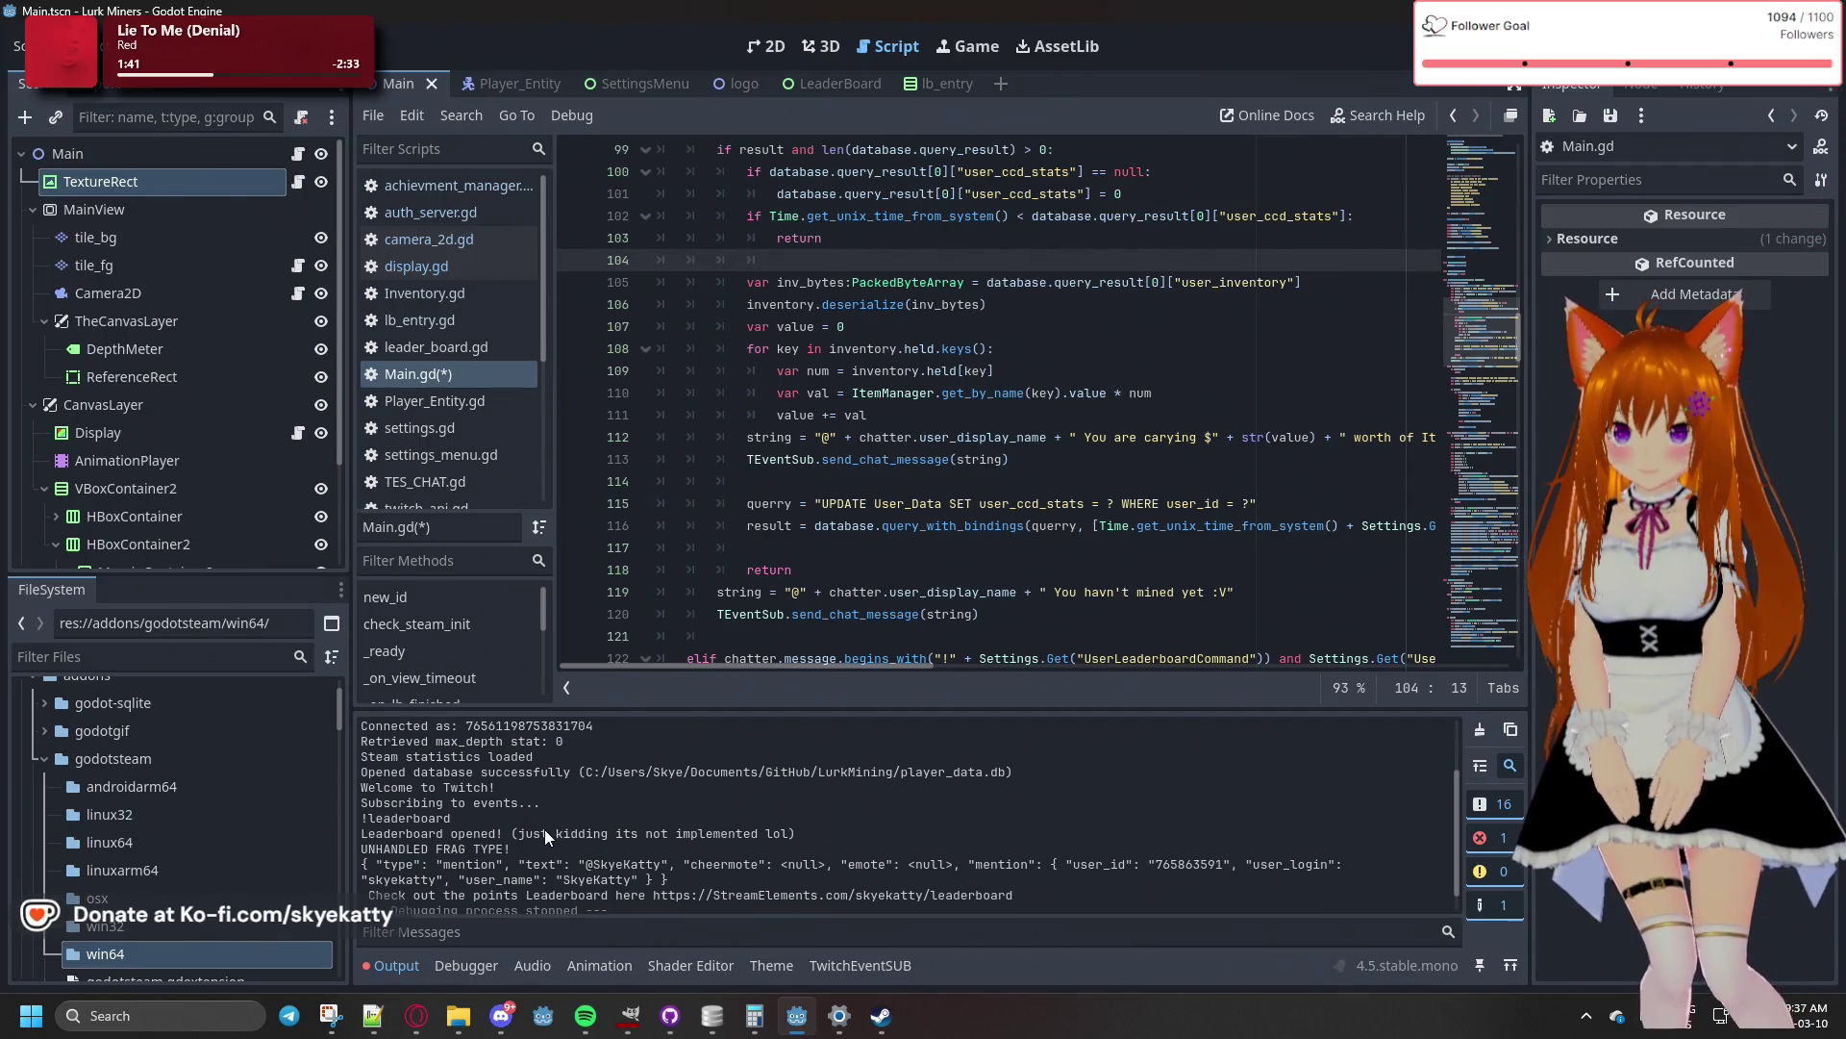
scroll(544, 819, up, 3)
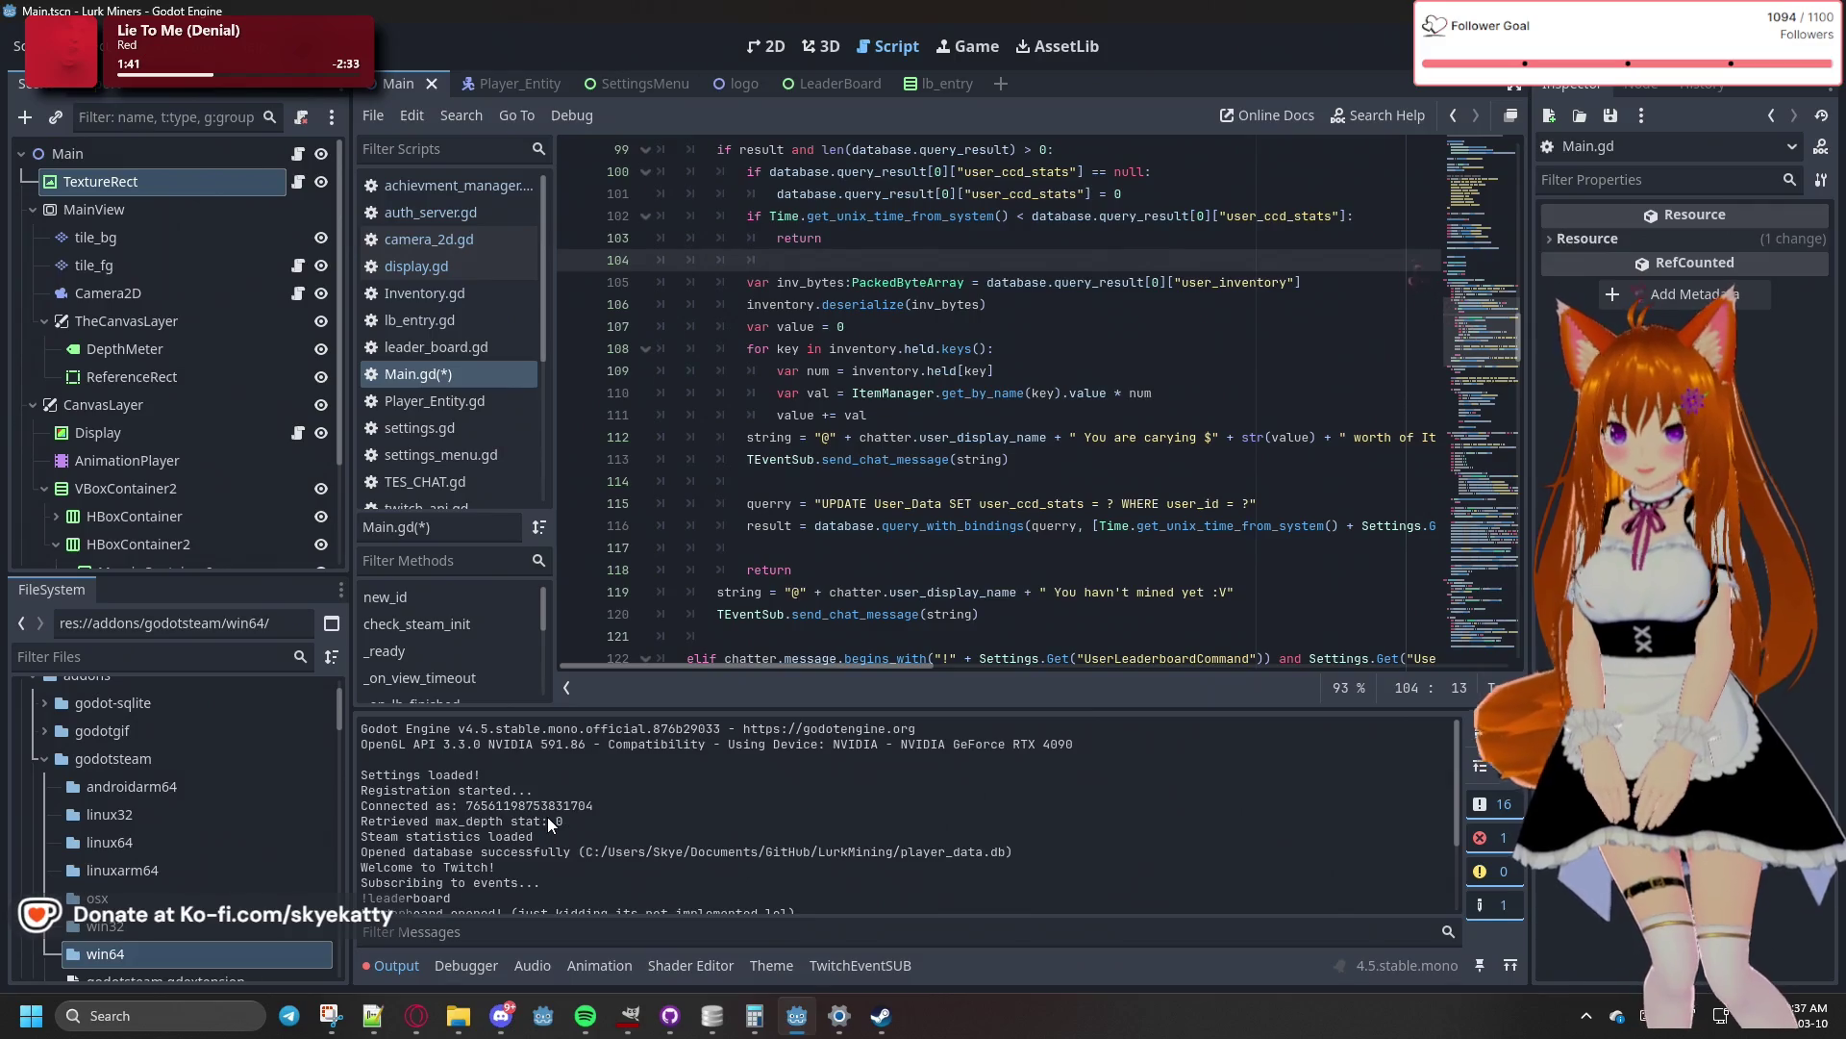
scroll(546, 817, down, 3)
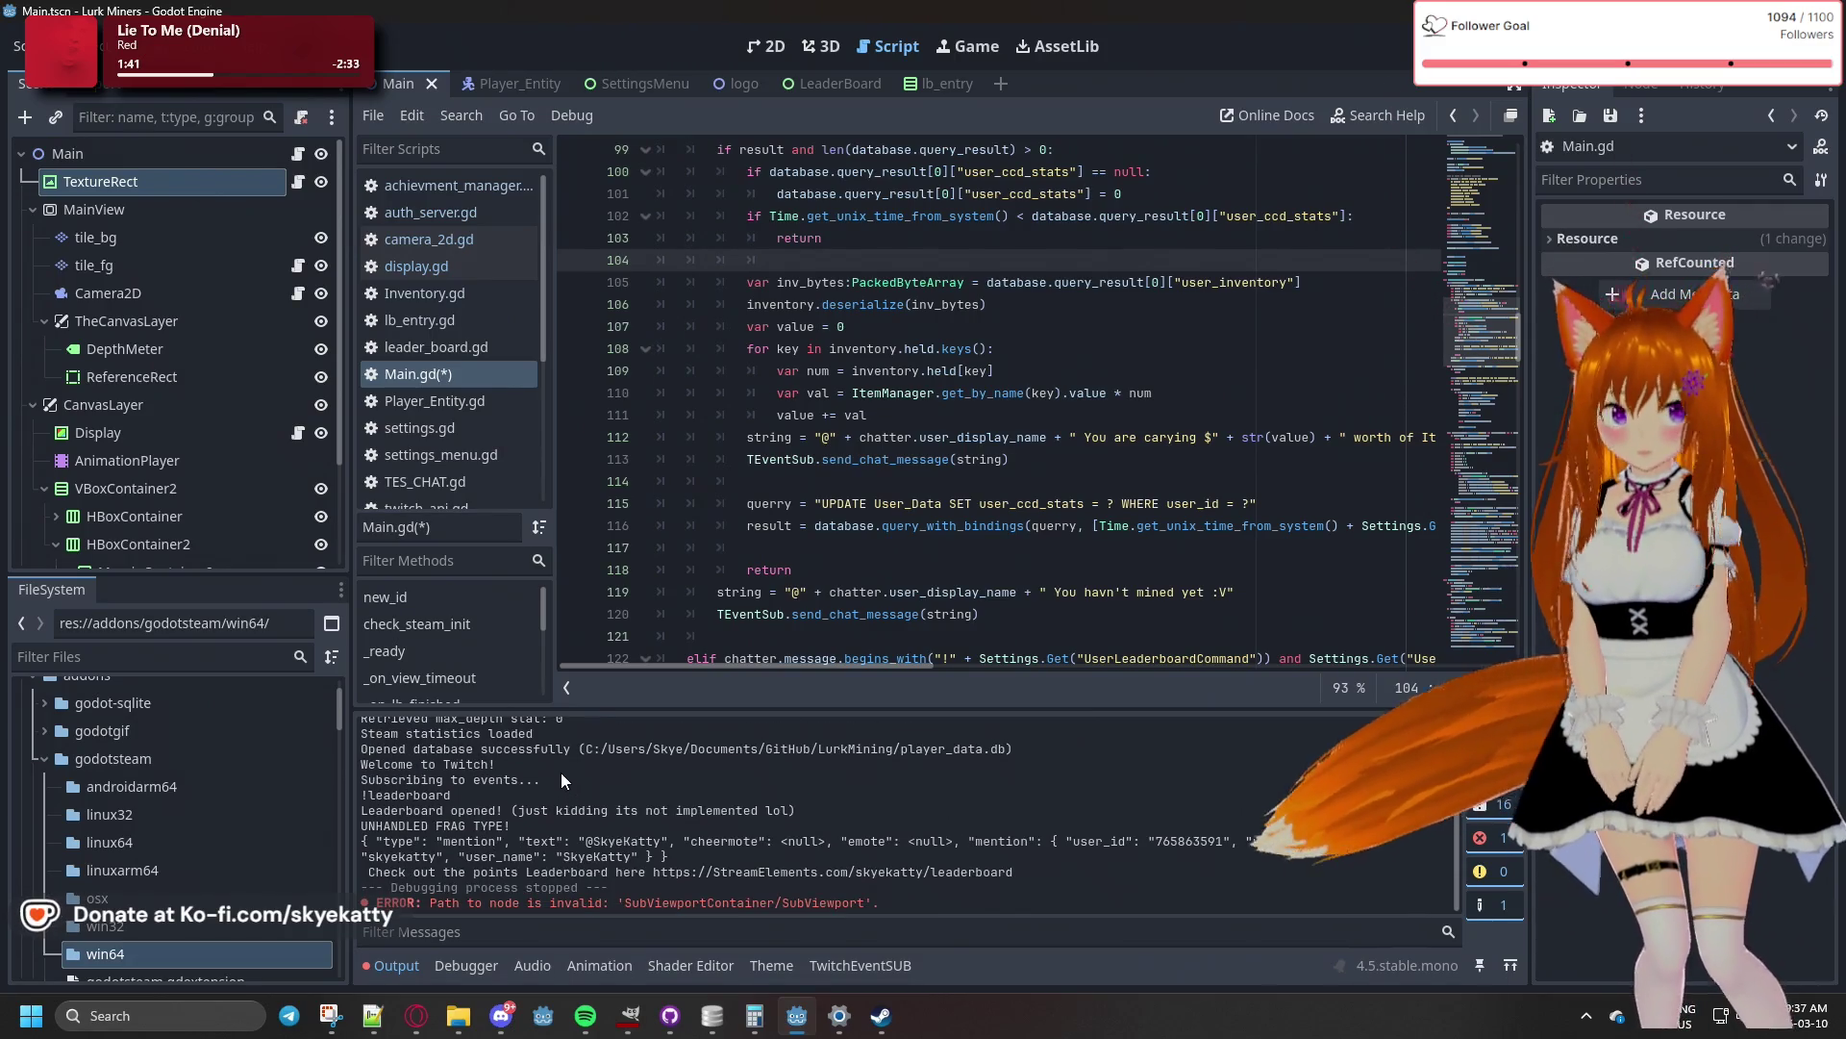
key(ctrl+s)
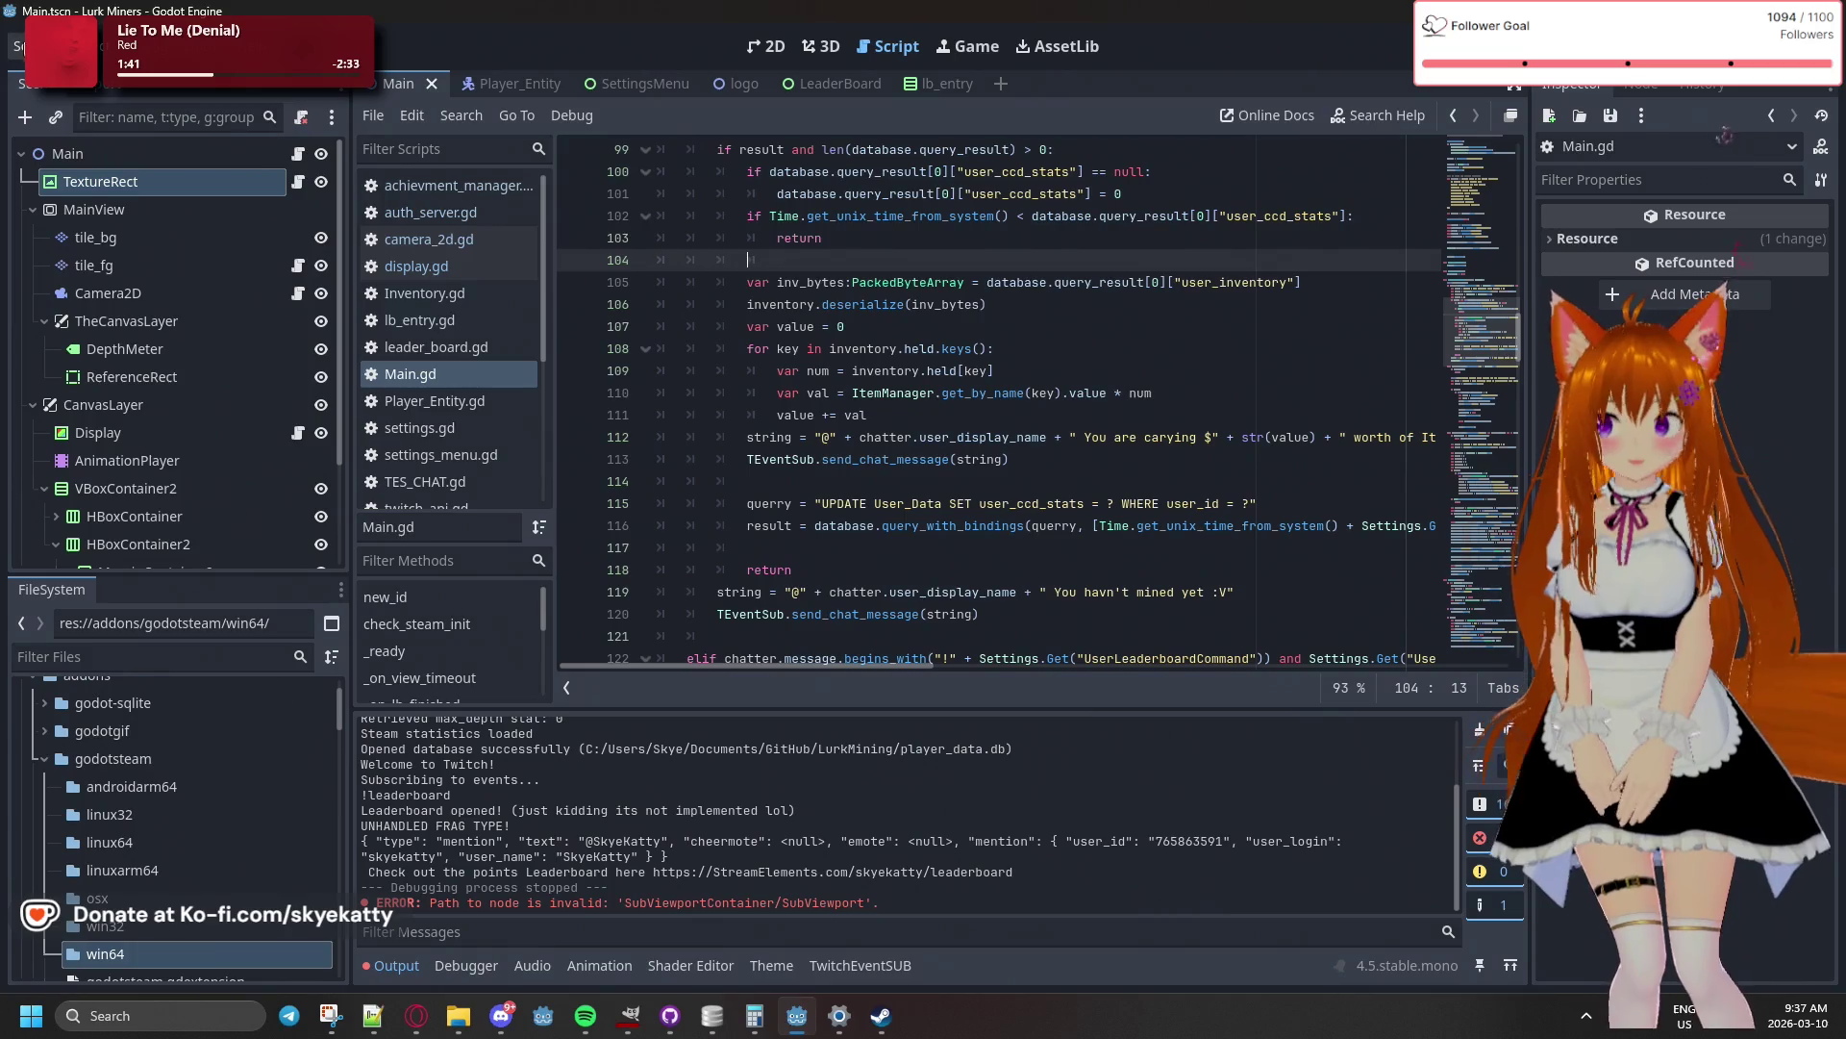
click(85, 45)
- Export the Windows Desktop build as Twitch Miners.exe, overwriting the existing file in .BUILD/WINDOWS
click(115, 178)
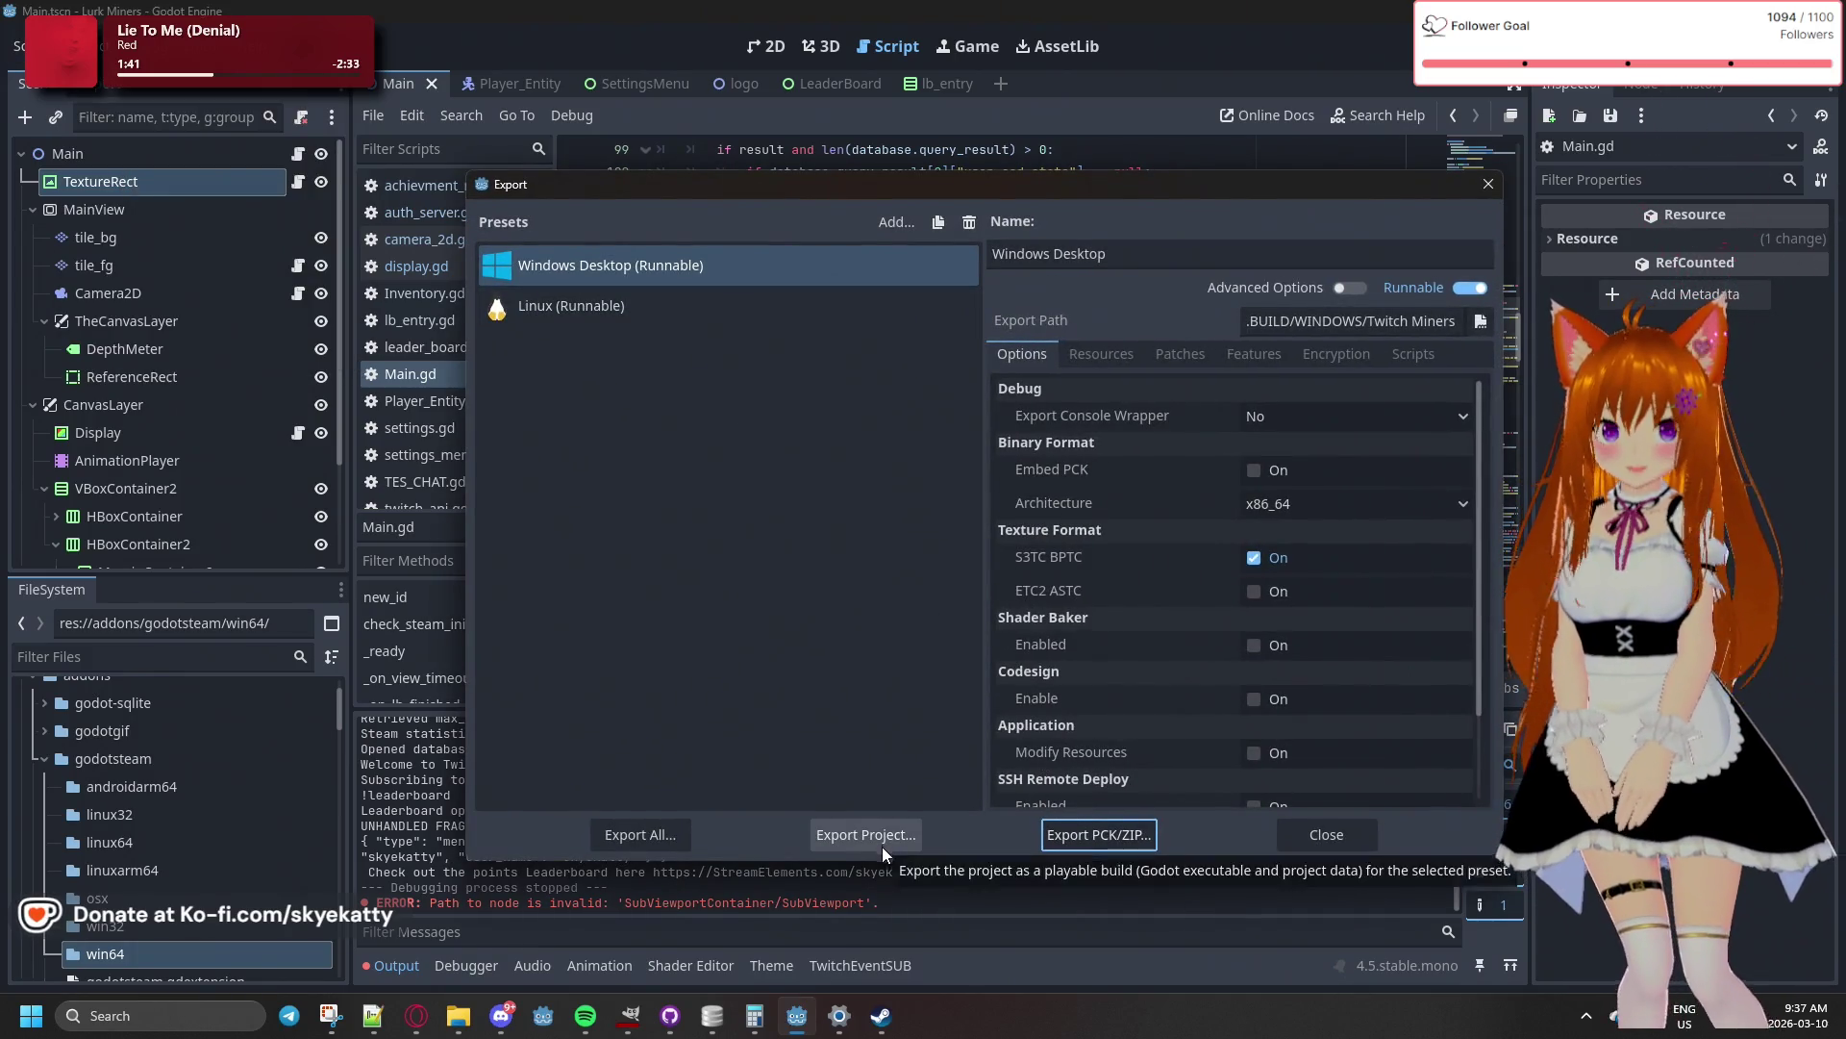
click(857, 843)
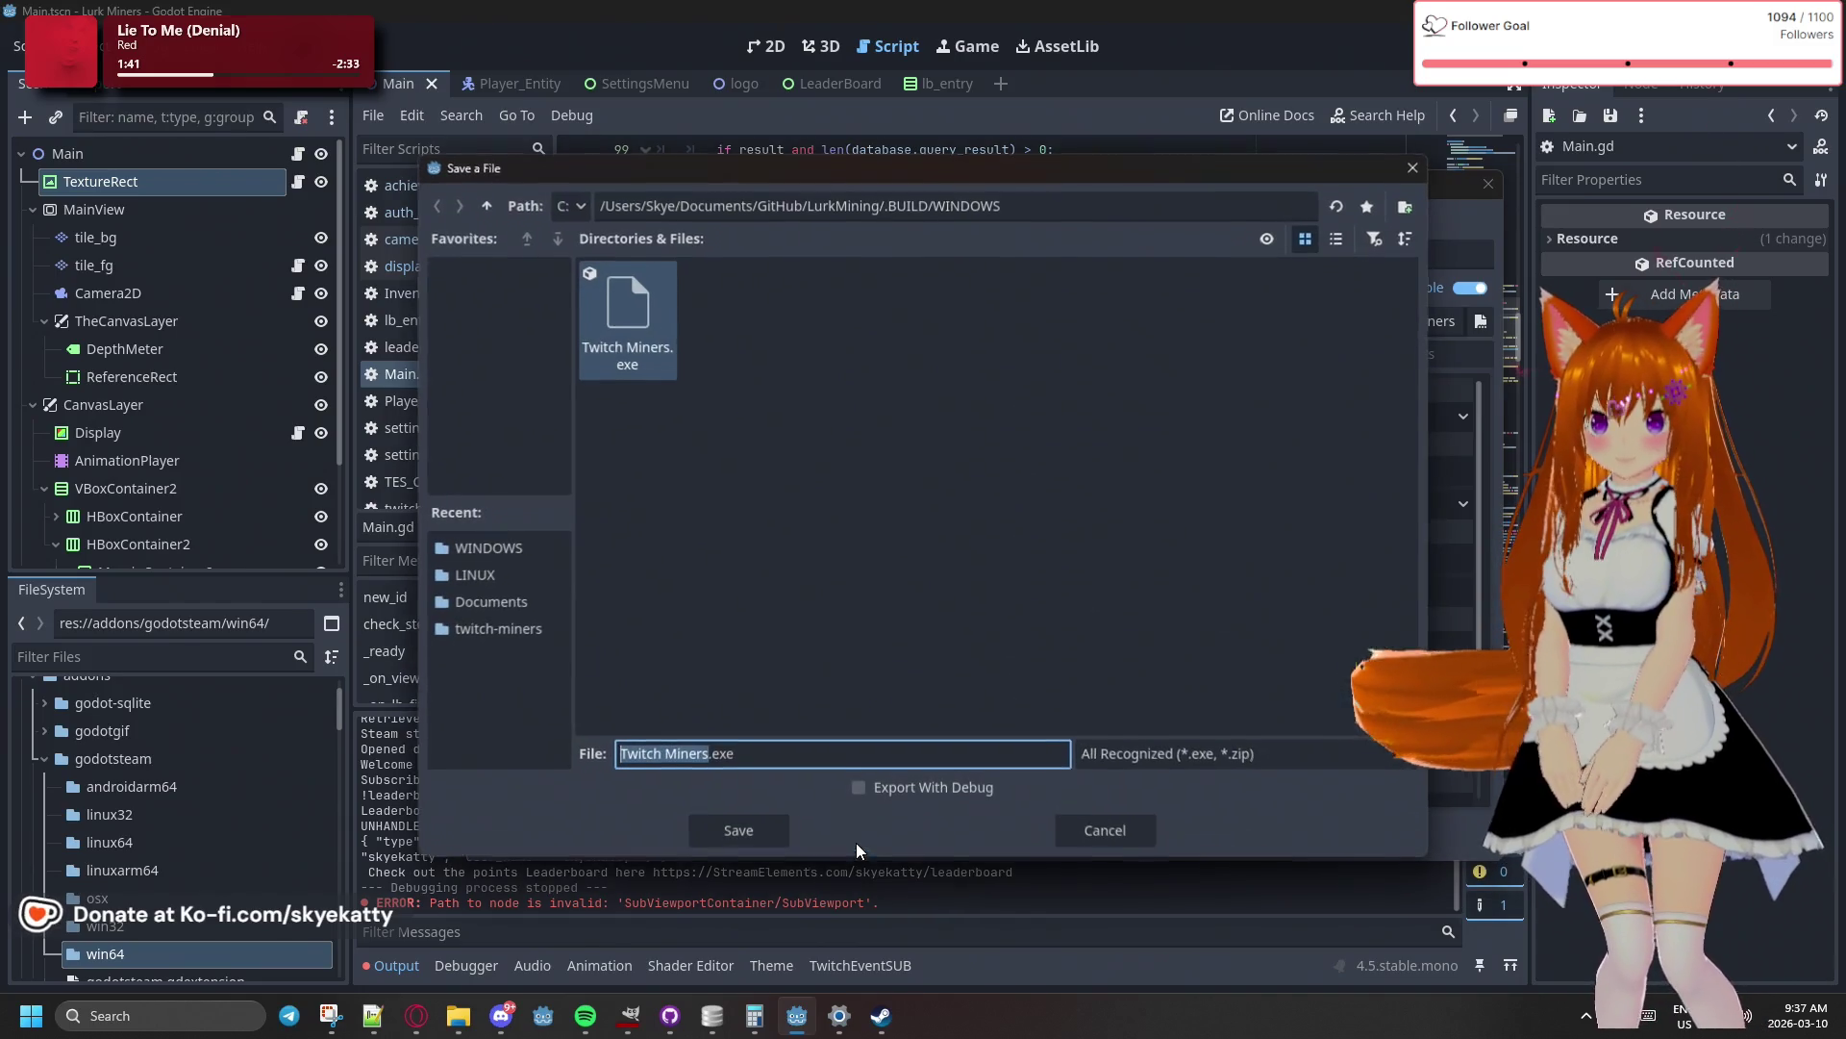
click(776, 827)
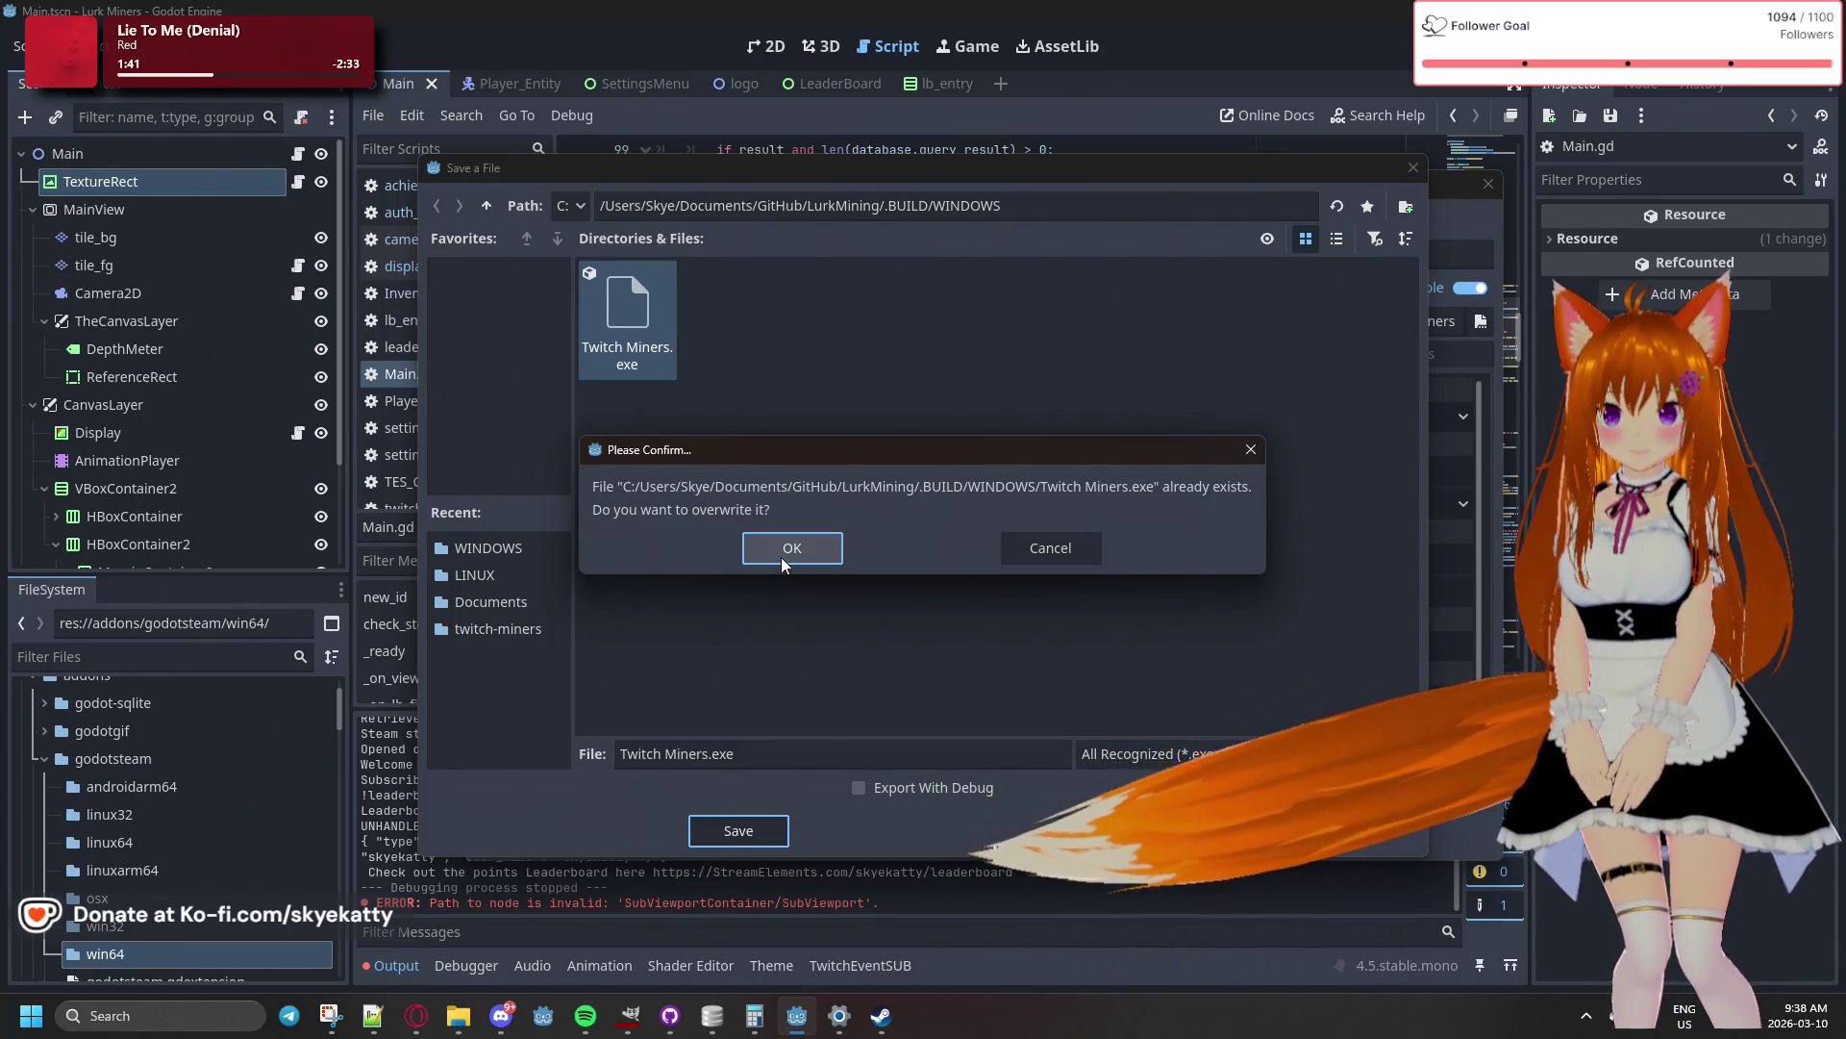
click(782, 556)
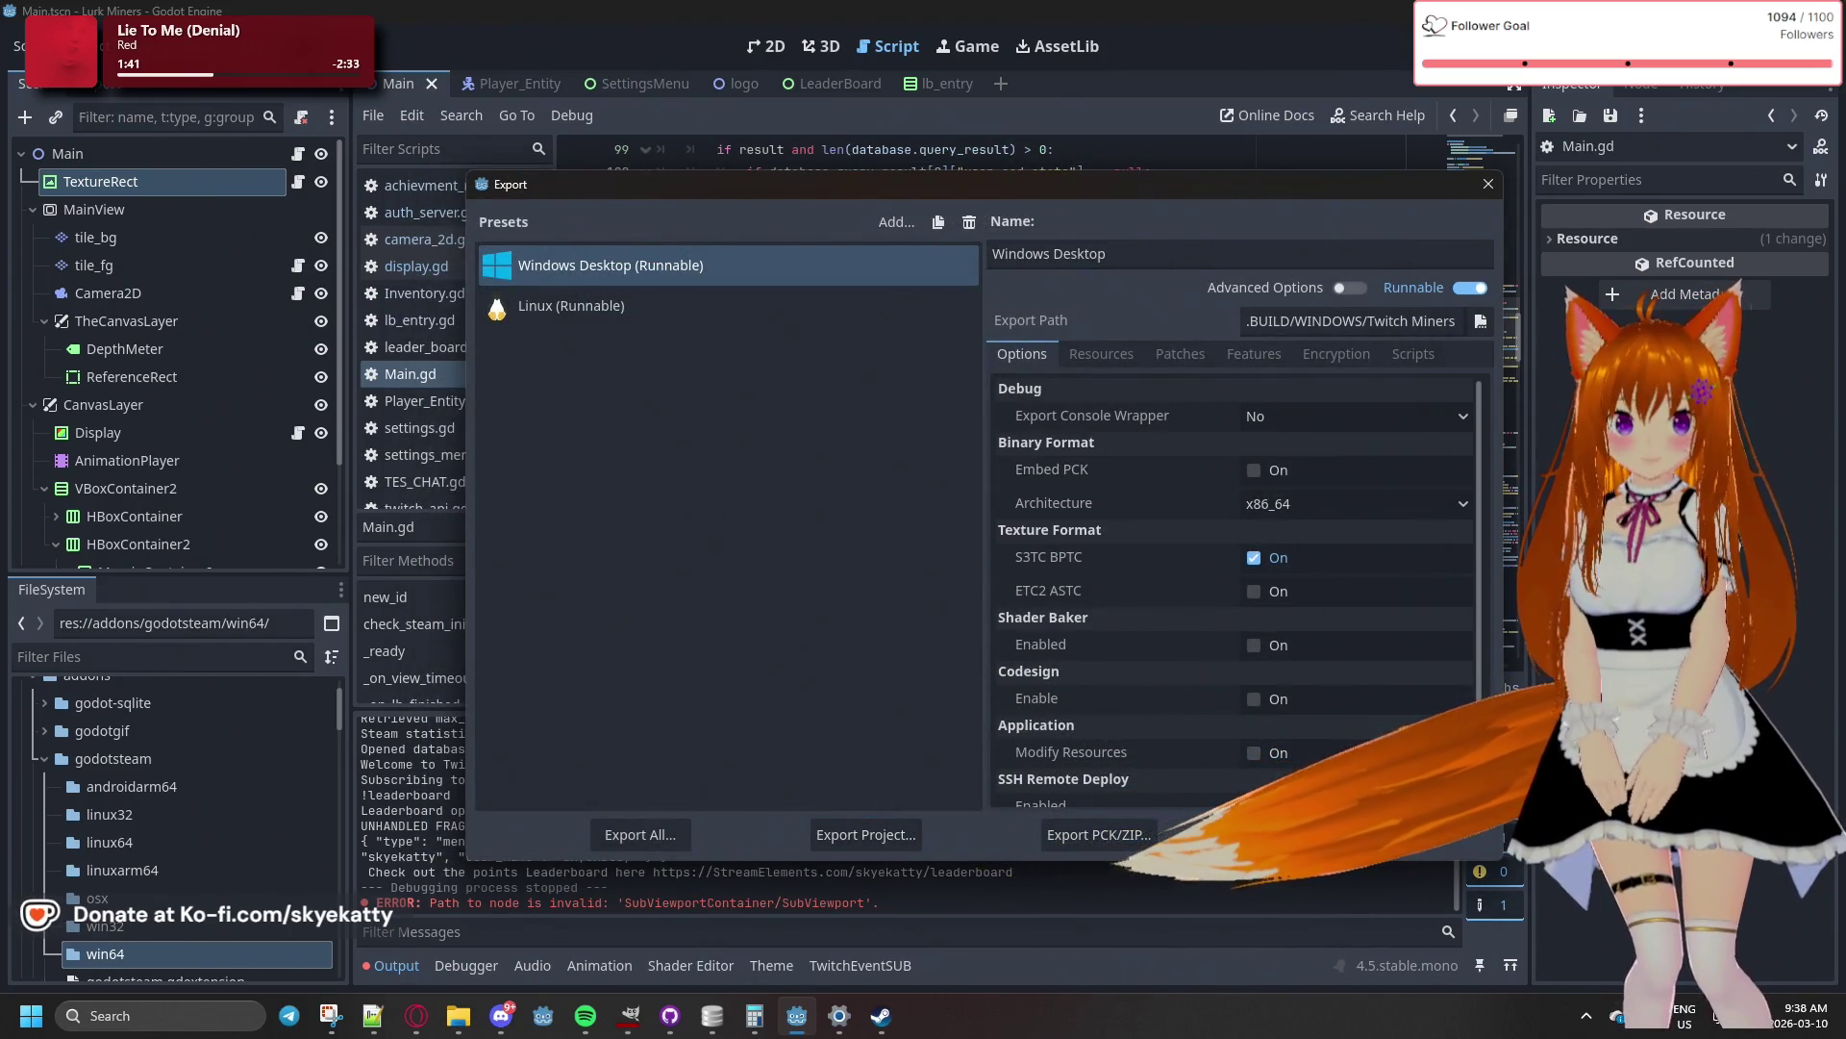
key(Escape)
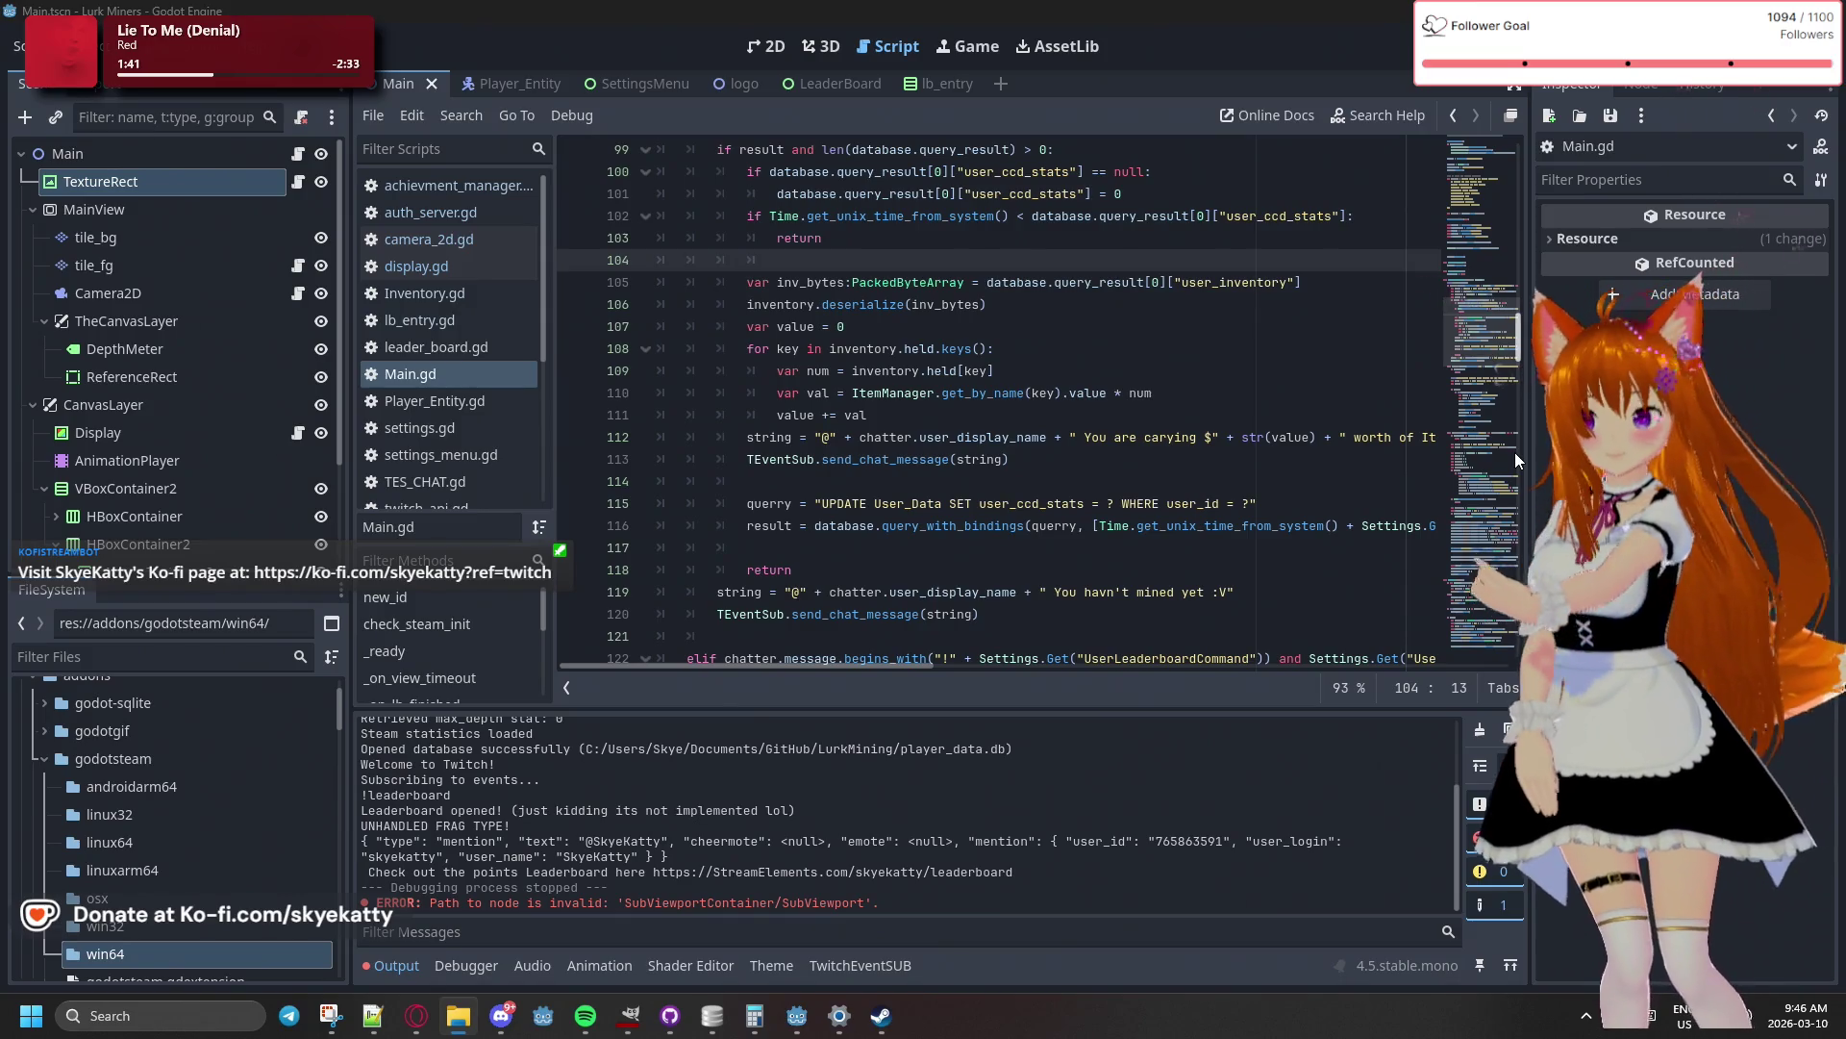
scroll(919, 388, up, 15)
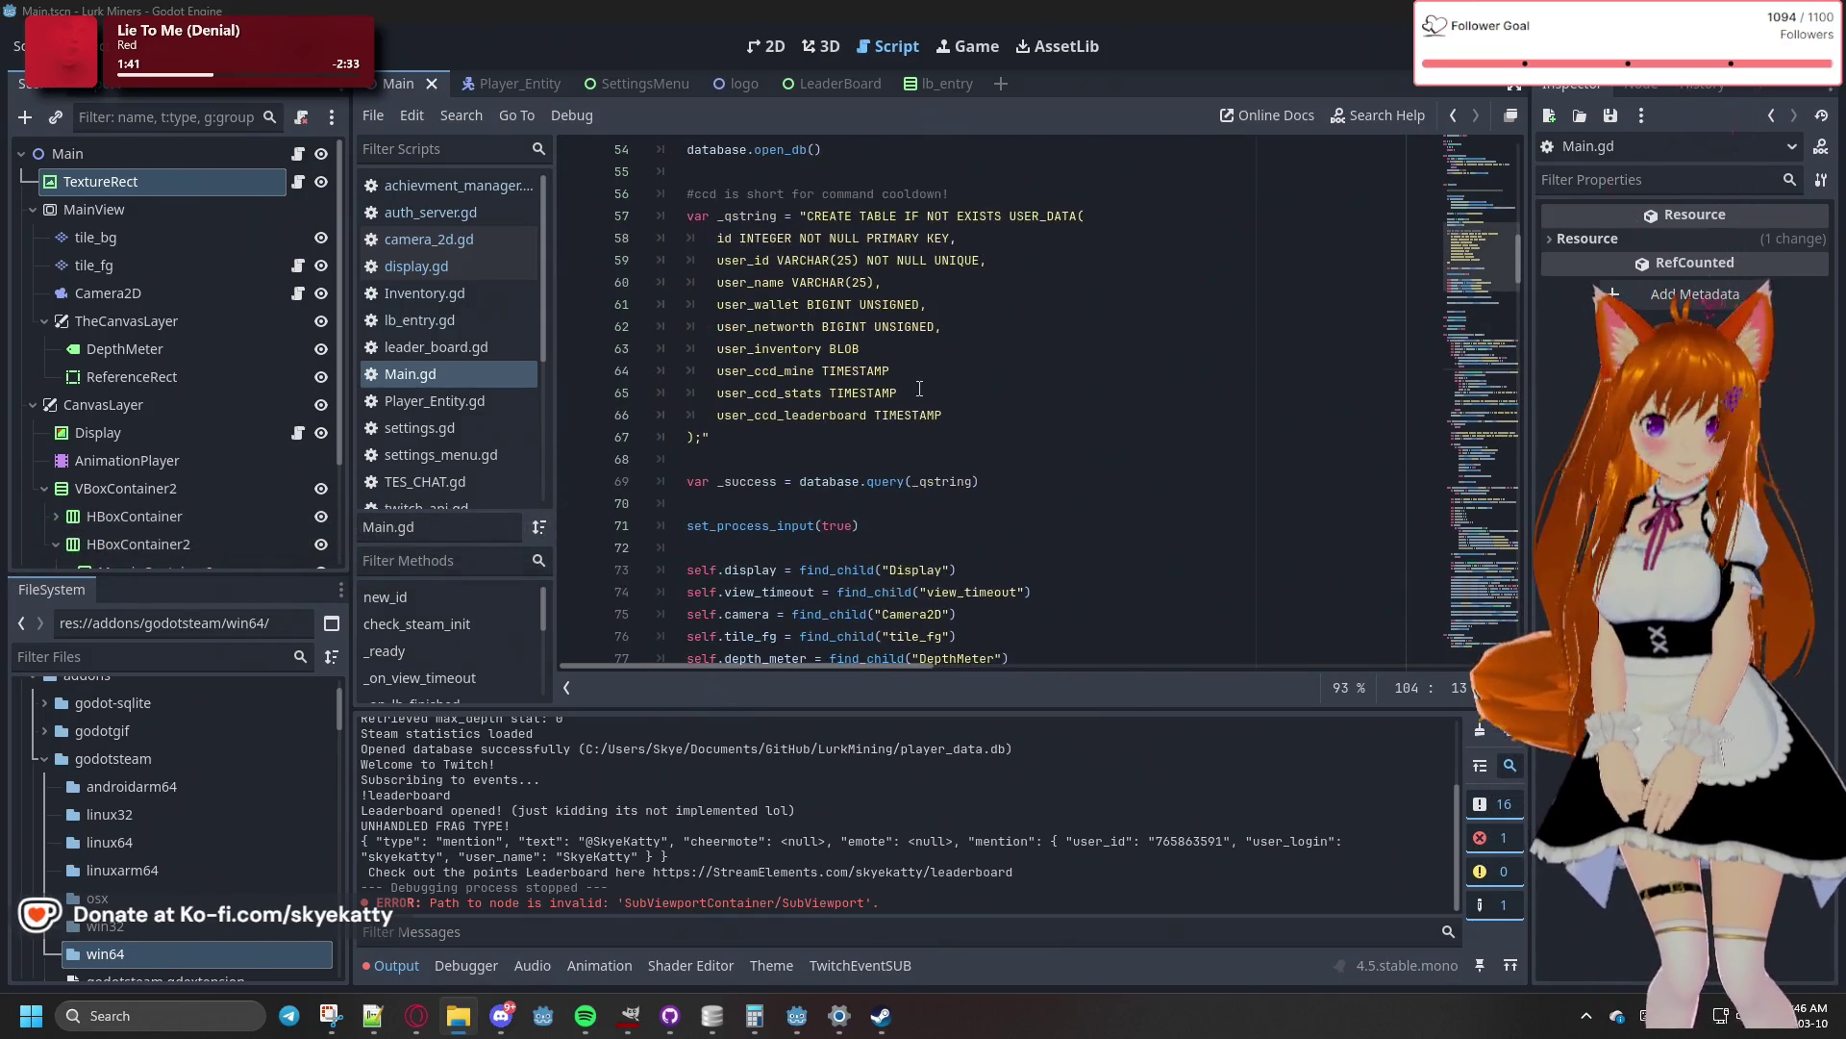
scroll(919, 388, up, 12)
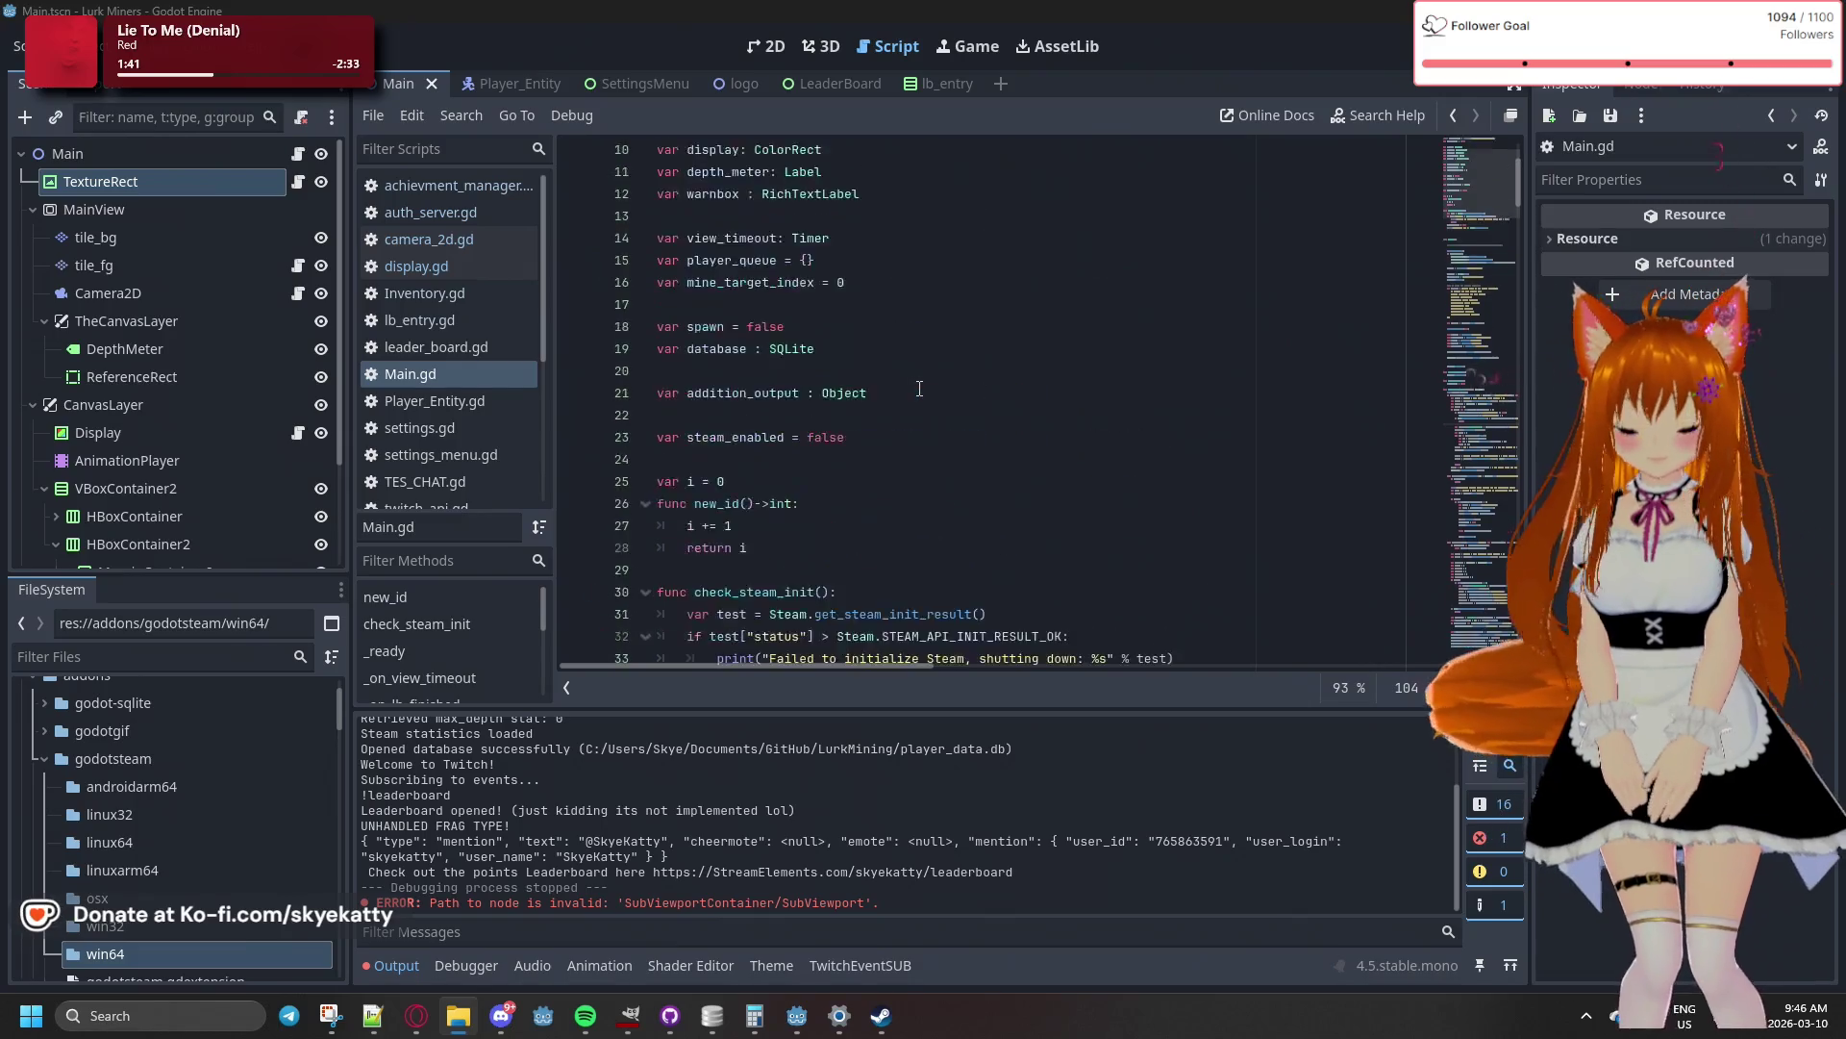
scroll(819, 218, down, 6)
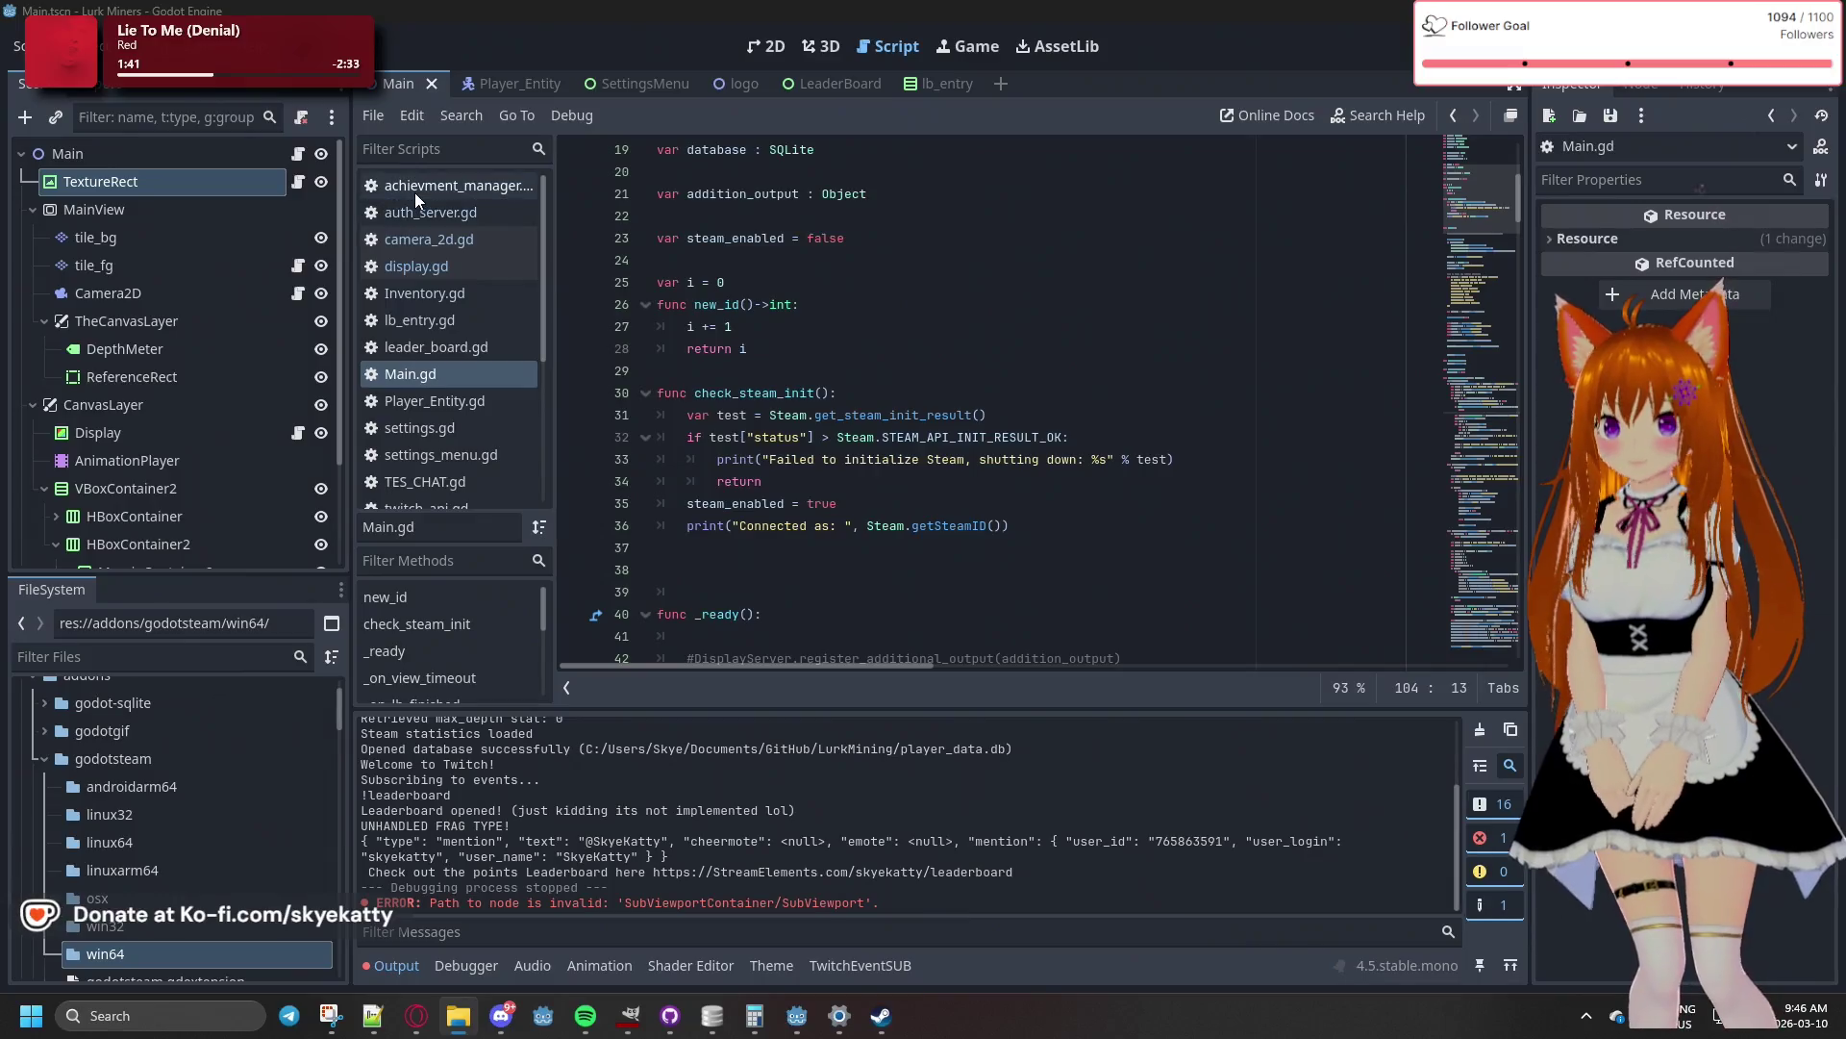
click(414, 187)
scroll(751, 240, up, 1)
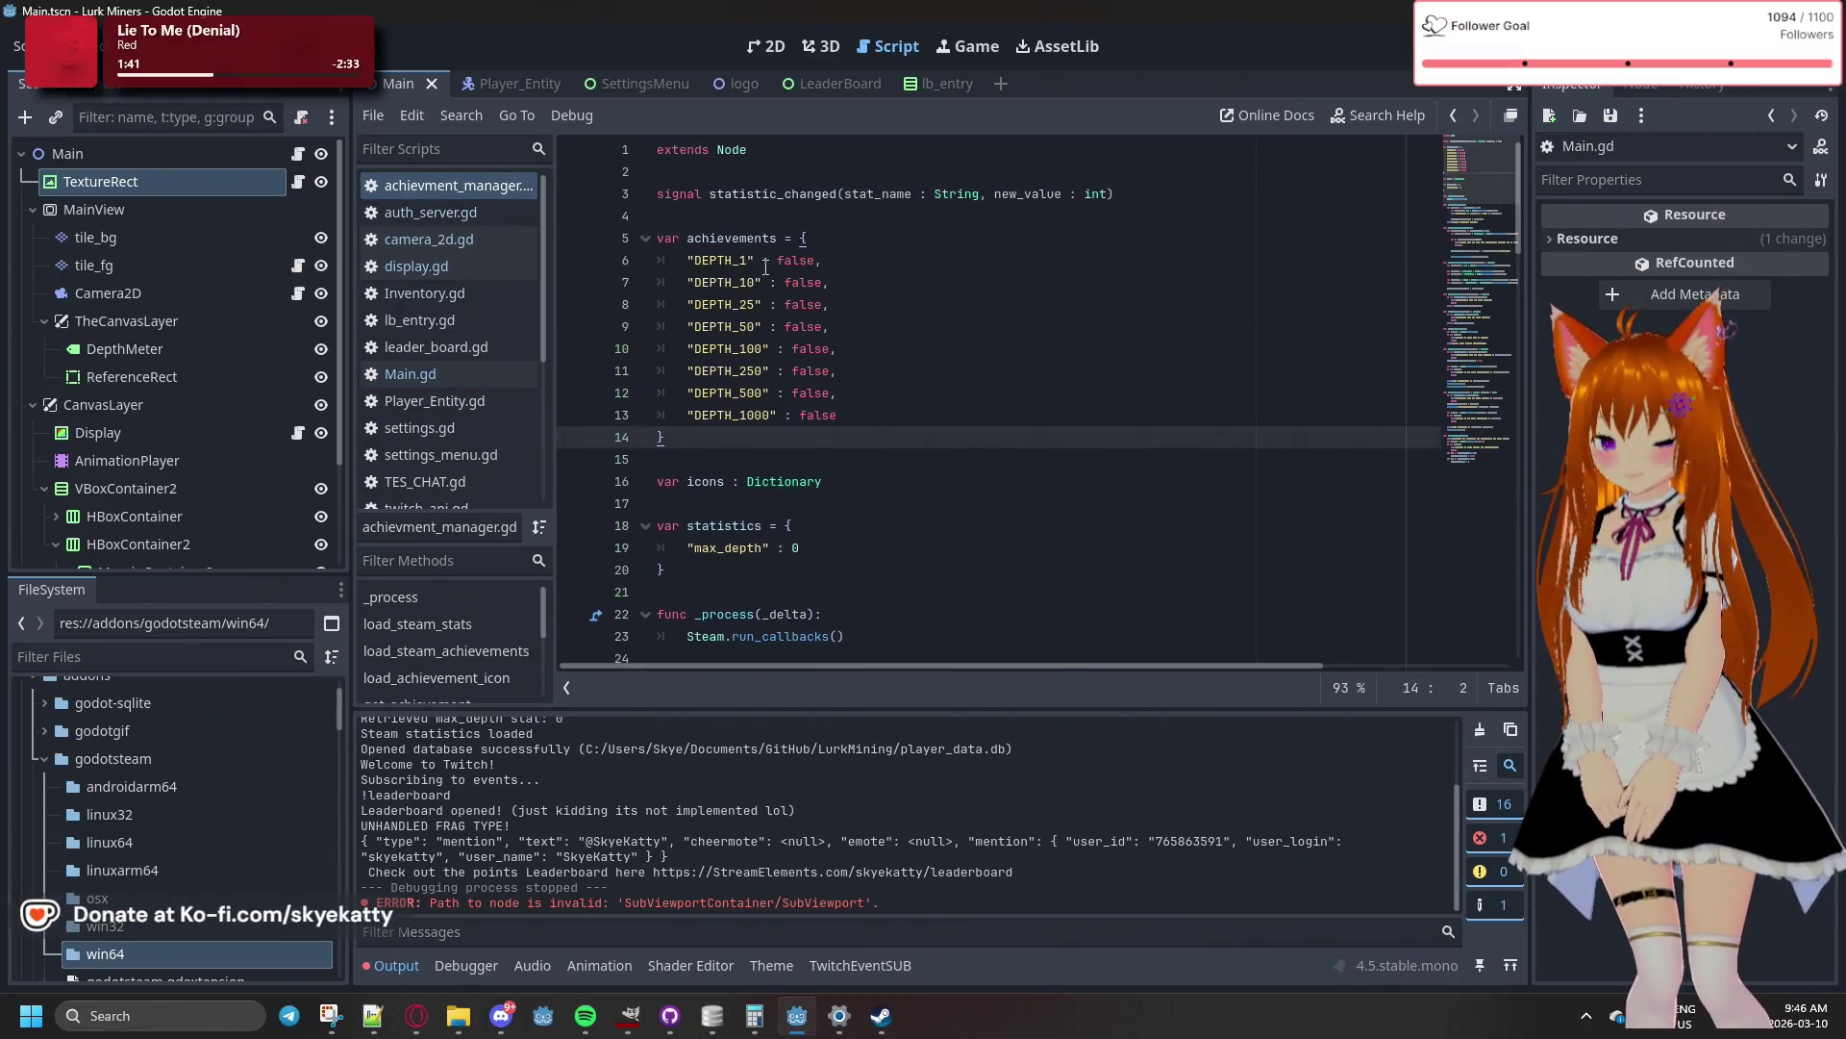
scroll(766, 277, down, 9)
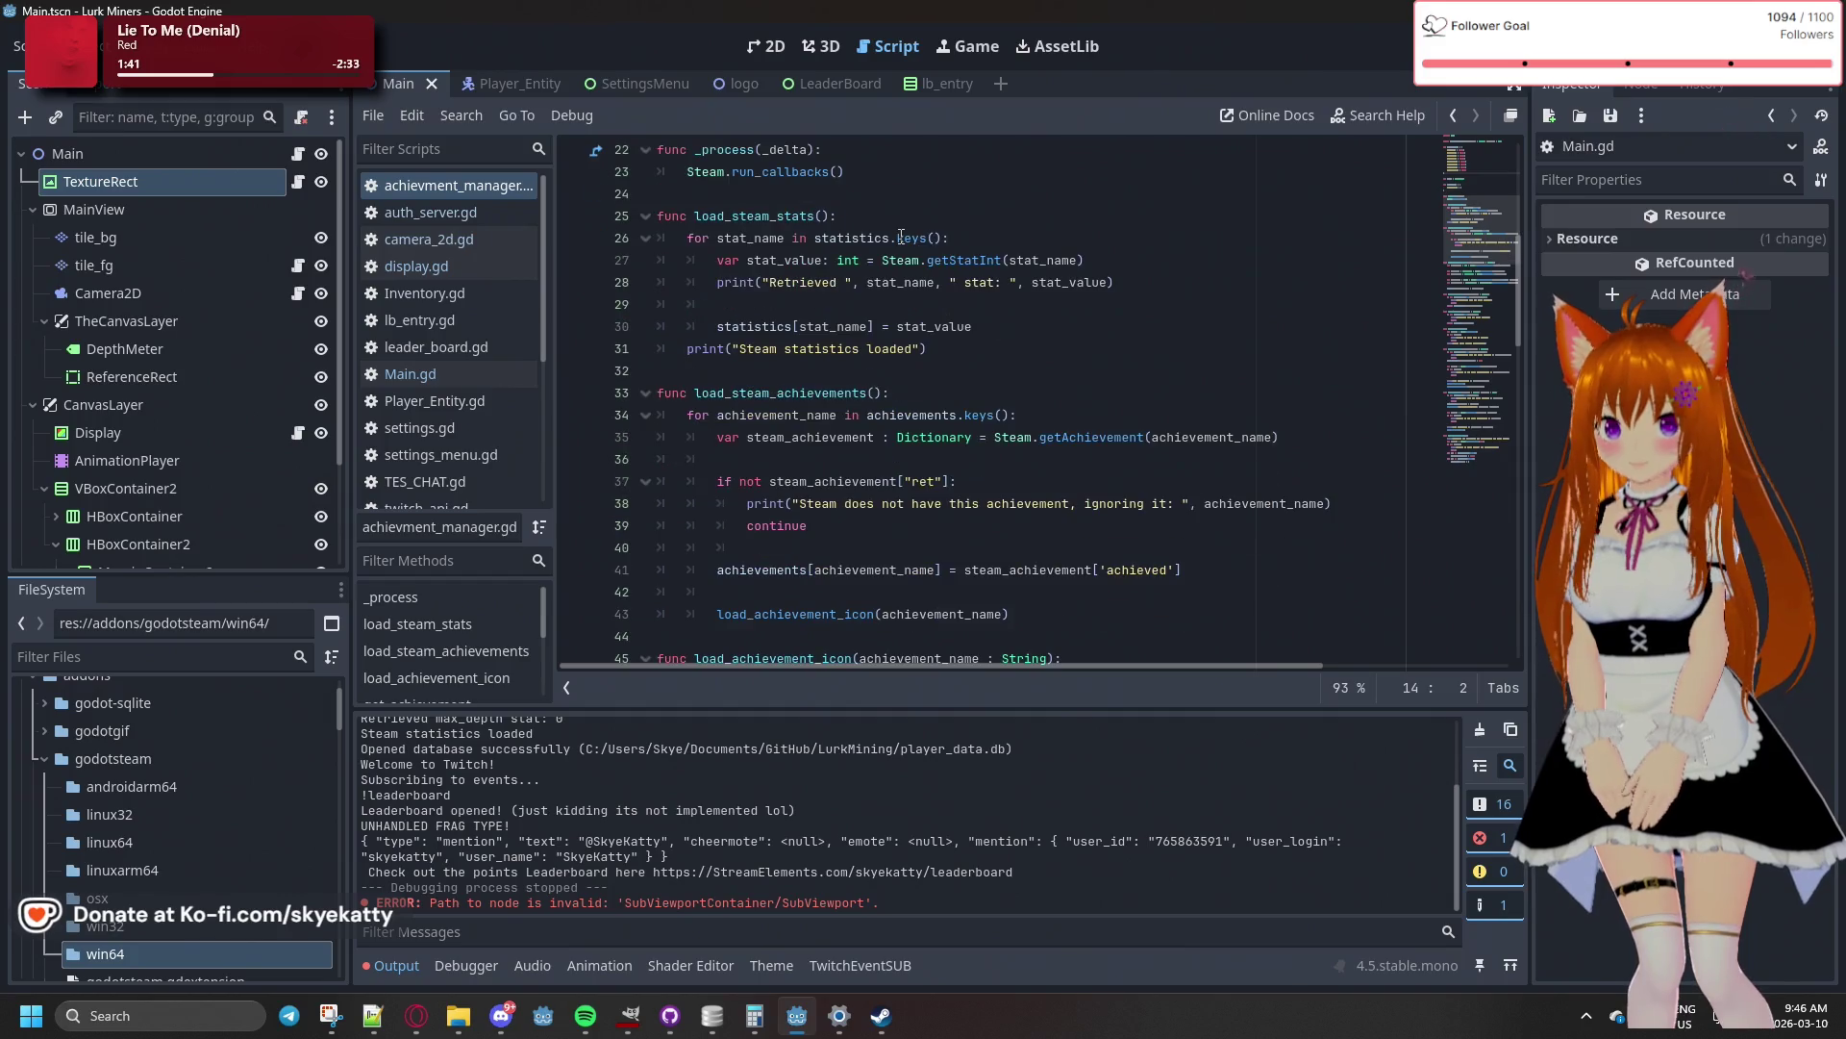
scroll(901, 236, down, 7)
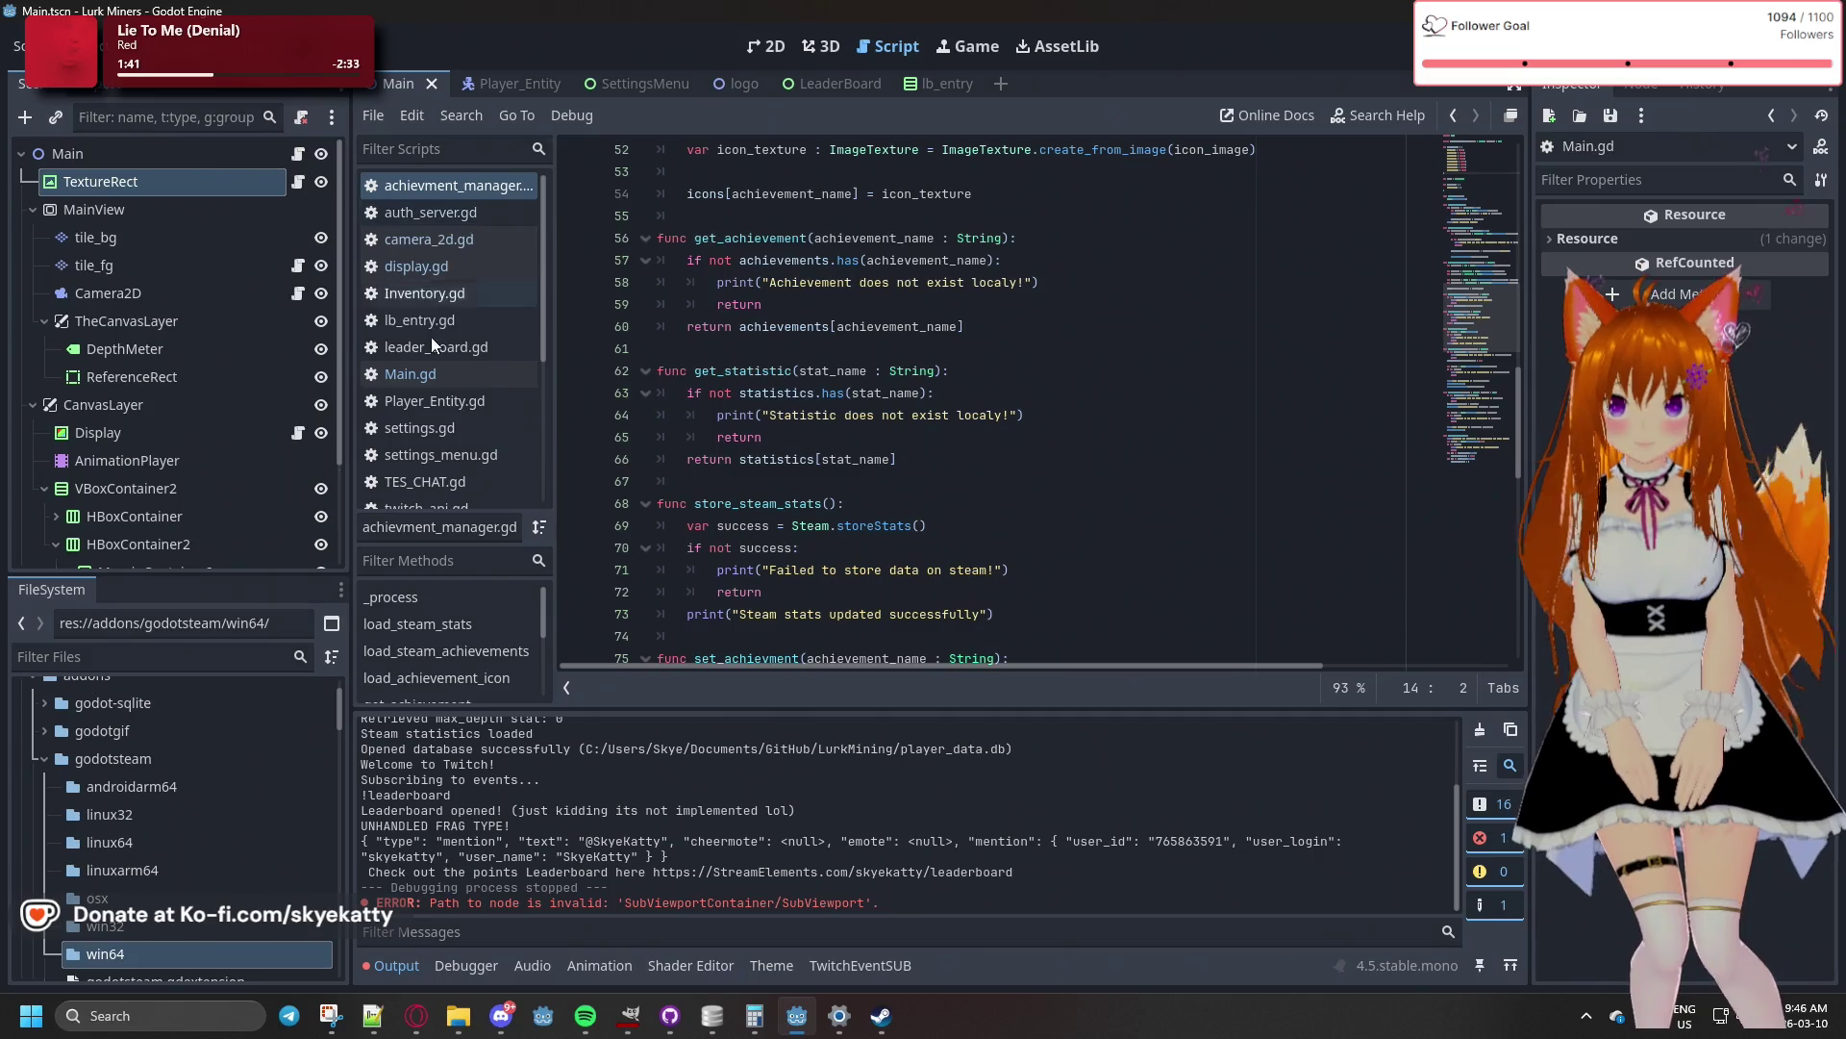
click(452, 368)
scroll(848, 375, down, 6)
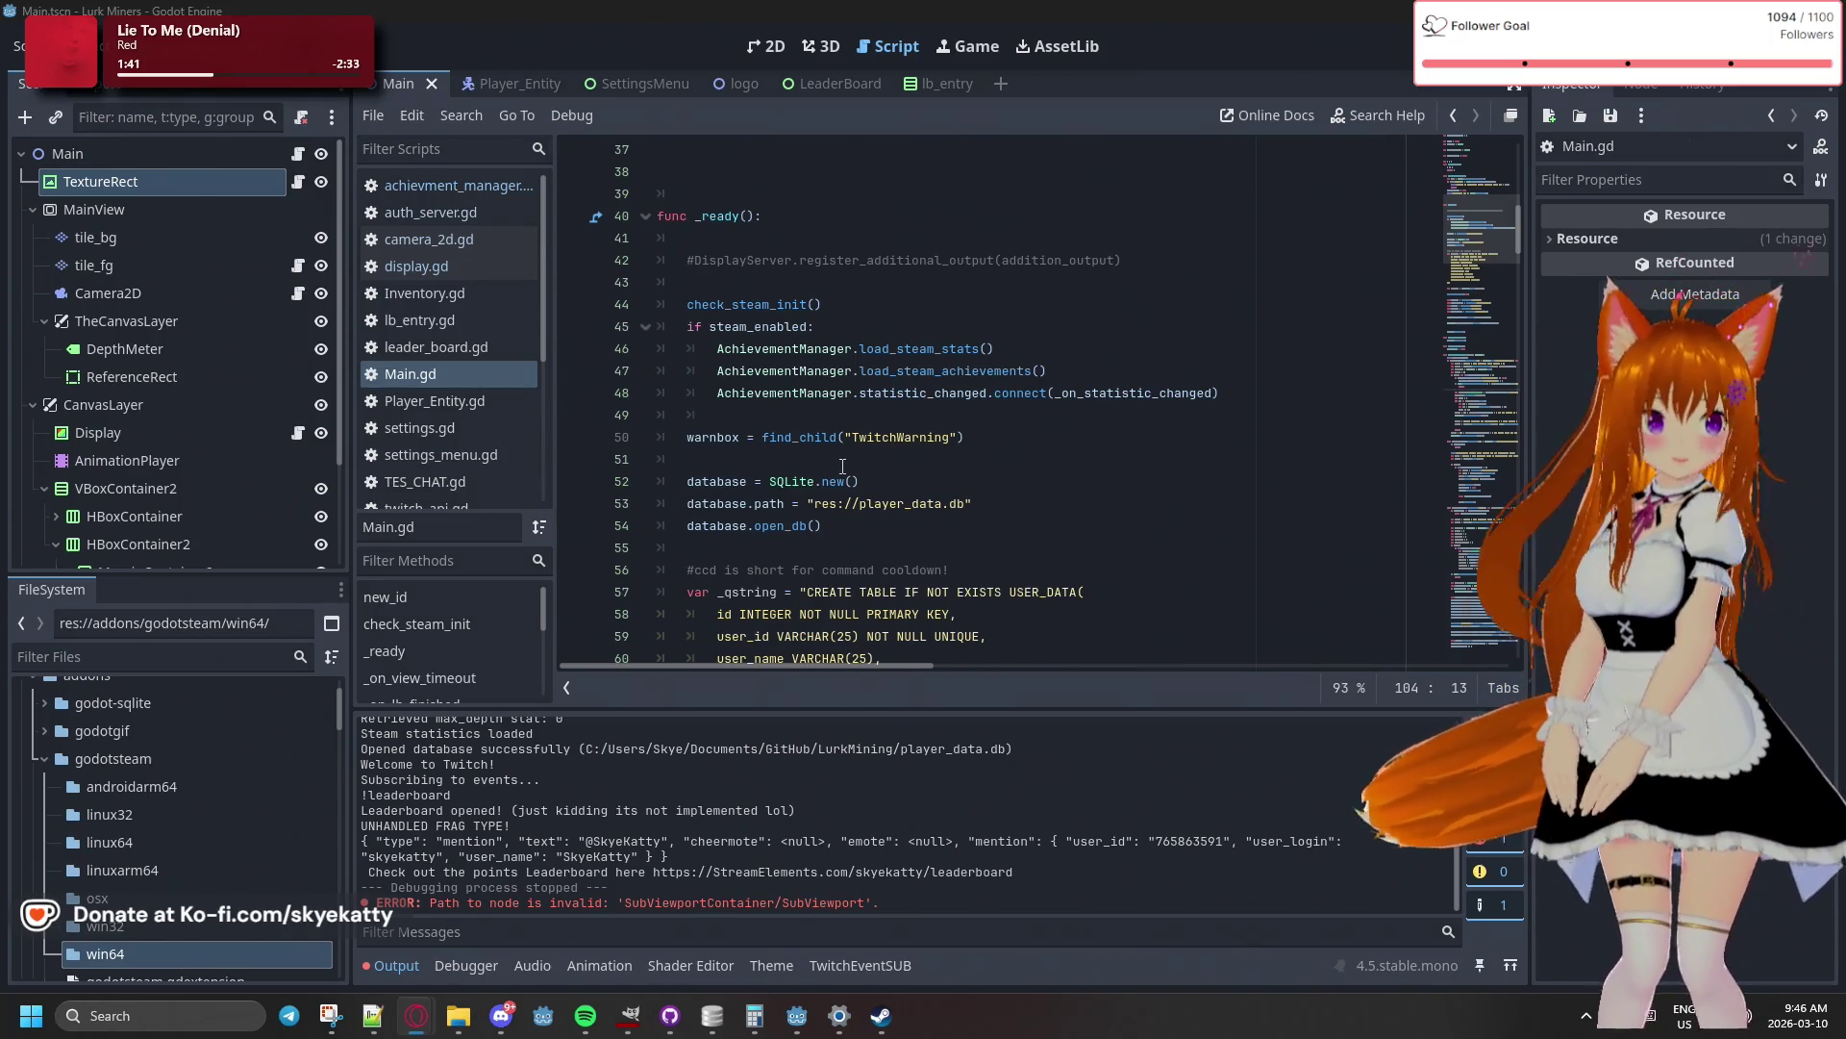
scroll(827, 450, down, 3)
scroll(825, 451, up, 3)
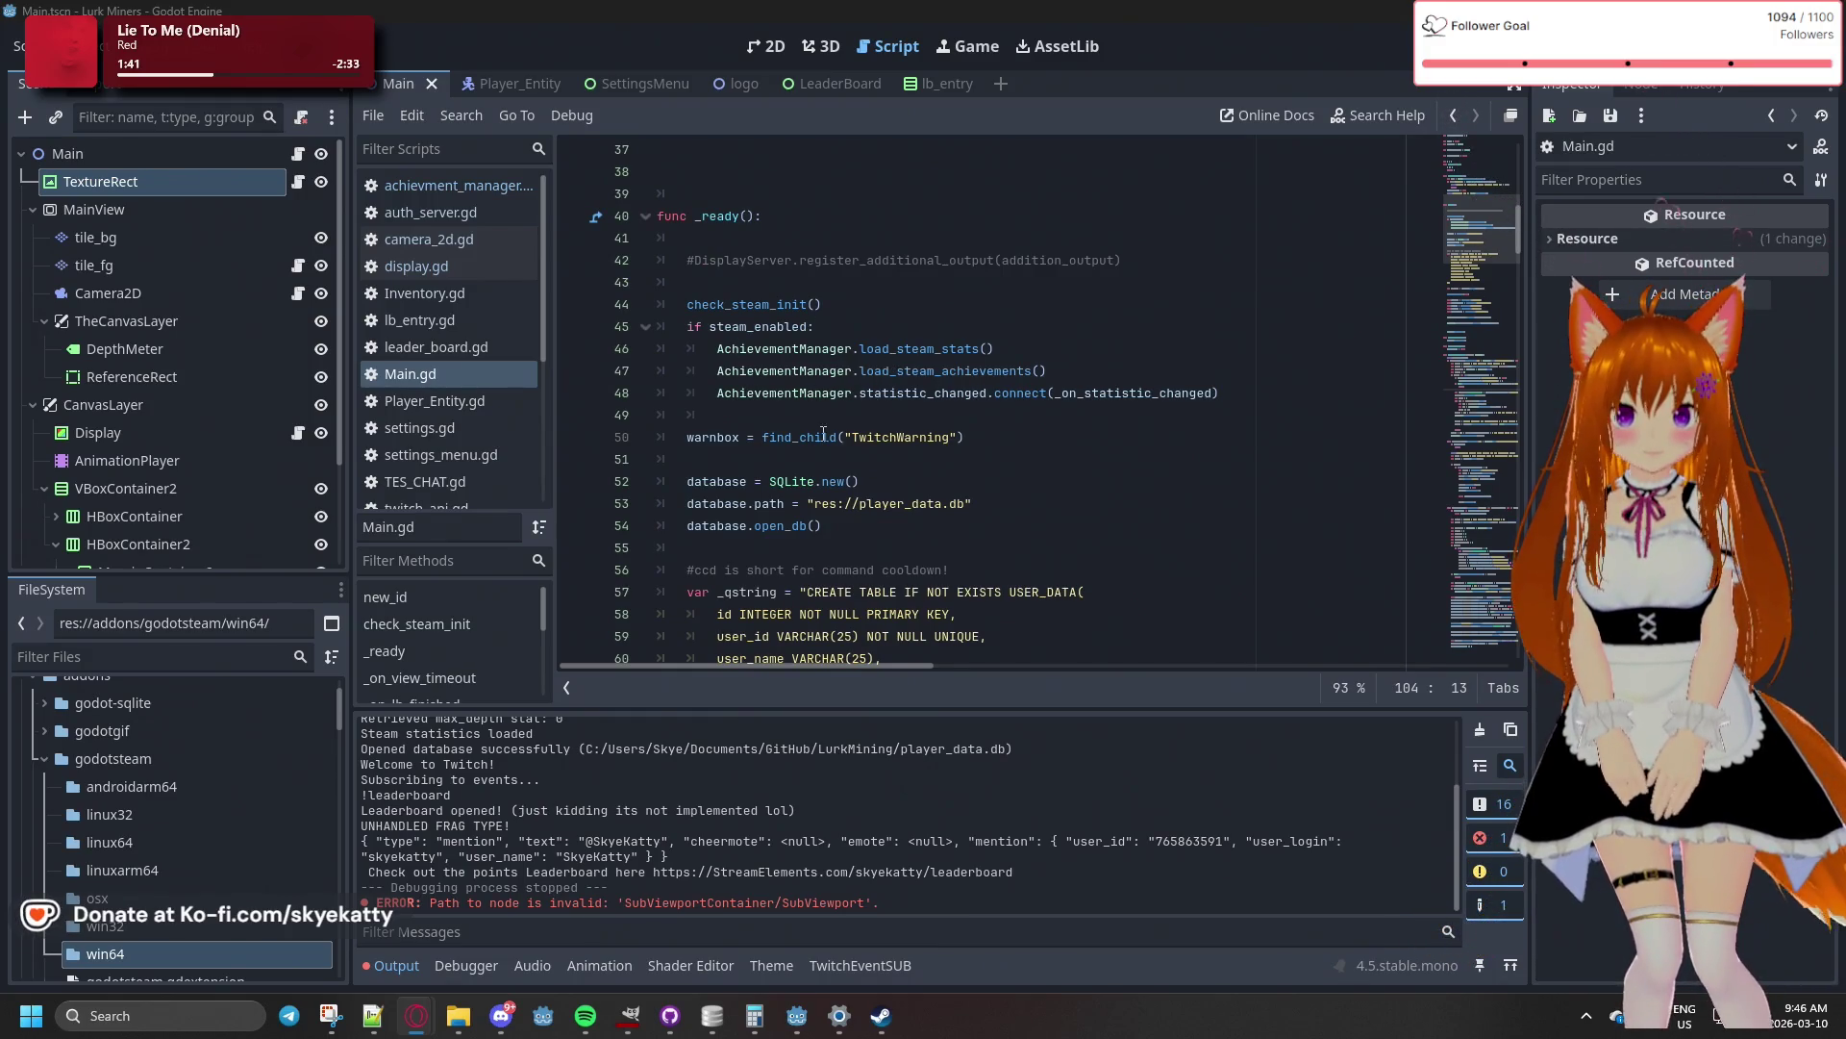
scroll(957, 492, down, 1)
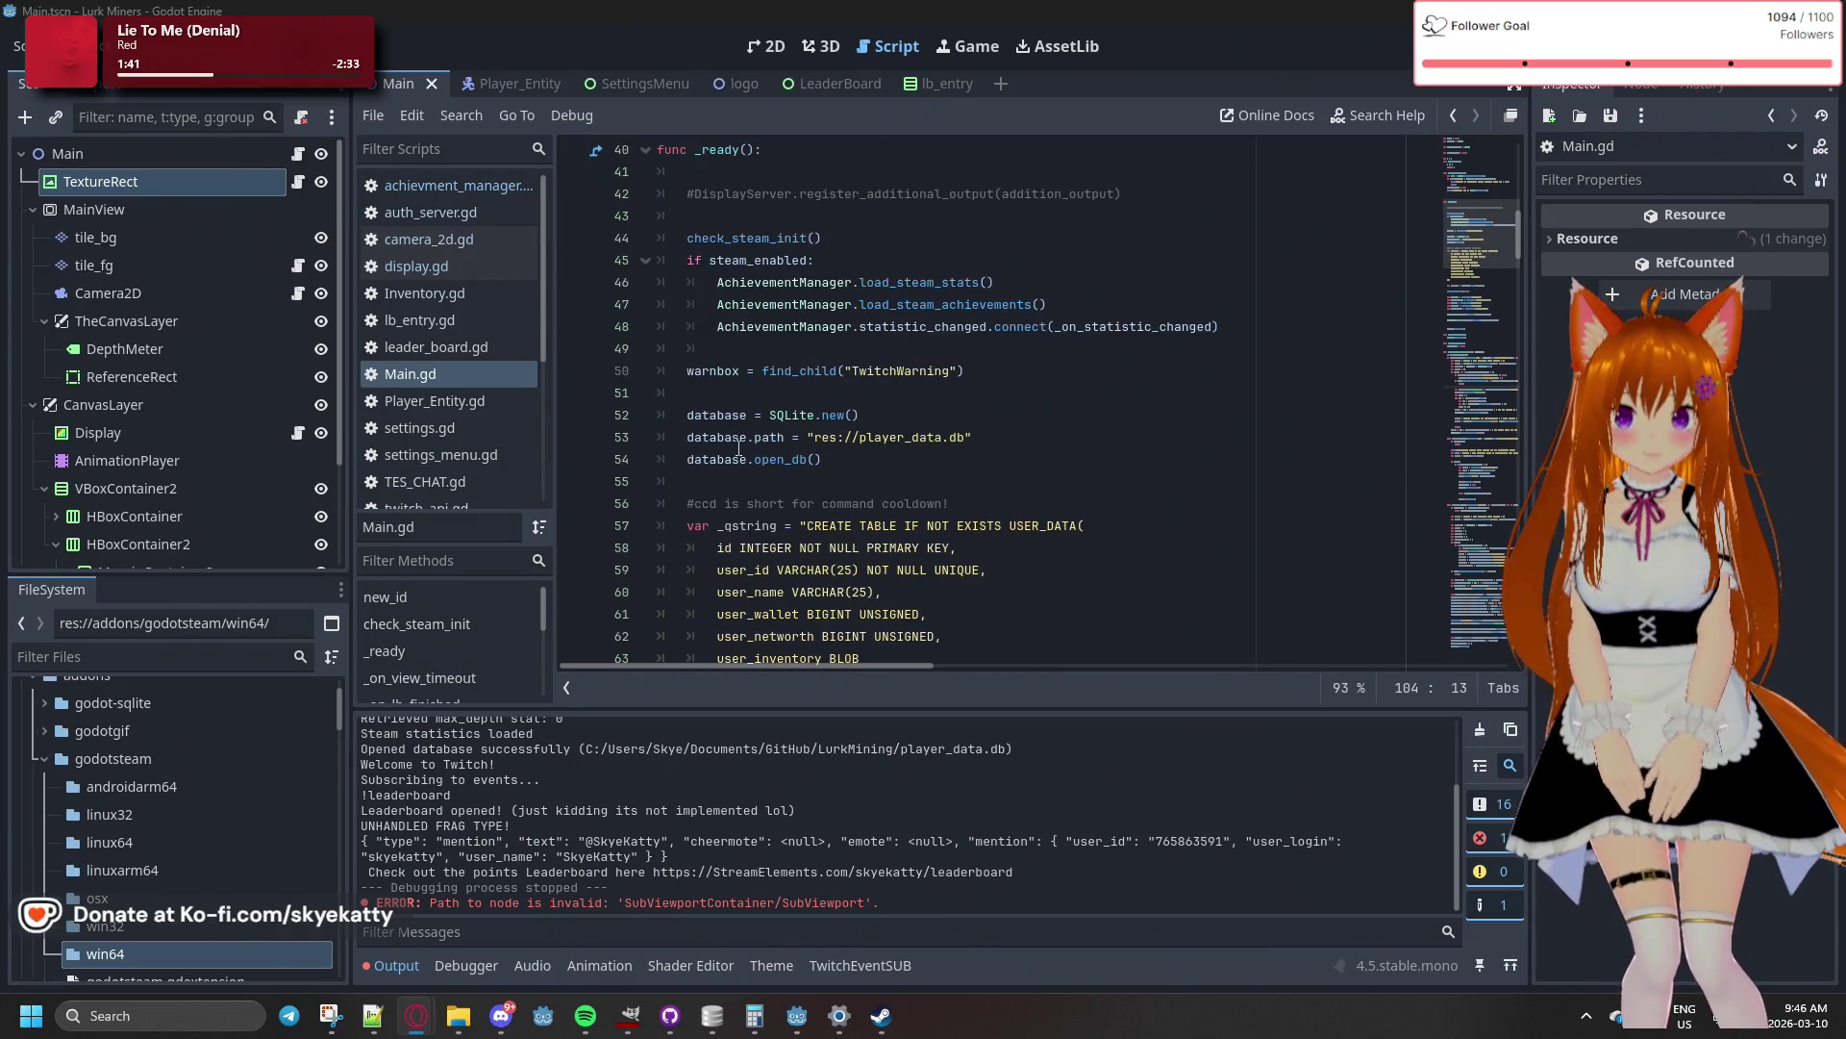
click(934, 472)
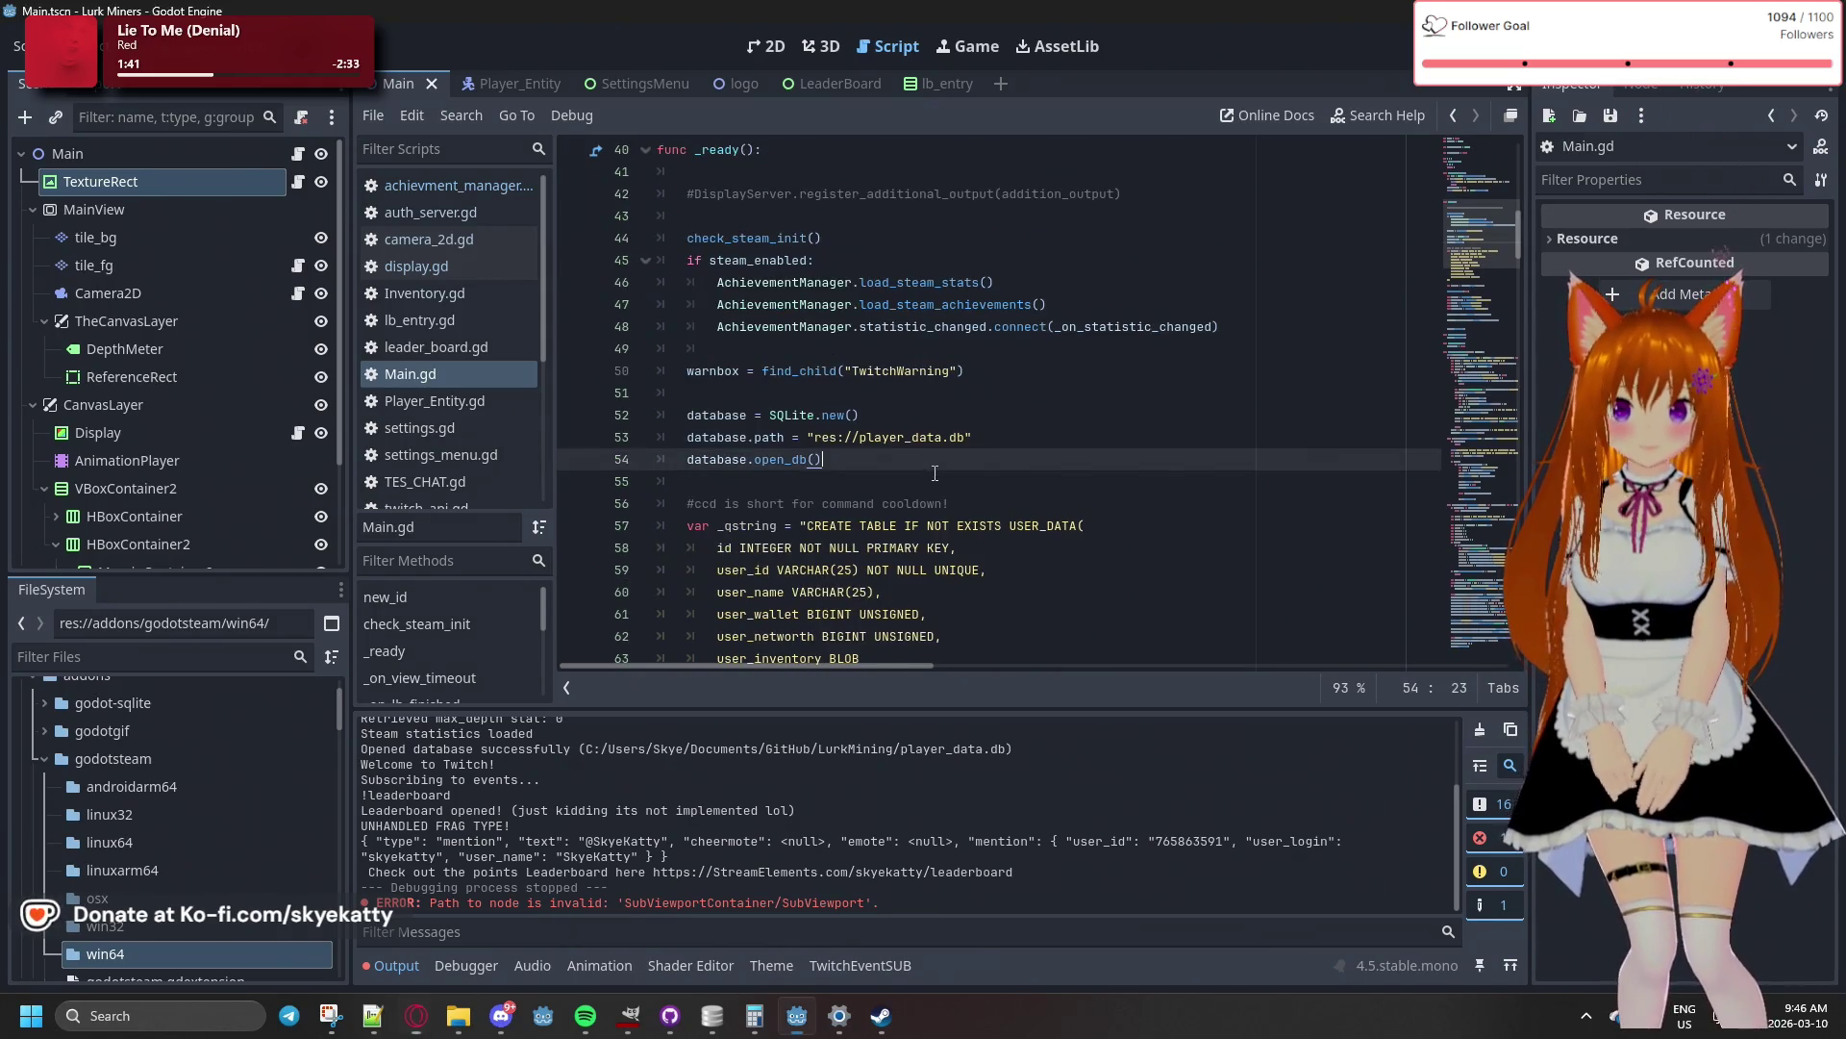
- Change line 53's database path from res://player_data.db to user://player_data.db and save Main.gd
click(845, 443)
key(BackSpace)
key(BackSpace)
key(BackSpace)
text(user)
click(1143, 423)
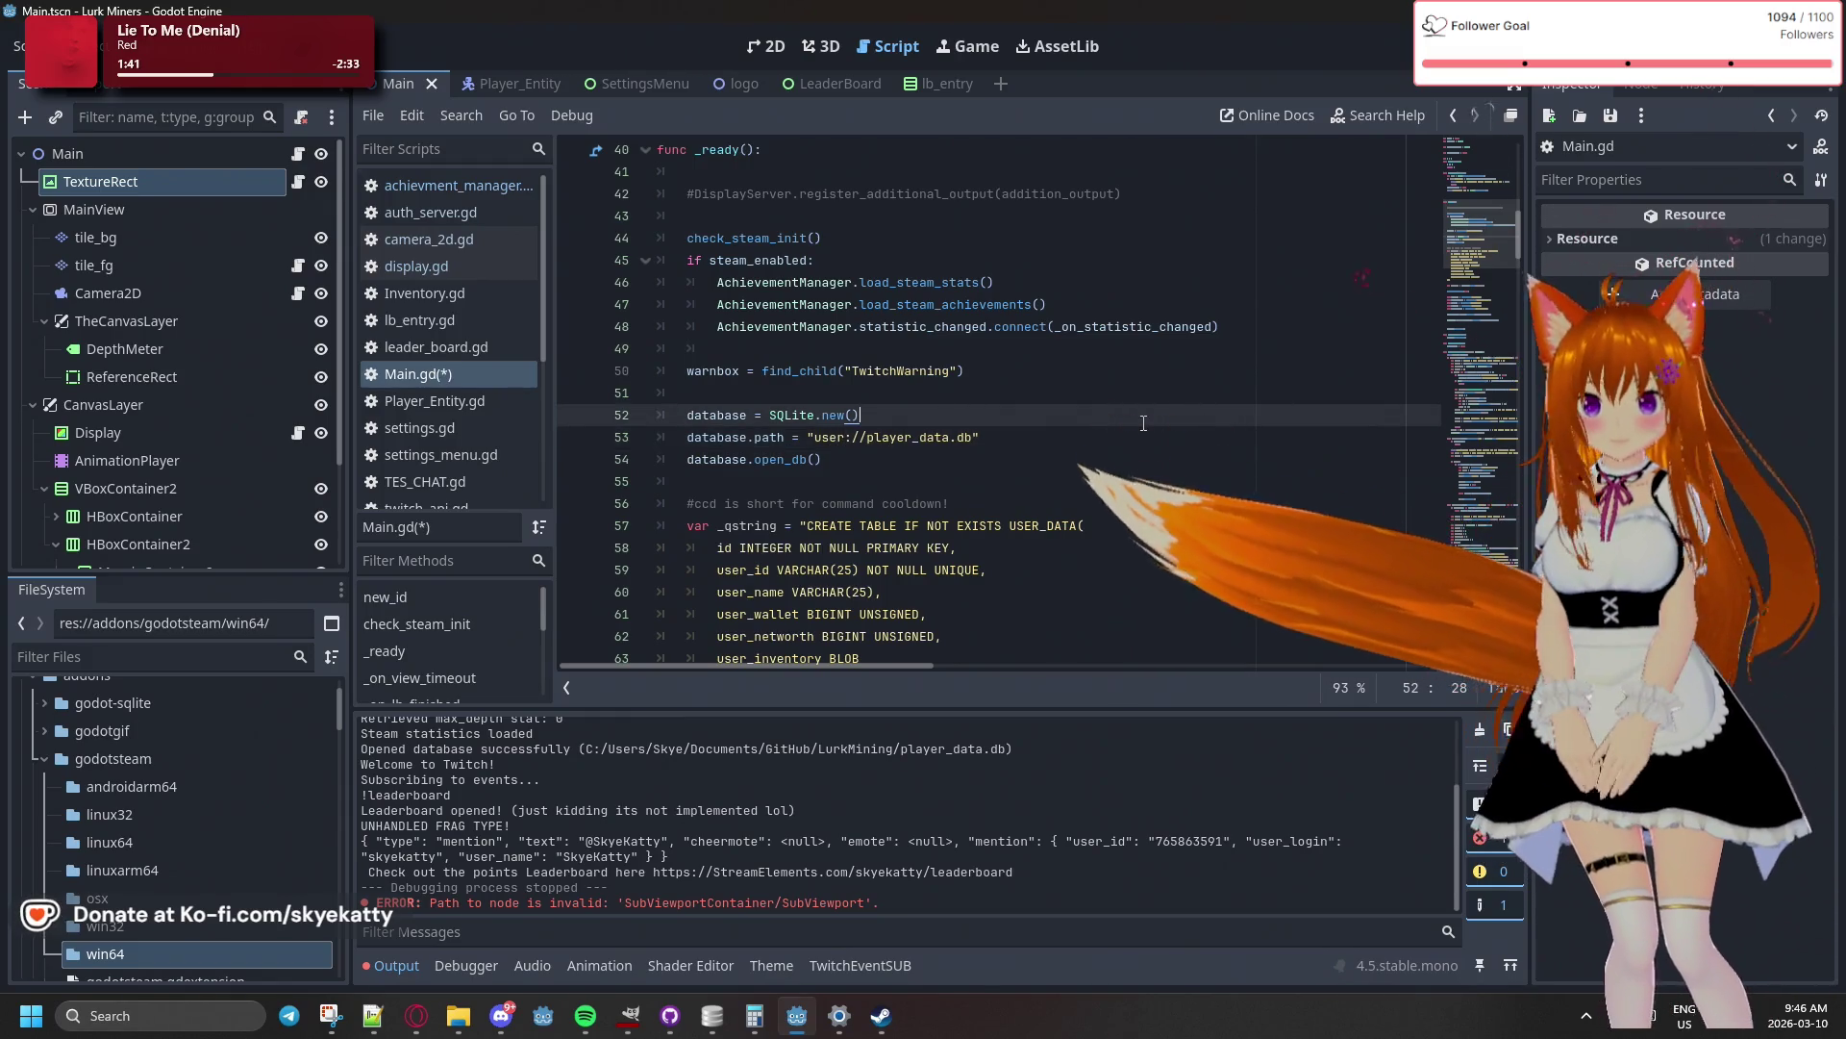
click(1143, 437)
key(ctrl+s)
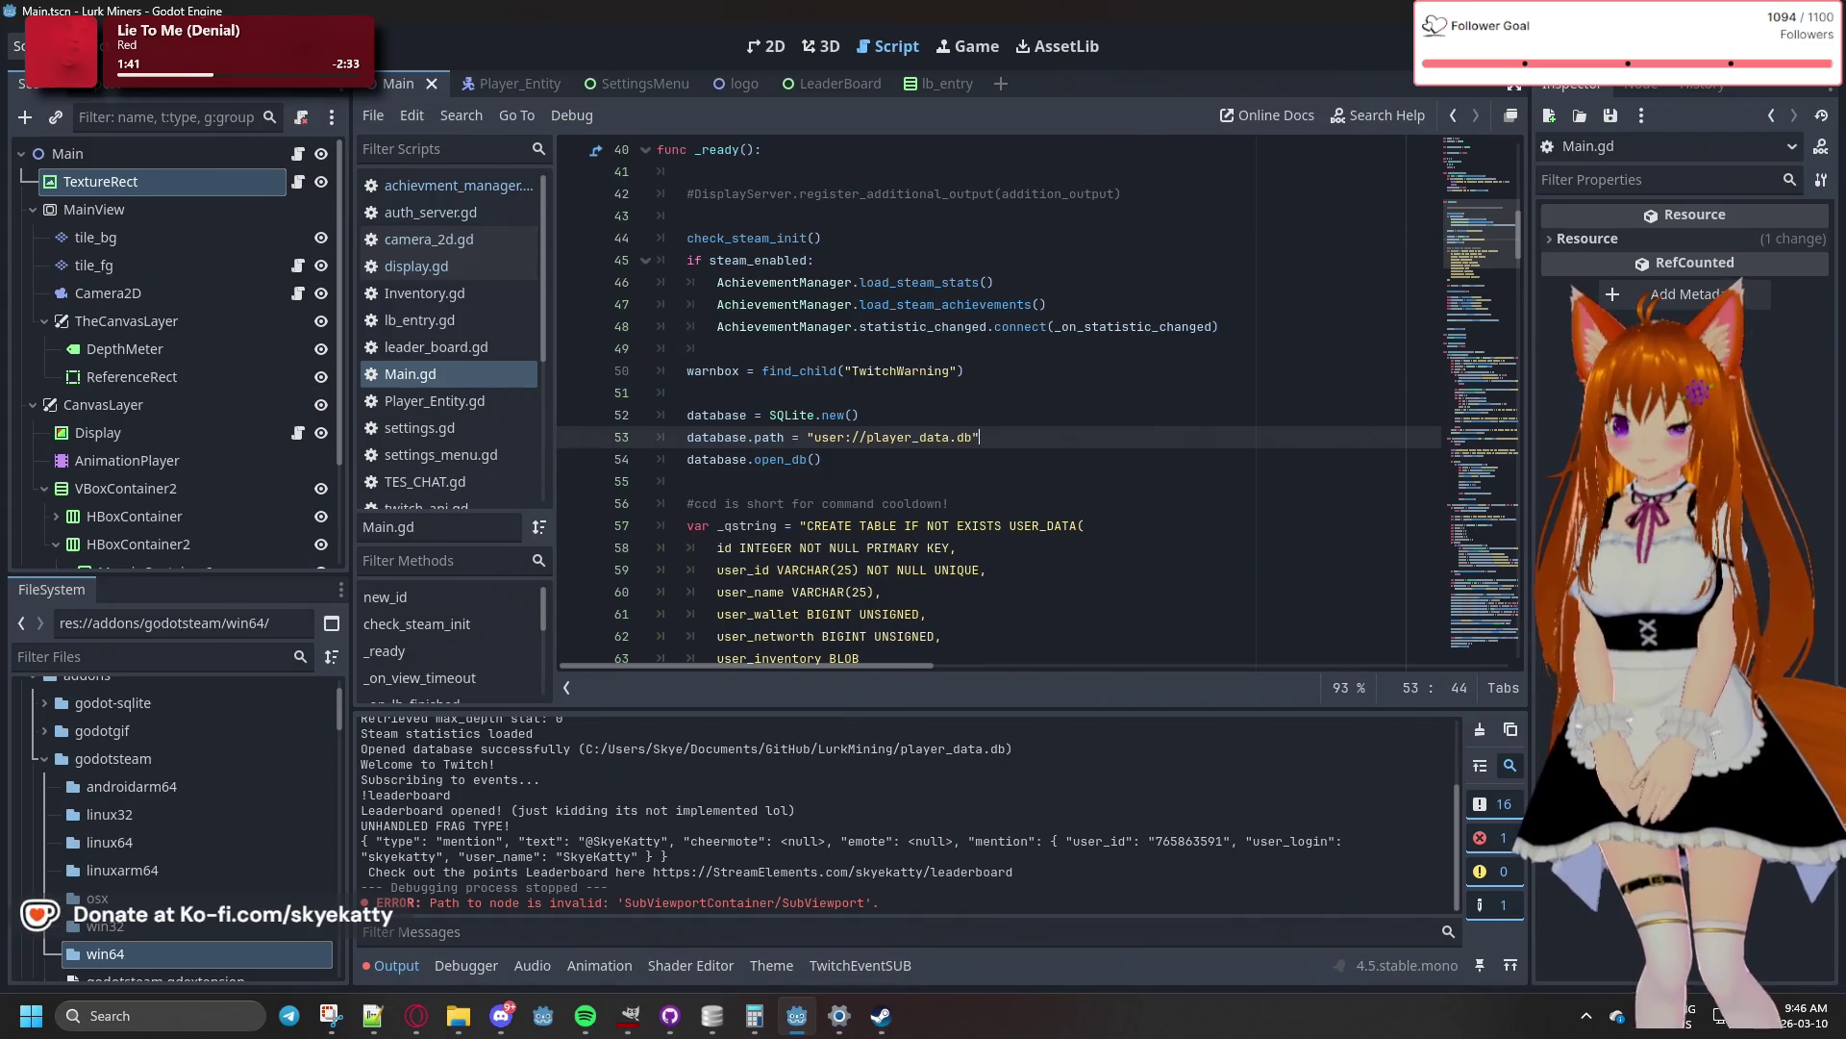
click(19, 46)
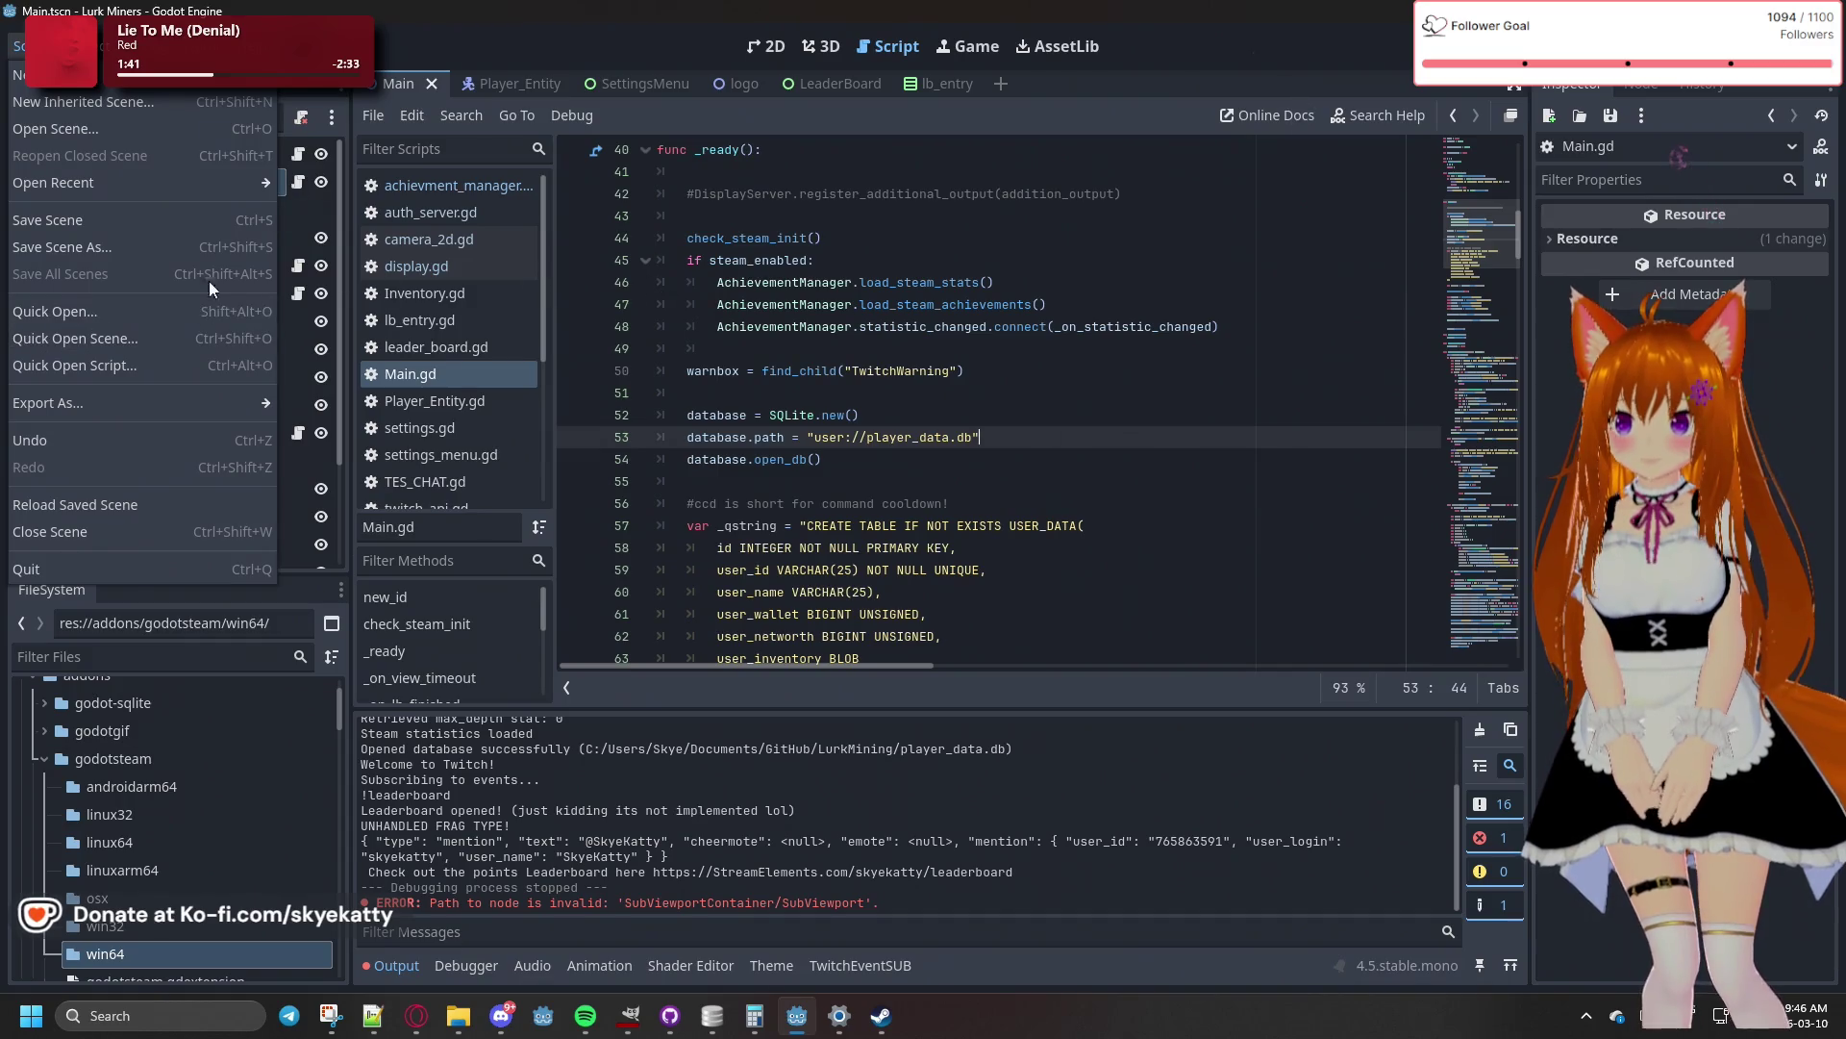
- Export the Windows Desktop preset over the existing Lurk Miners.exe in .BUILD/WINDOWS, then close the export settings
mouse_move(87, 46)
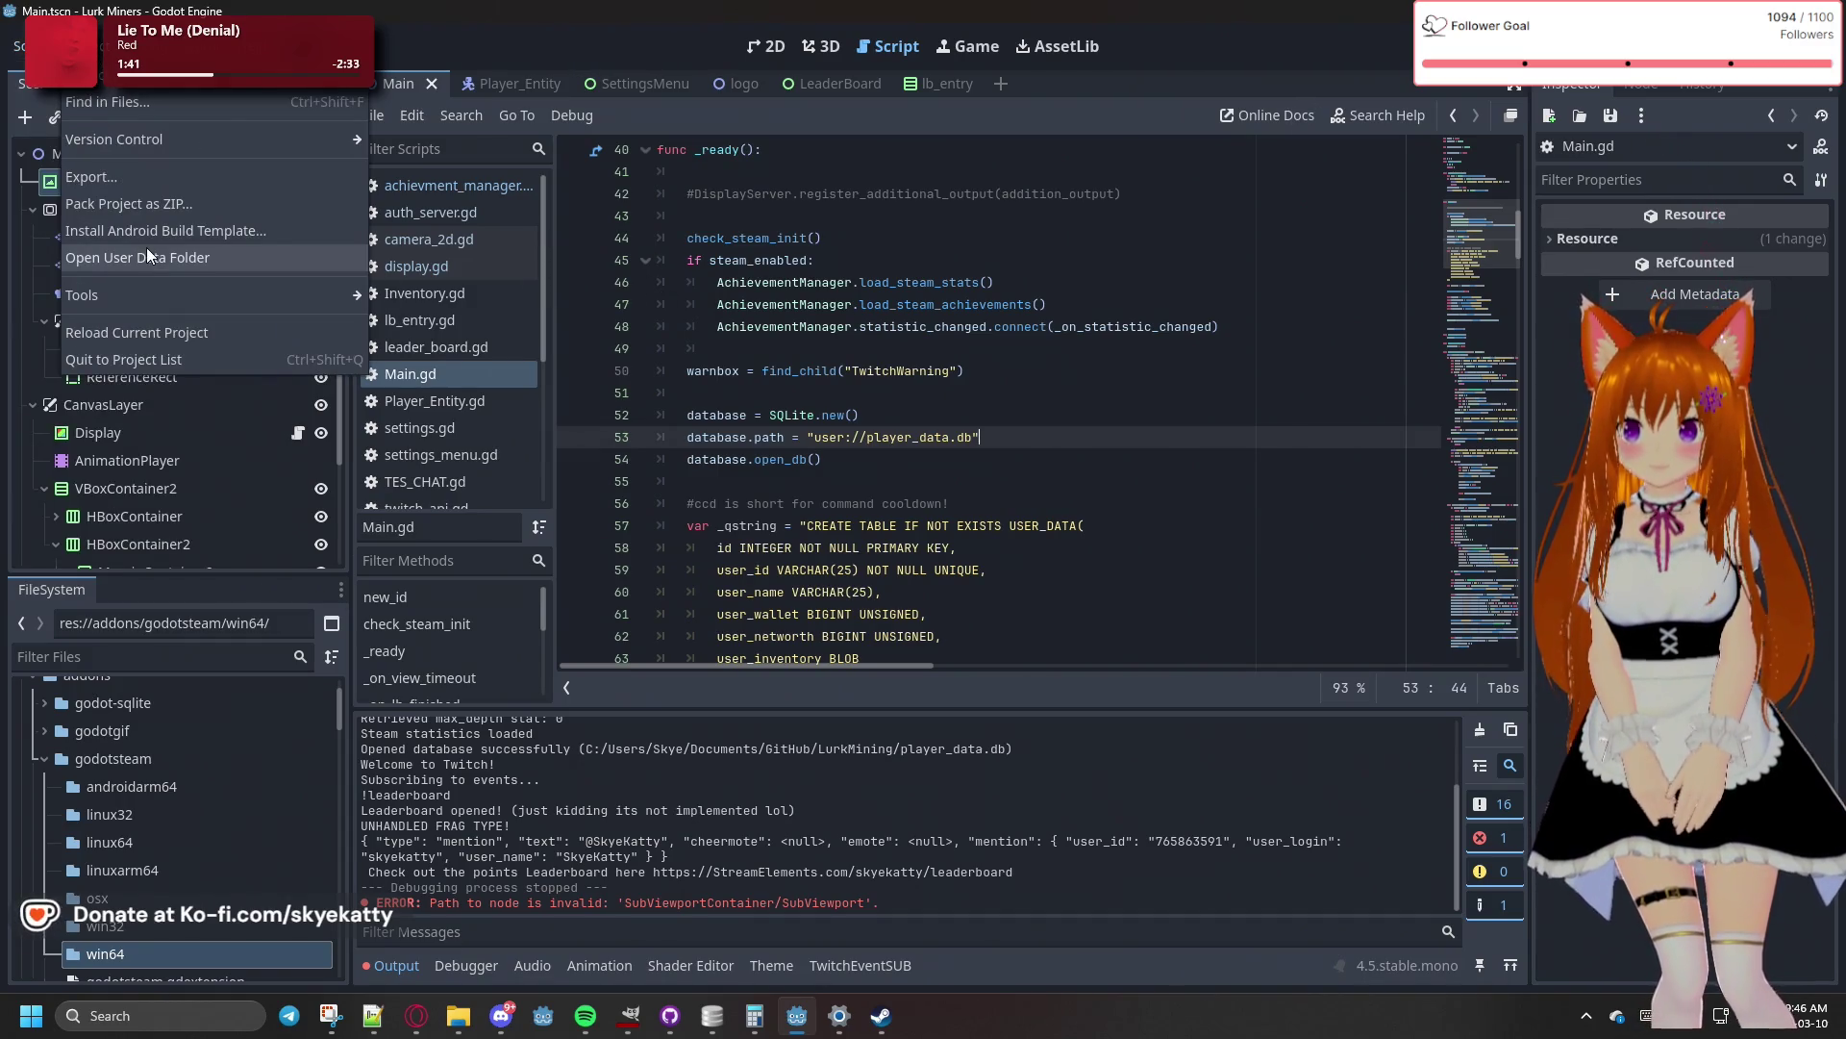
click(147, 177)
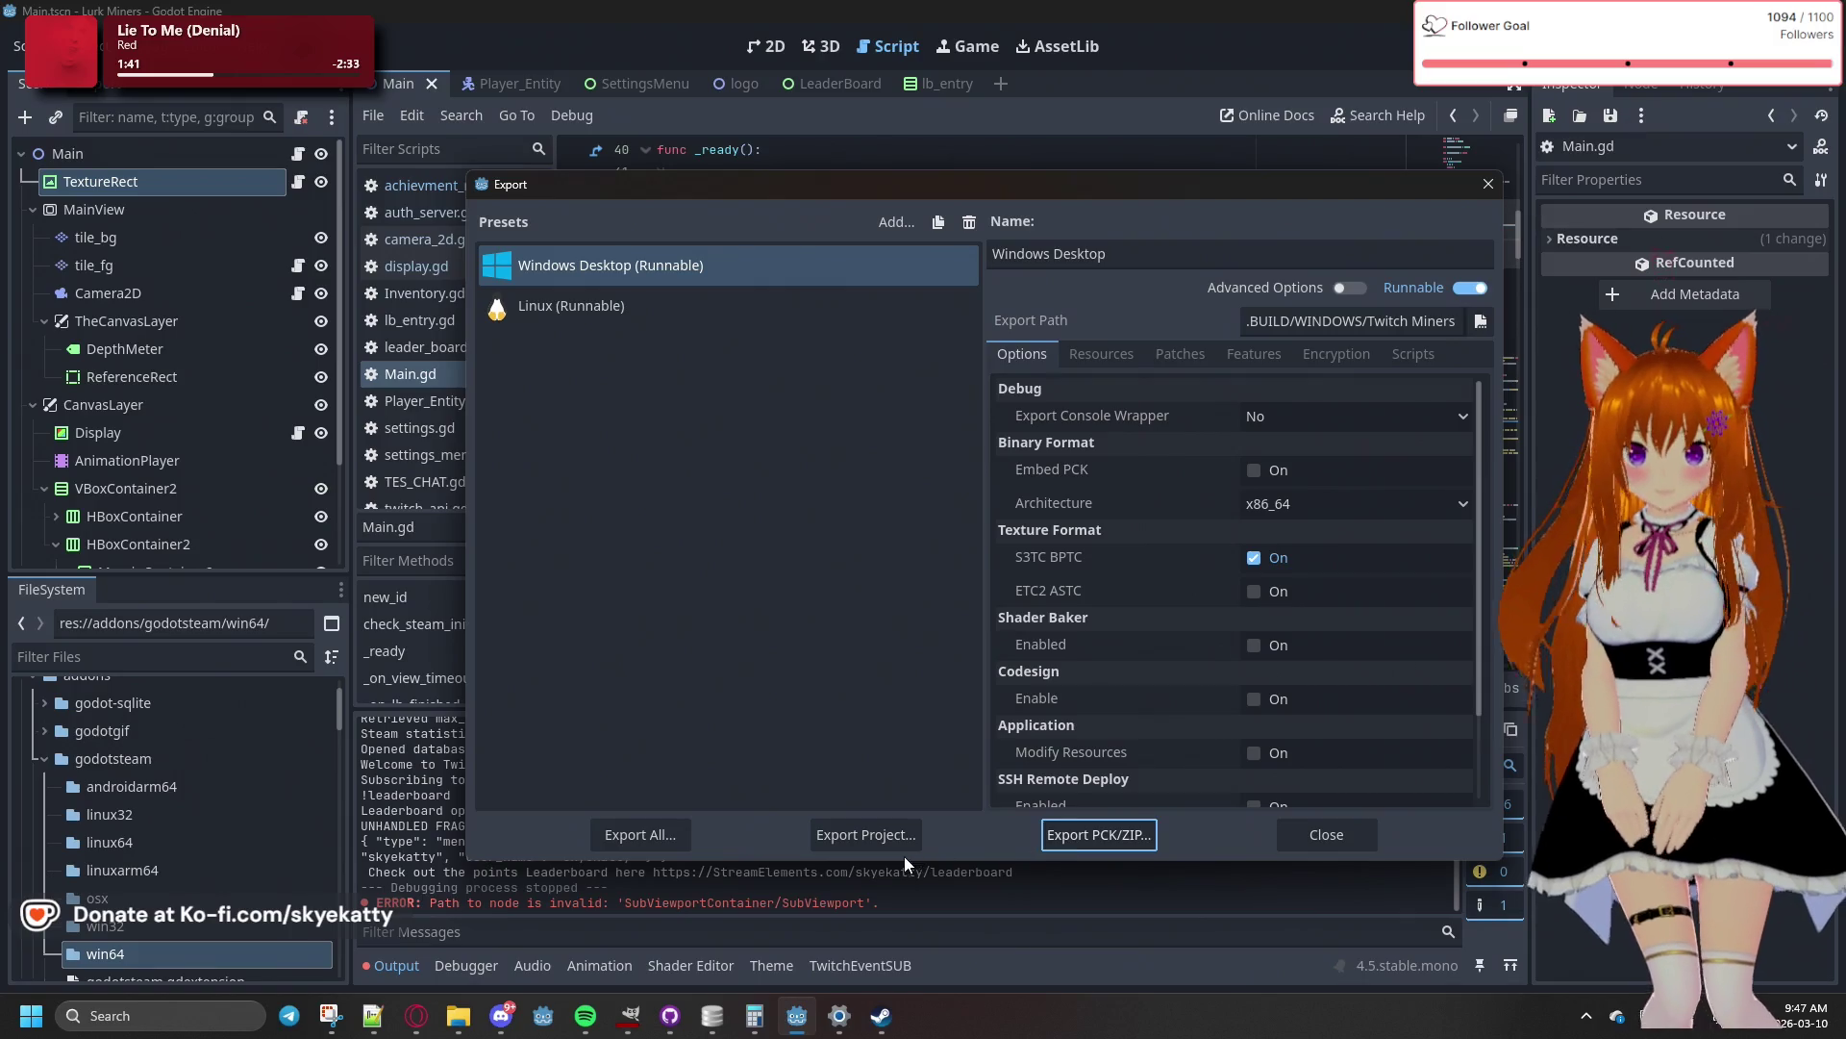
click(904, 847)
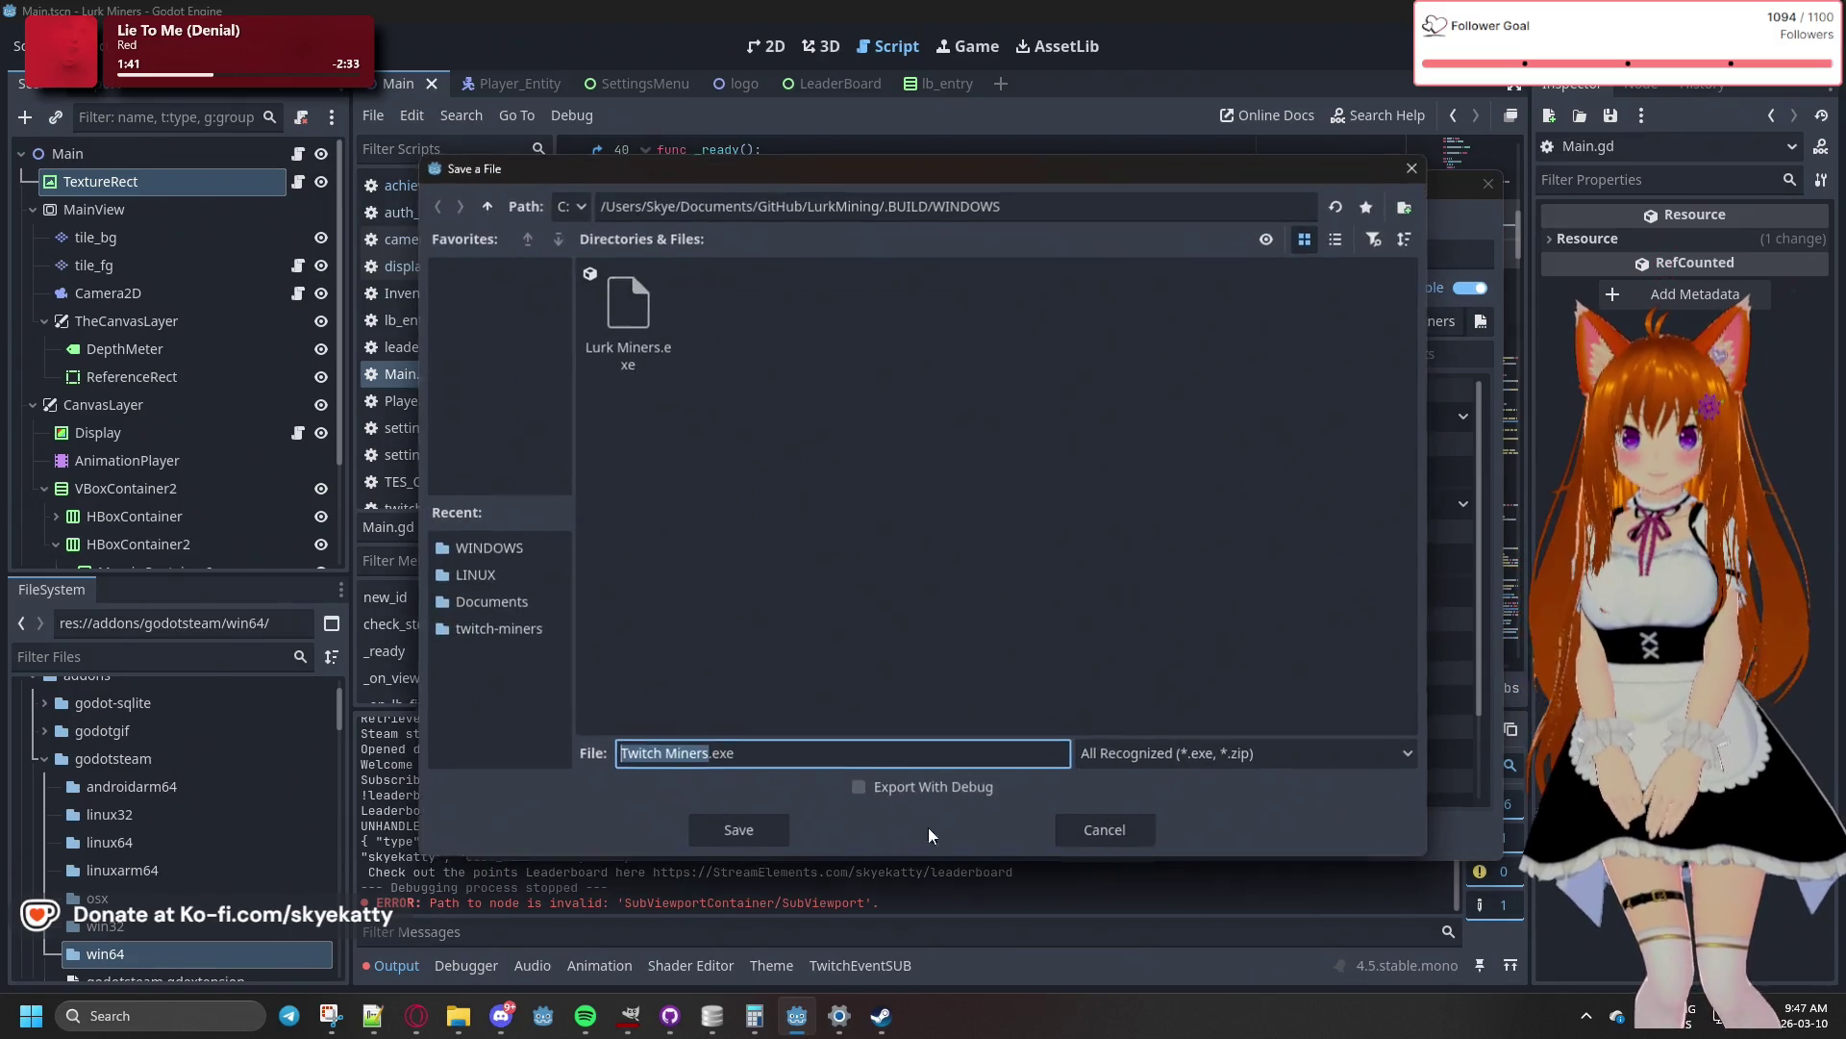
click(637, 331)
click(753, 840)
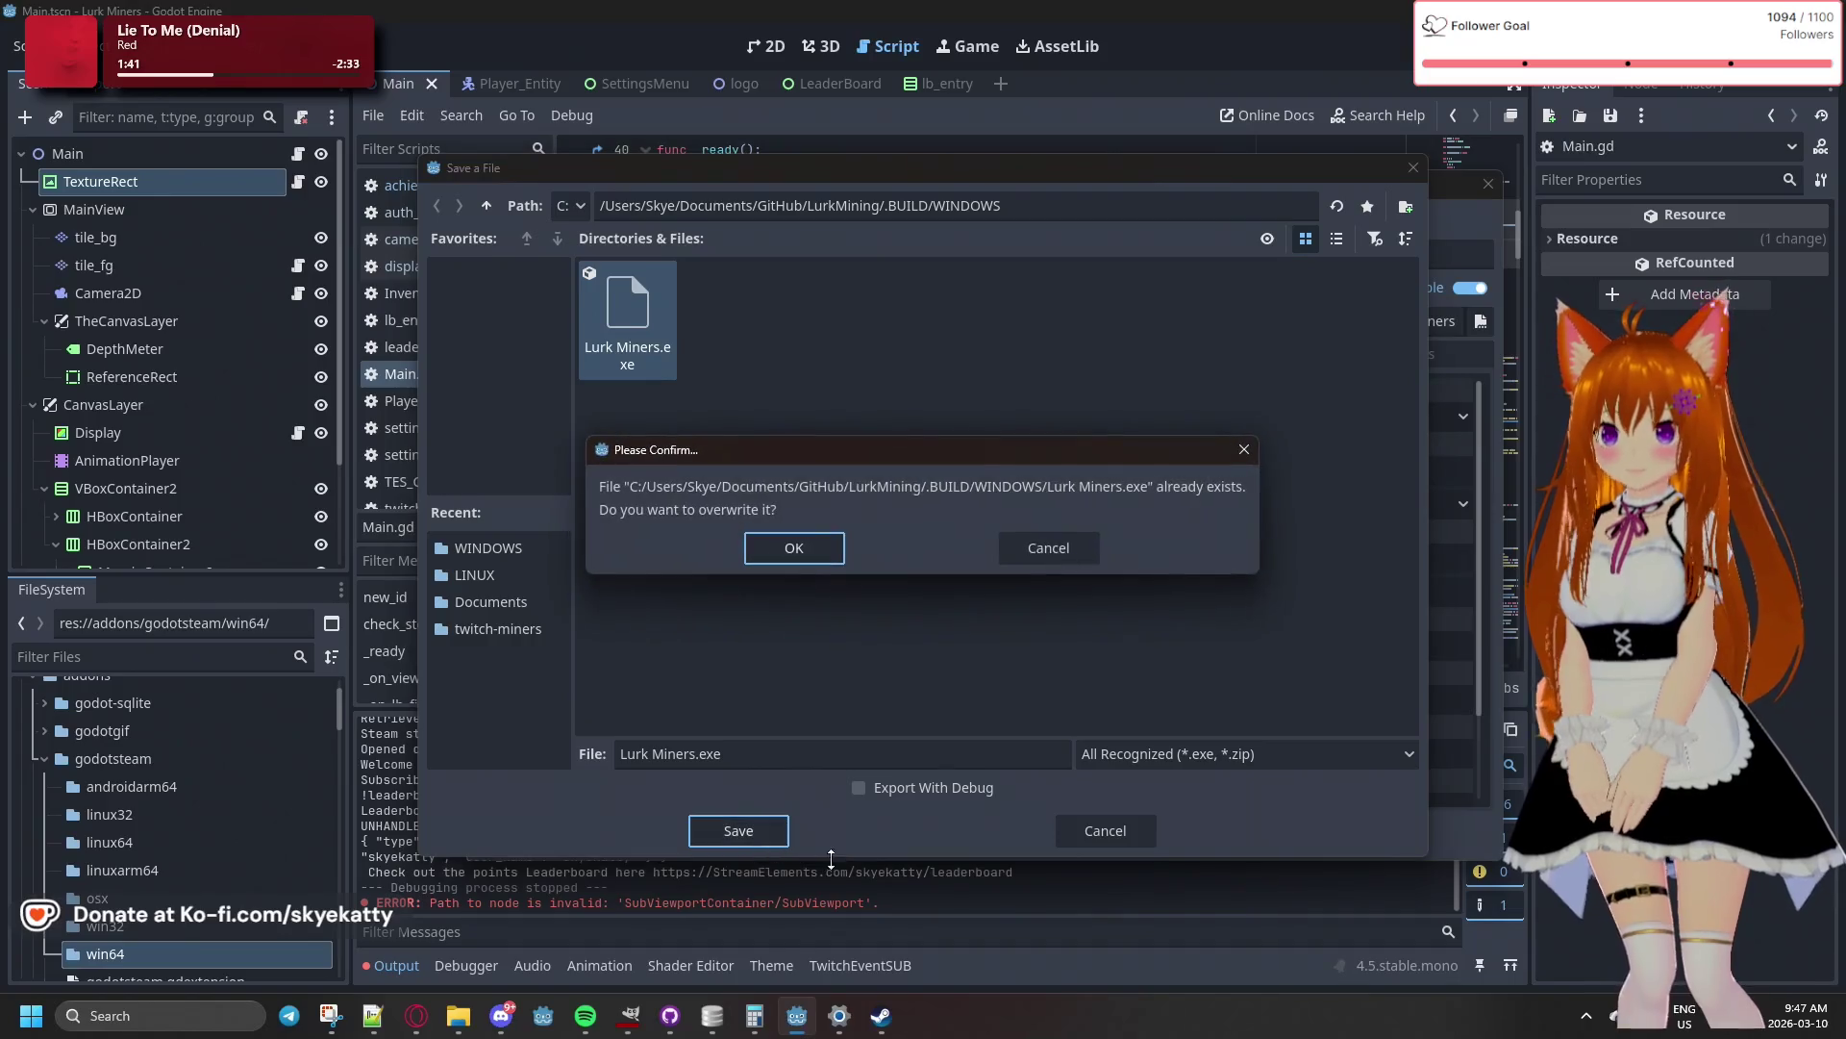
click(818, 558)
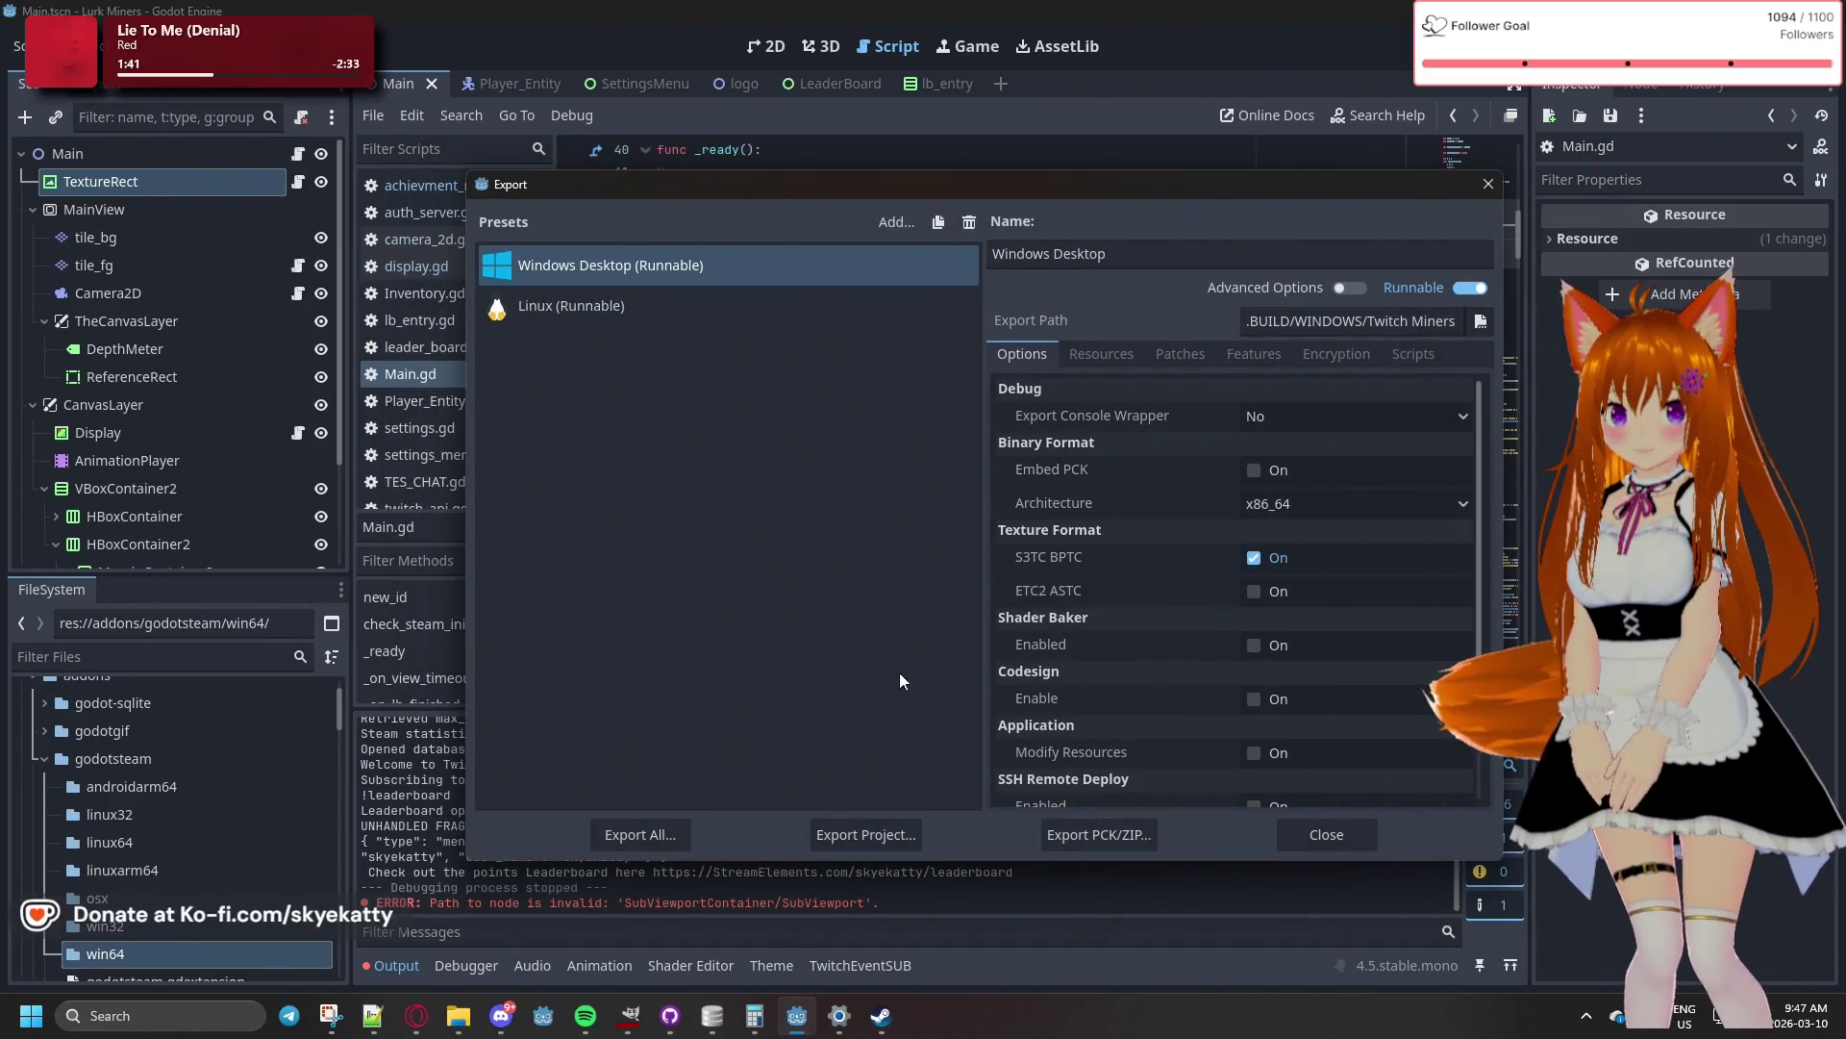
click(1301, 835)
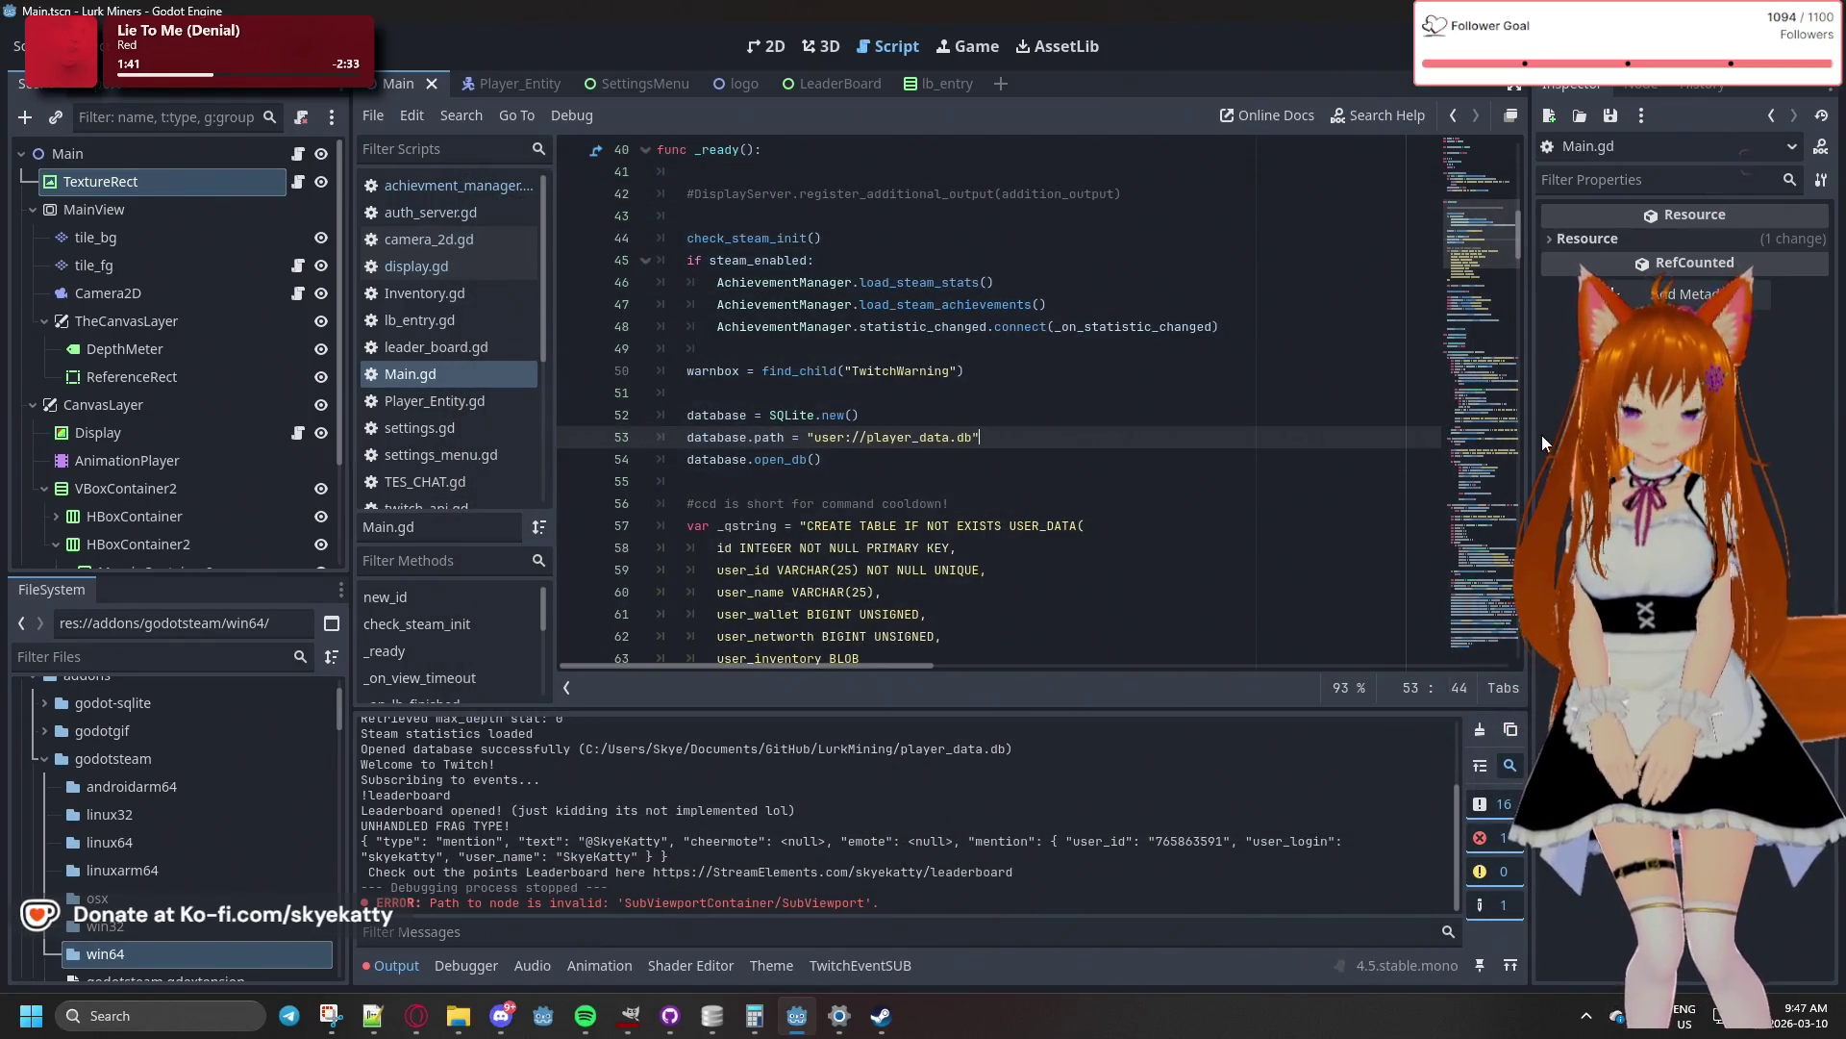
click(731, 348)
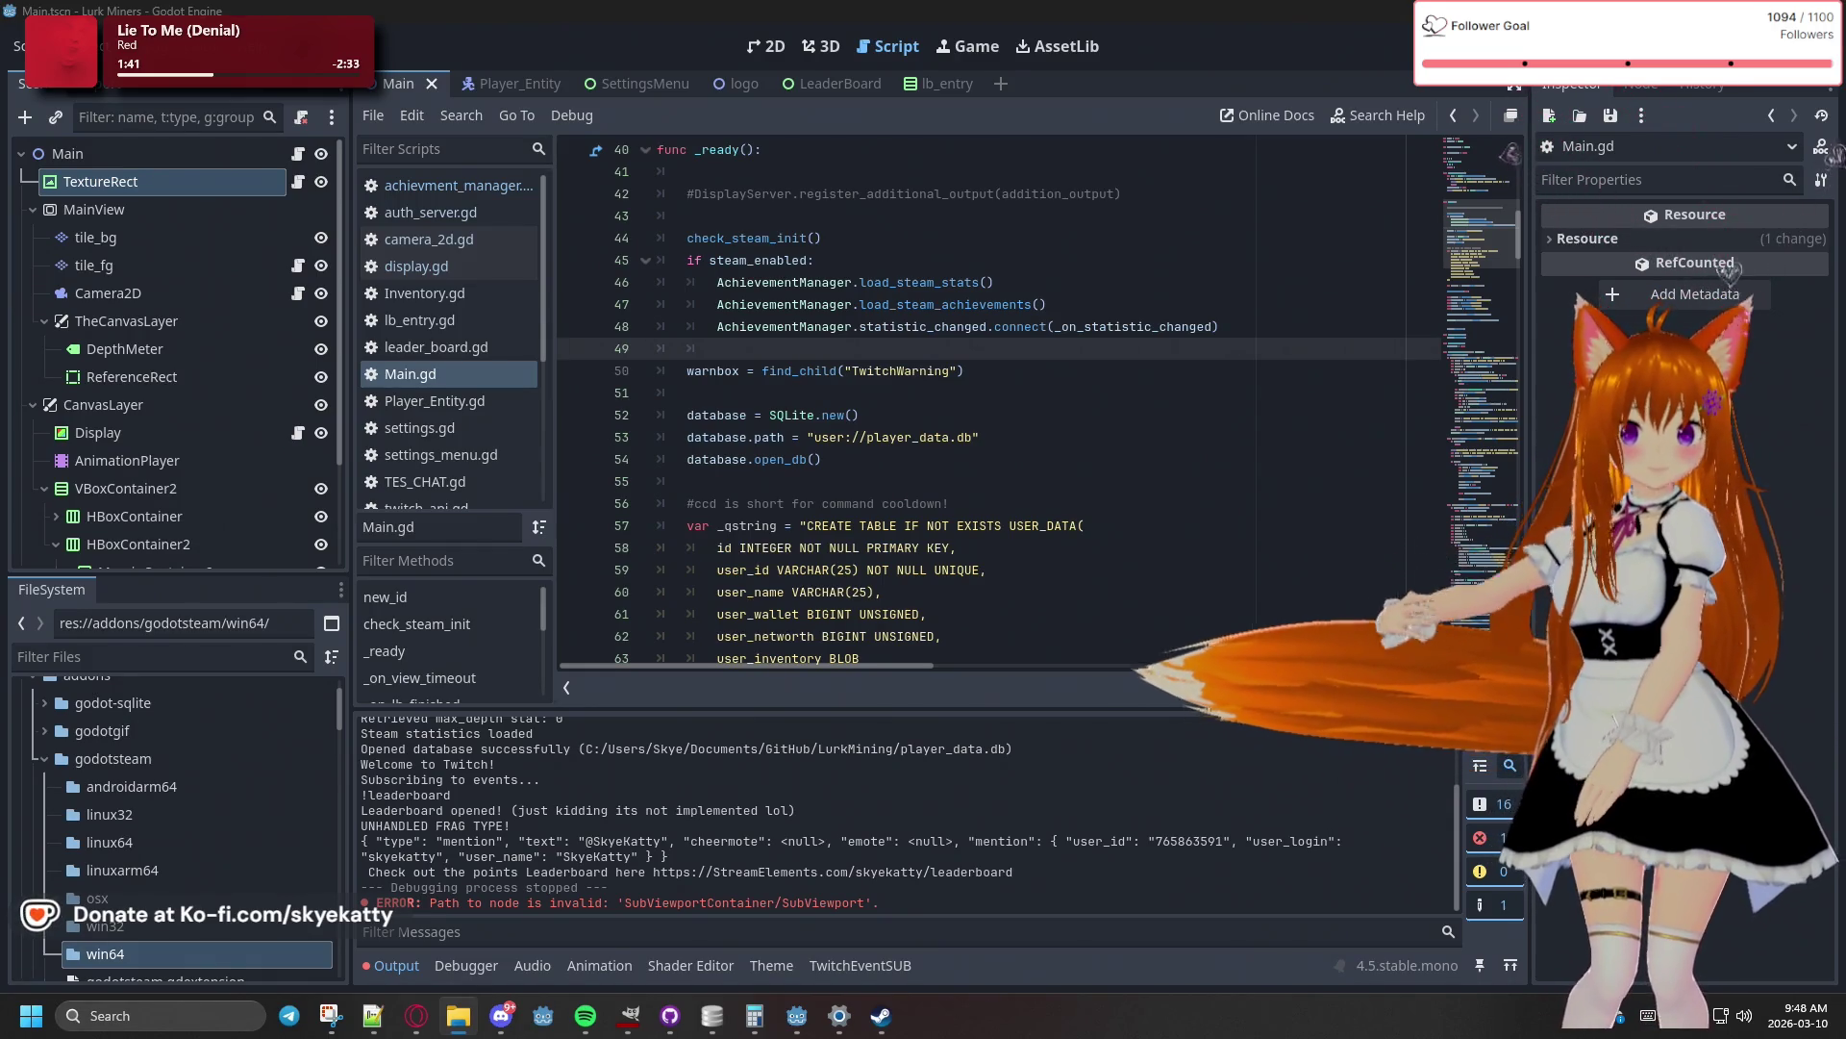
key(super+d)
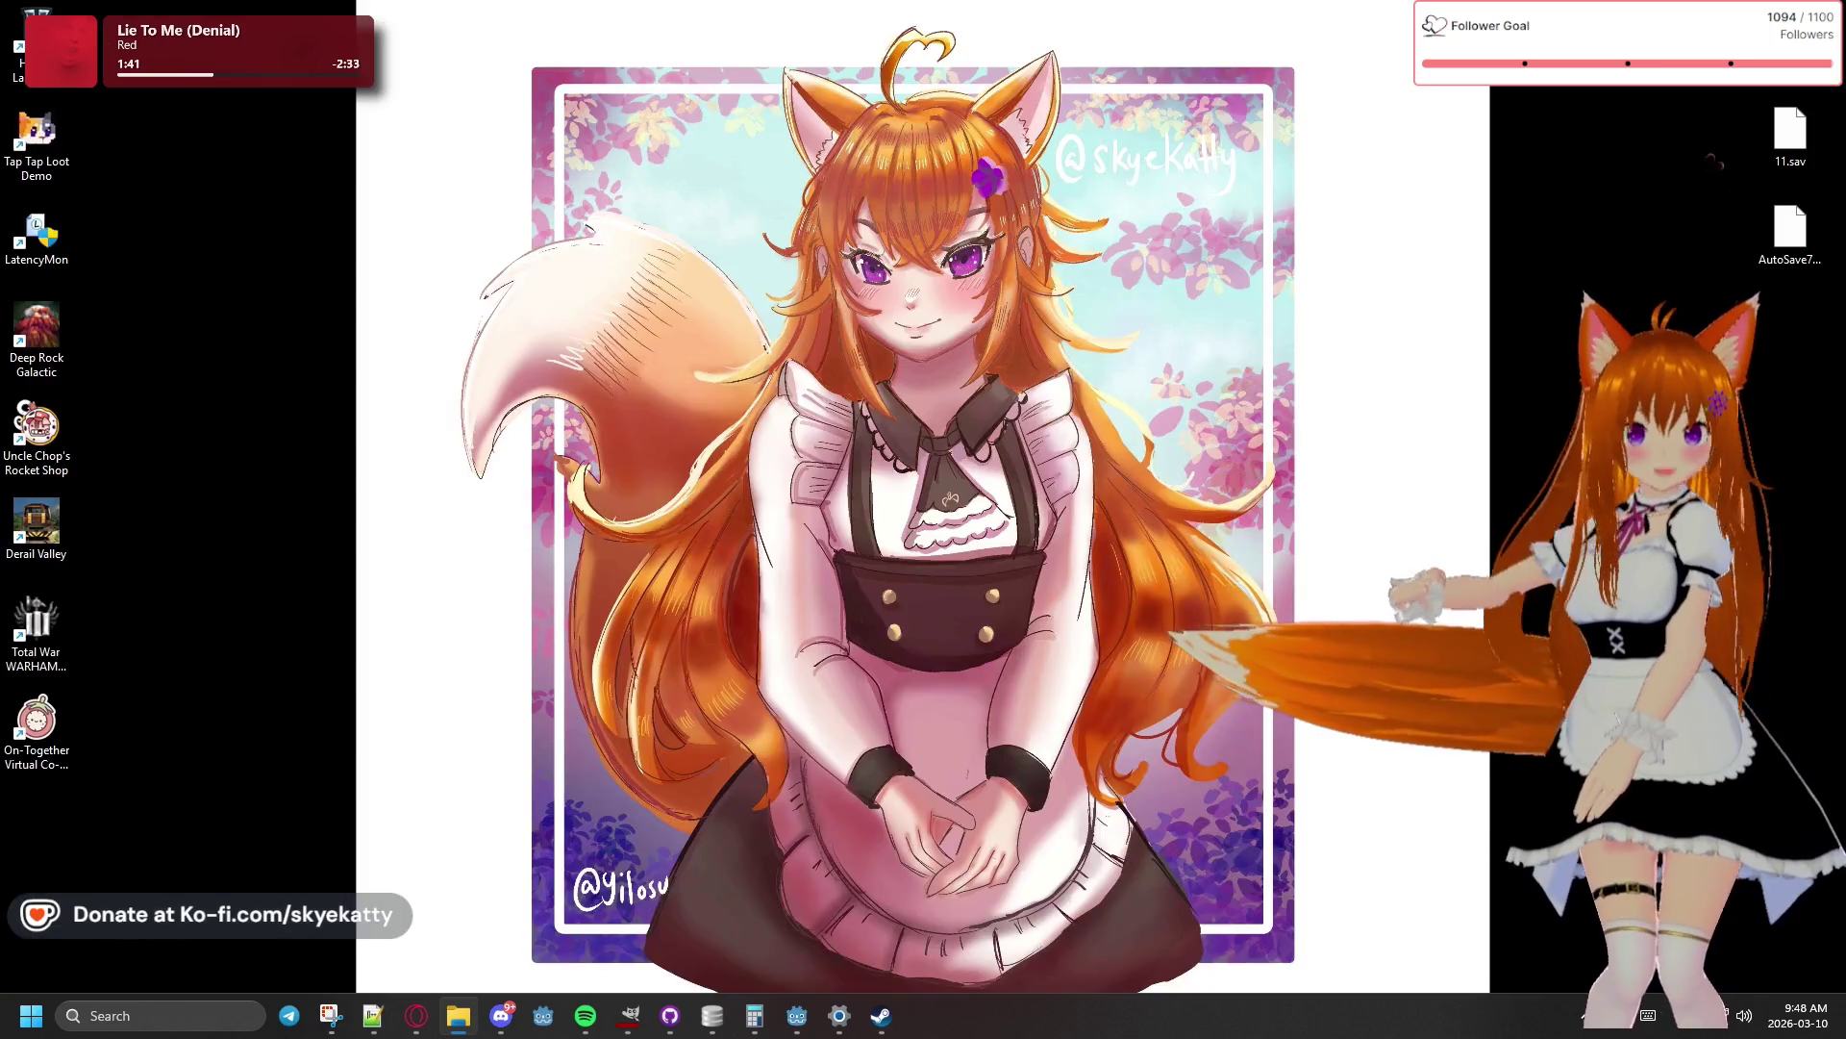
key(super+d)
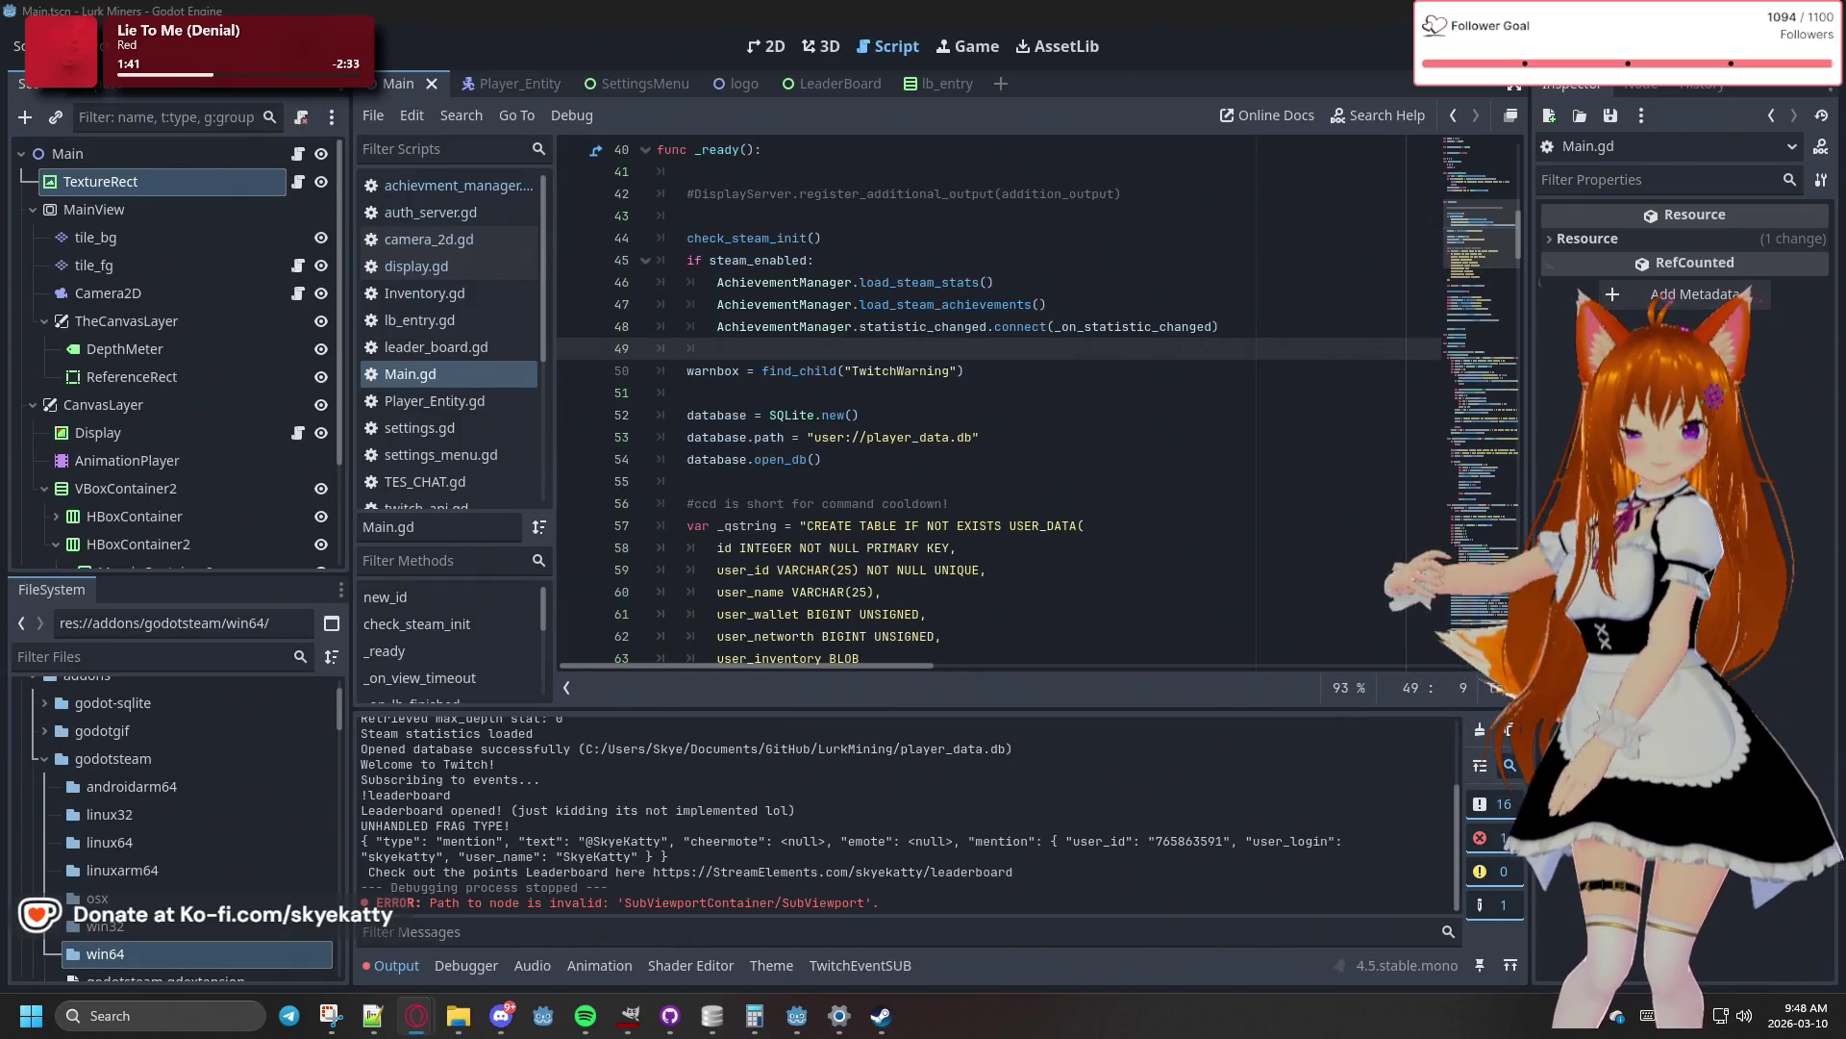
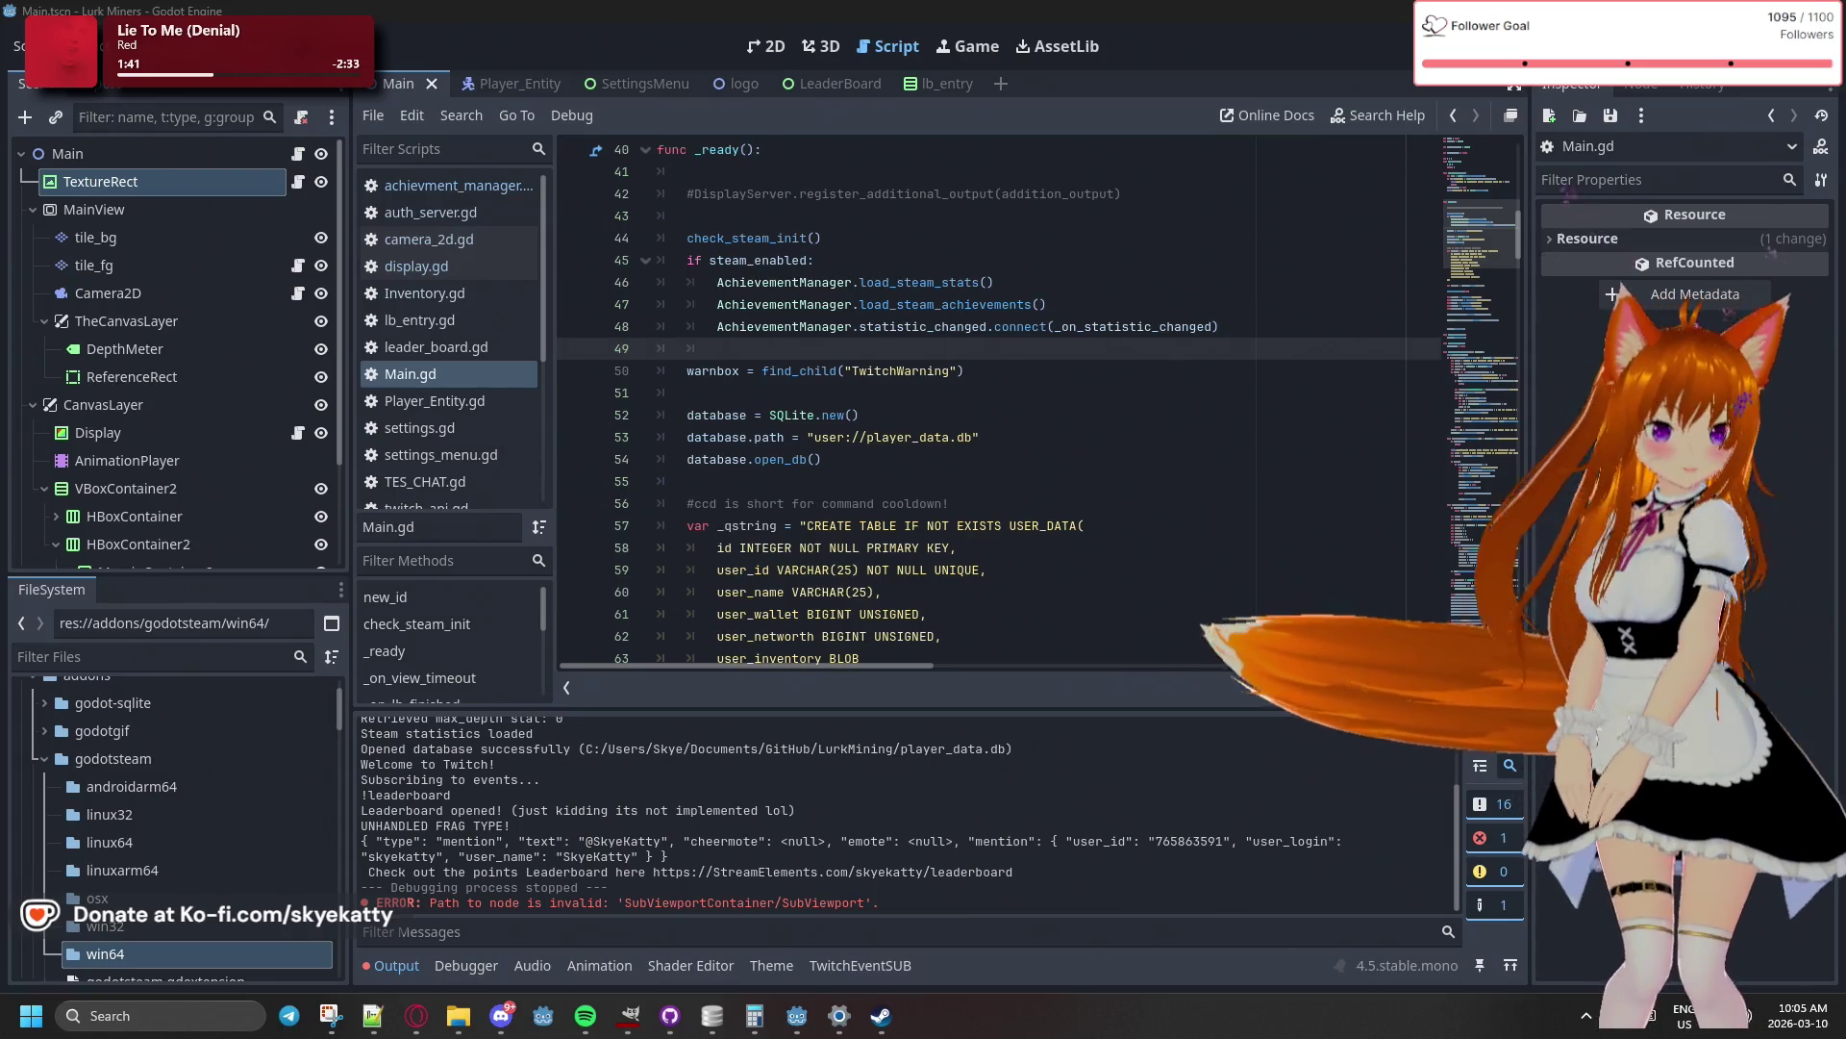
- Glance at the achievement icons page in the browser, then return to the Godot editor
click(417, 1016)
click(416, 1016)
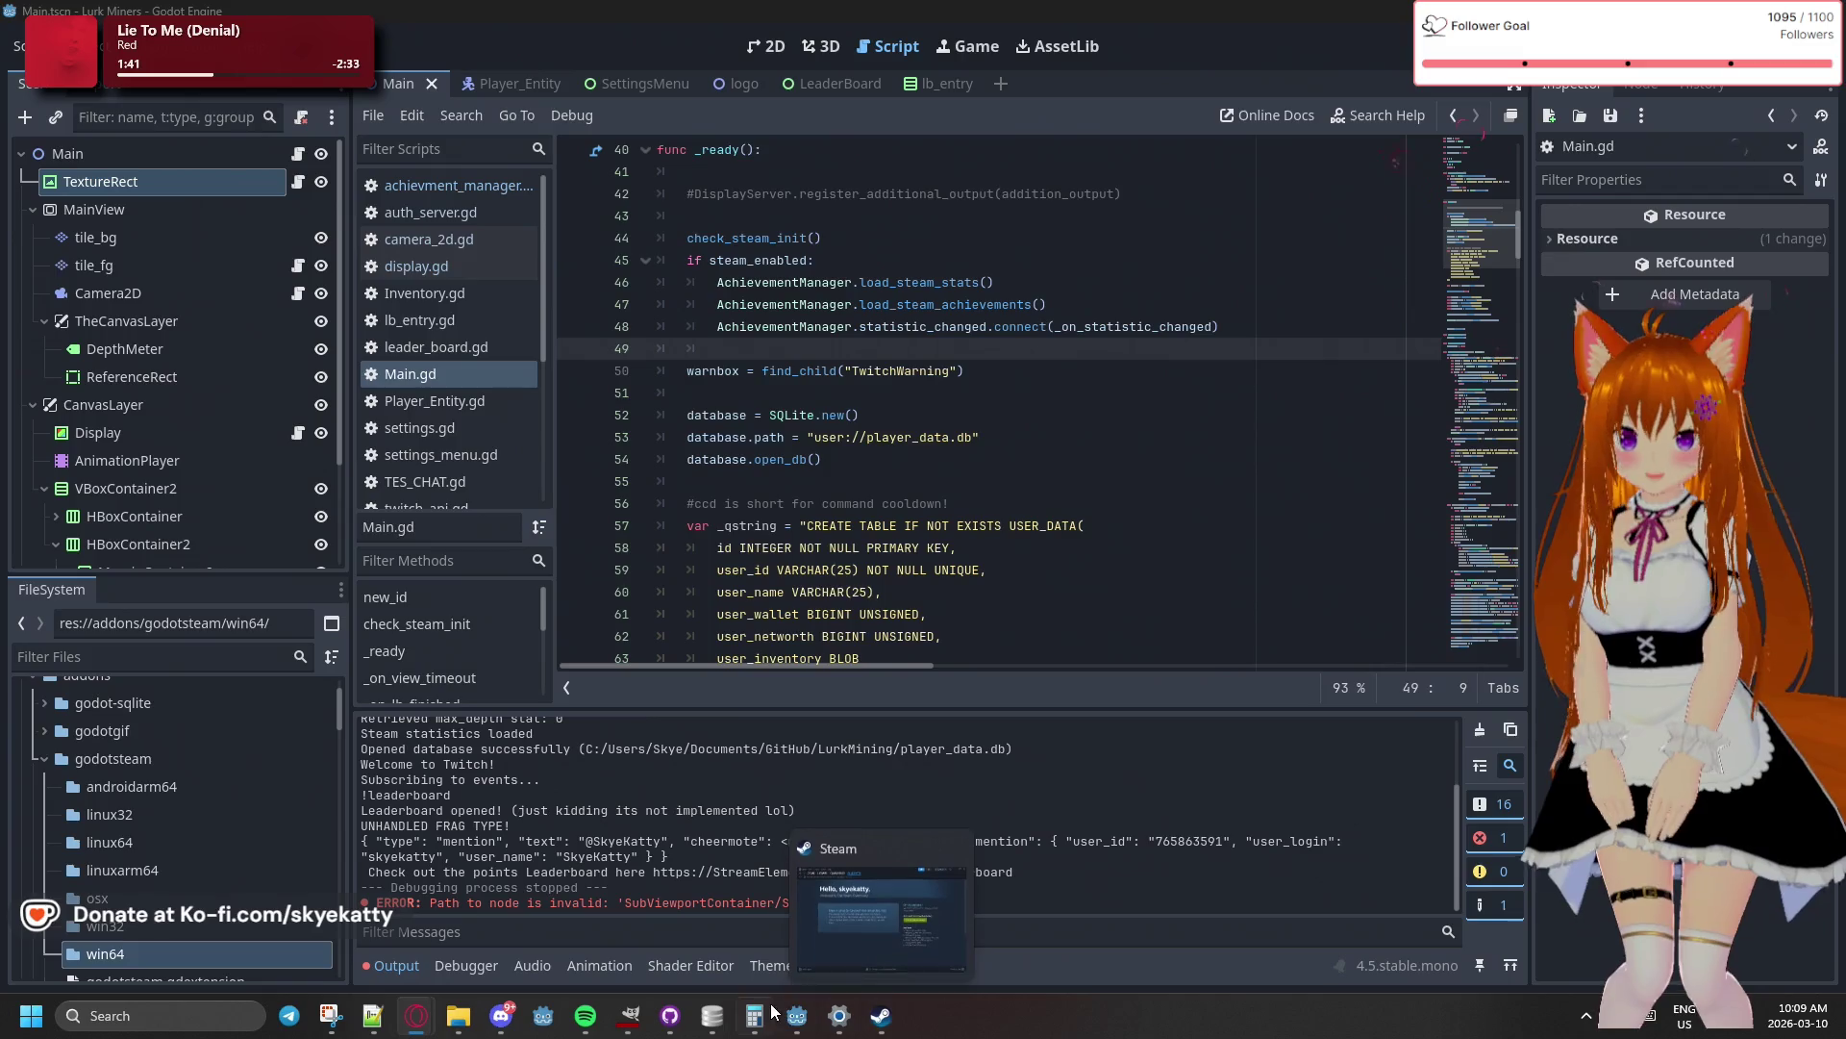
mouse_move(806, 1022)
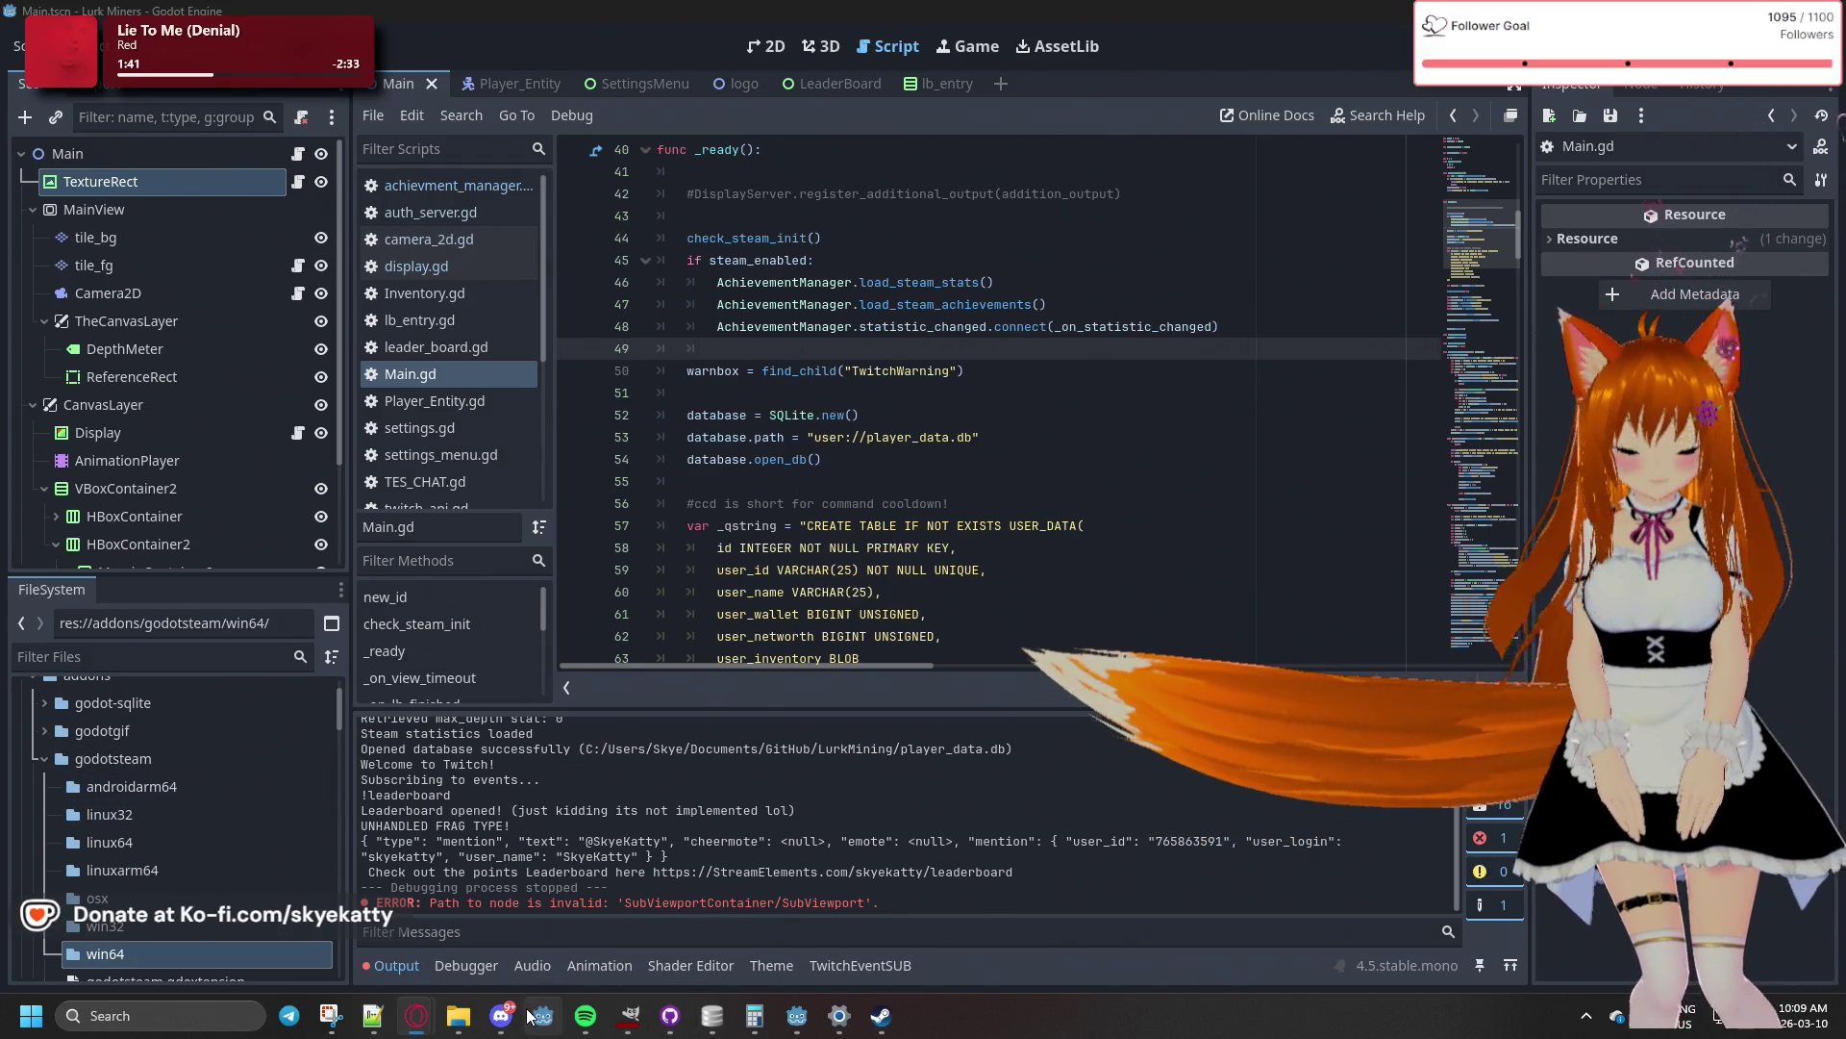
mouse_move(490, 1019)
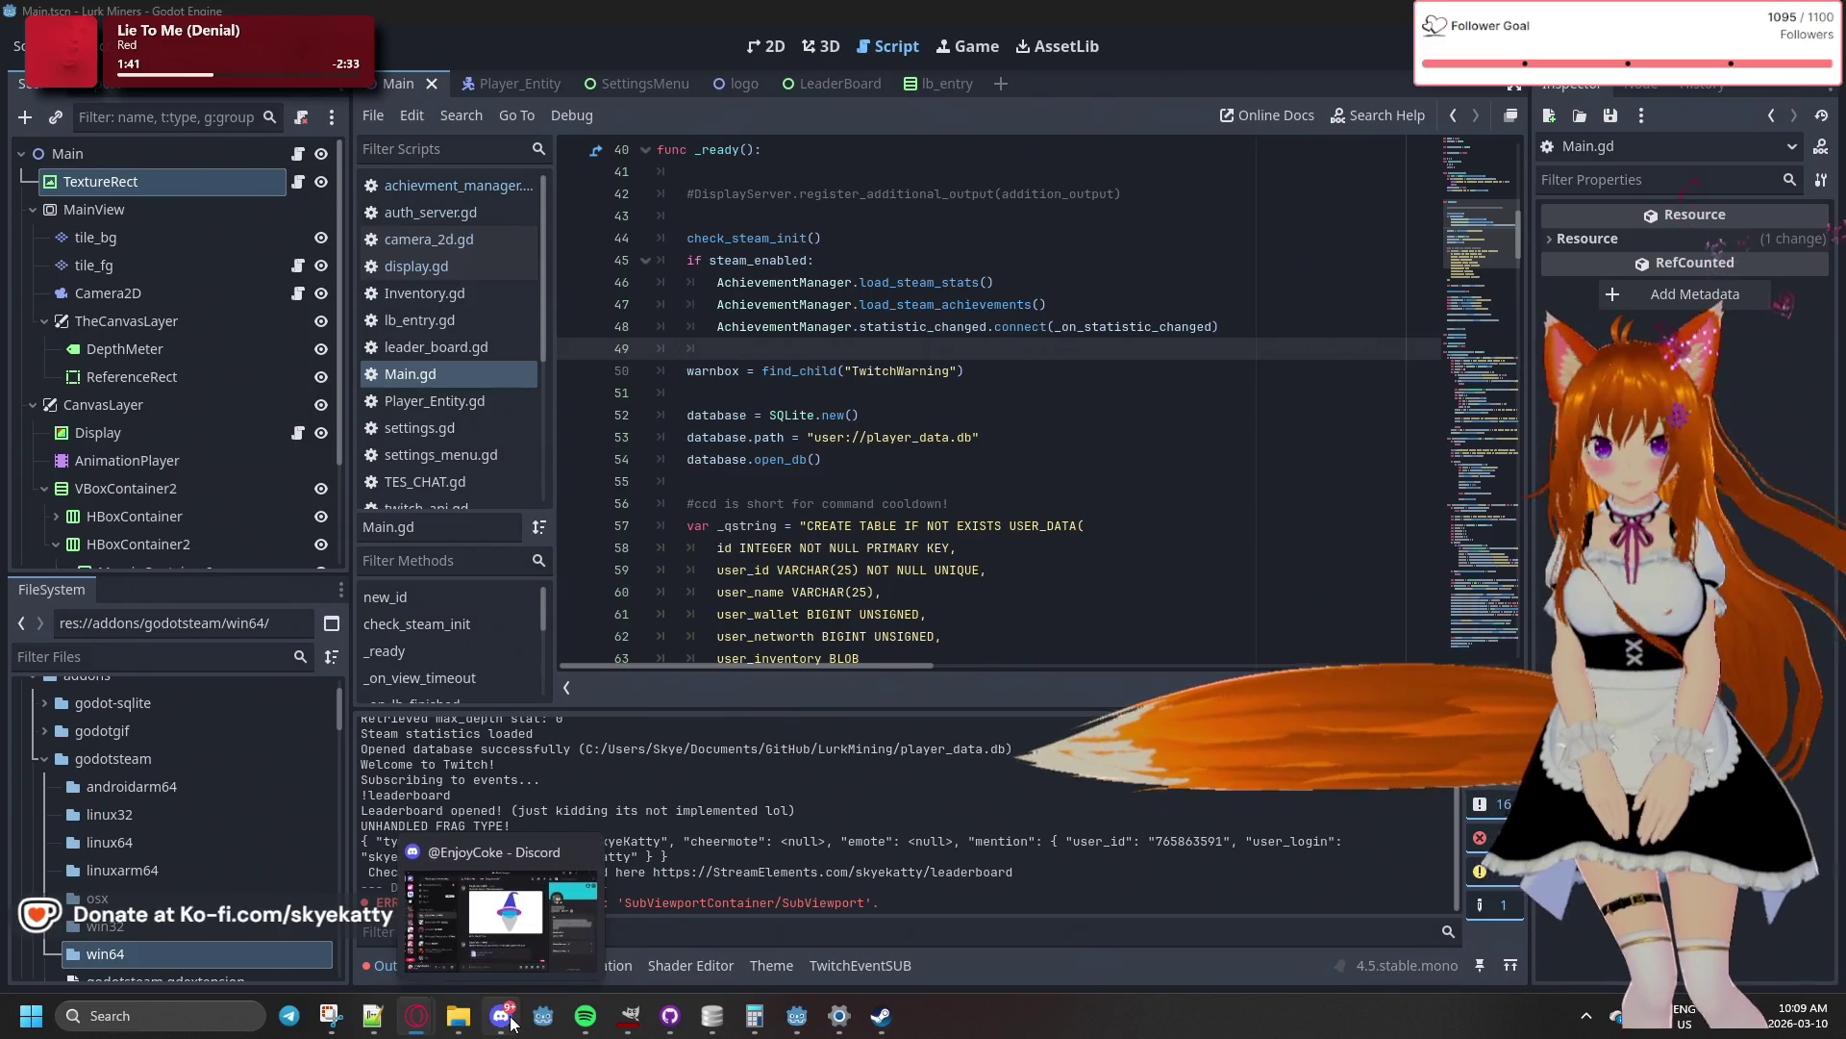
mouse_move(416, 1015)
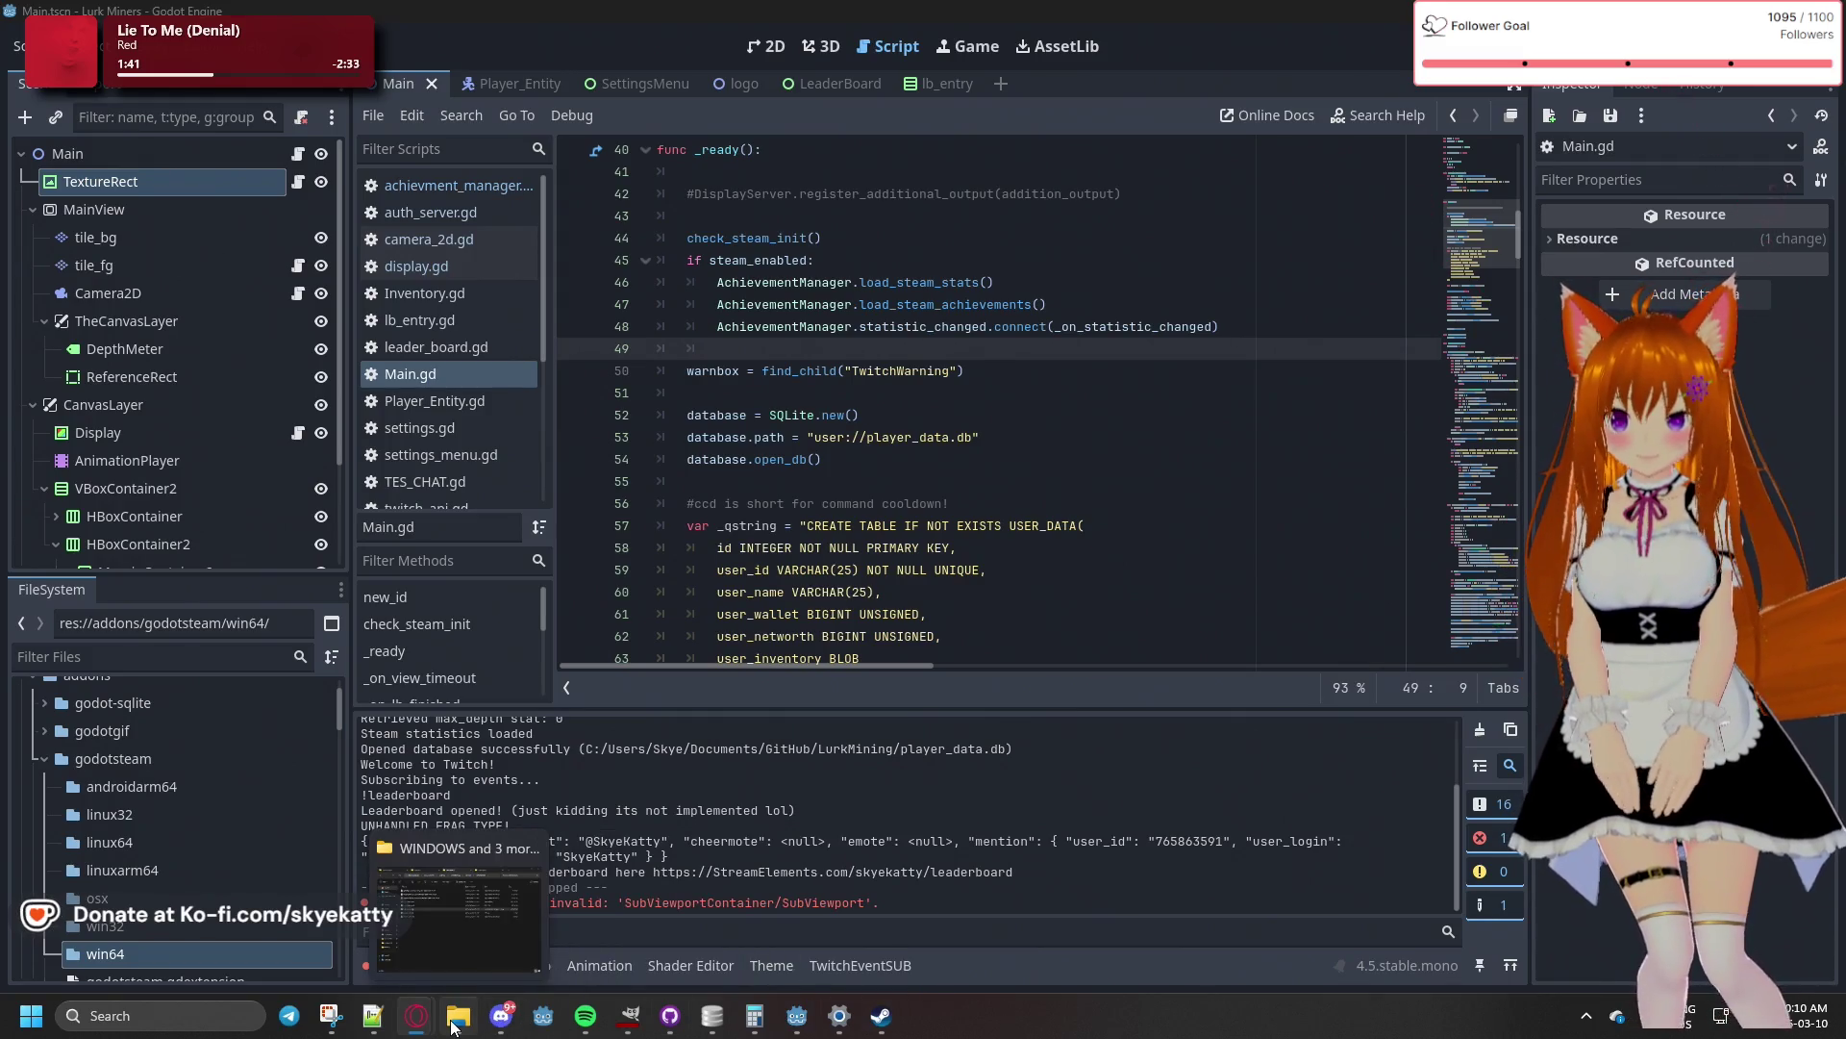
- In GIMP, use File > New to make an image 183 px wide and 183 px high
click(630, 1016)
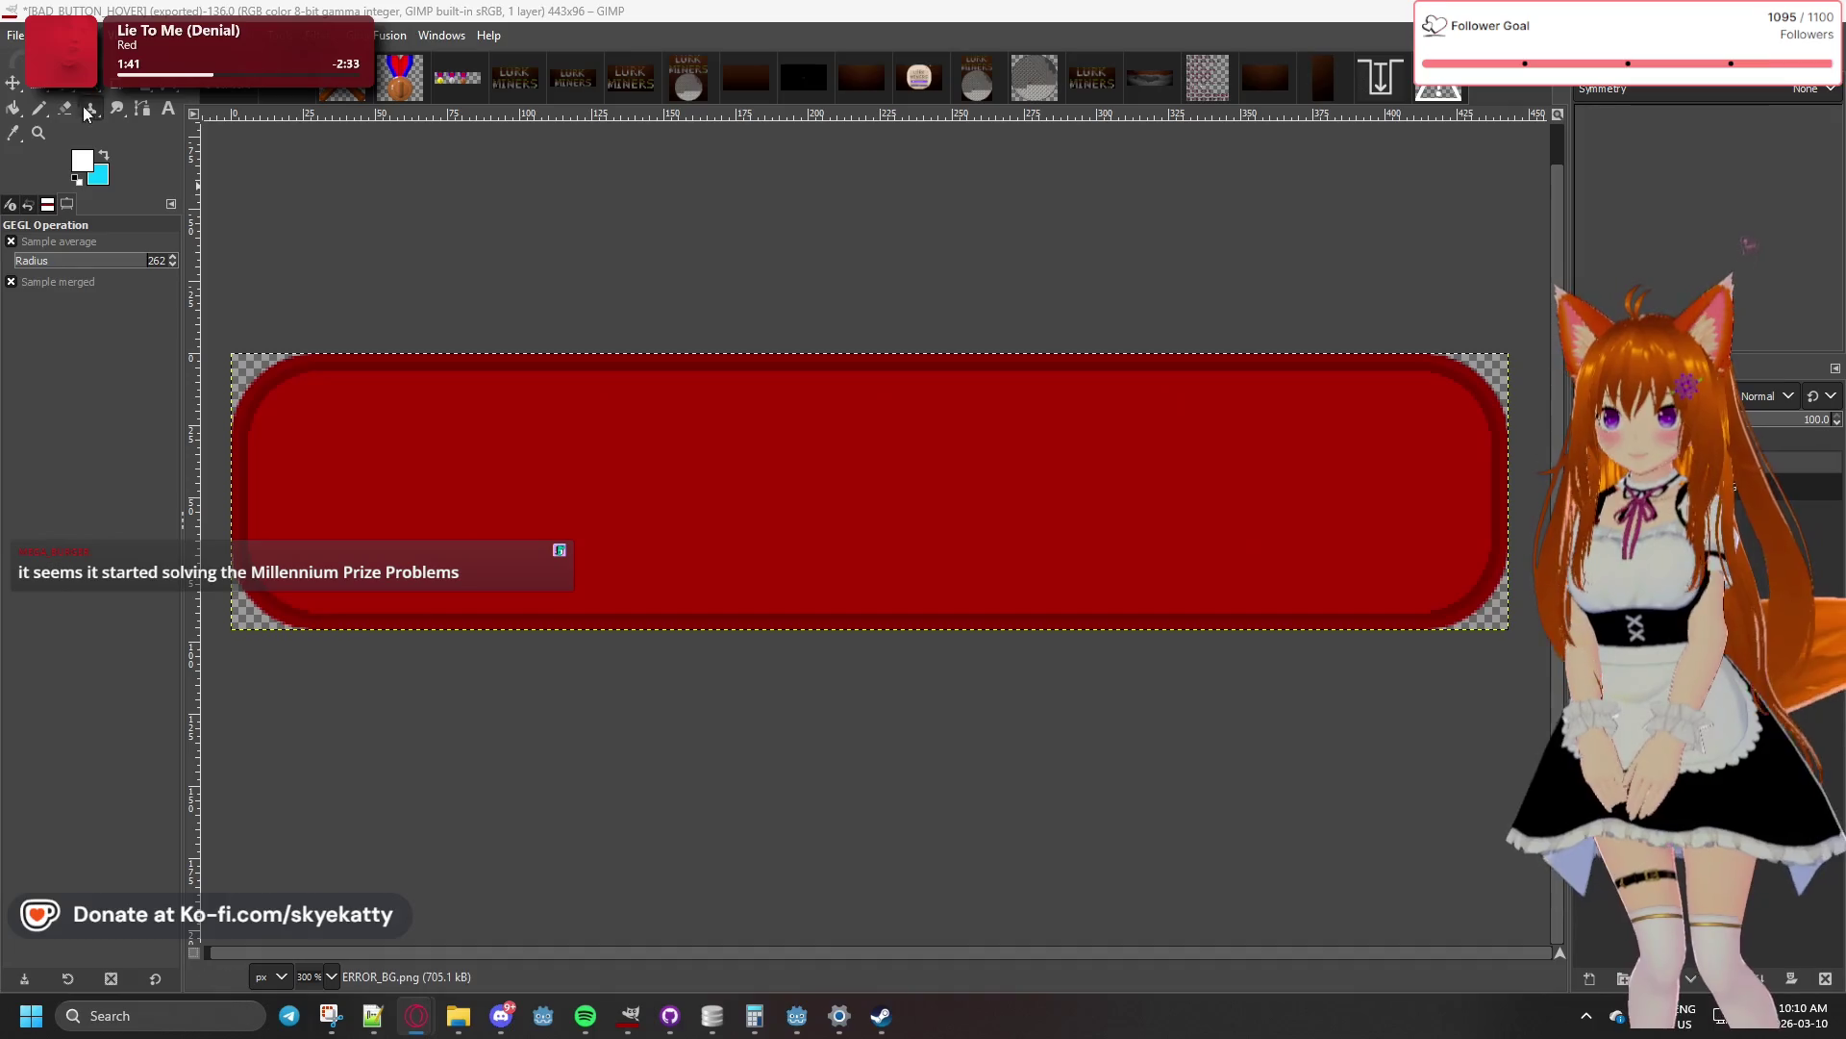
click(16, 36)
click(48, 86)
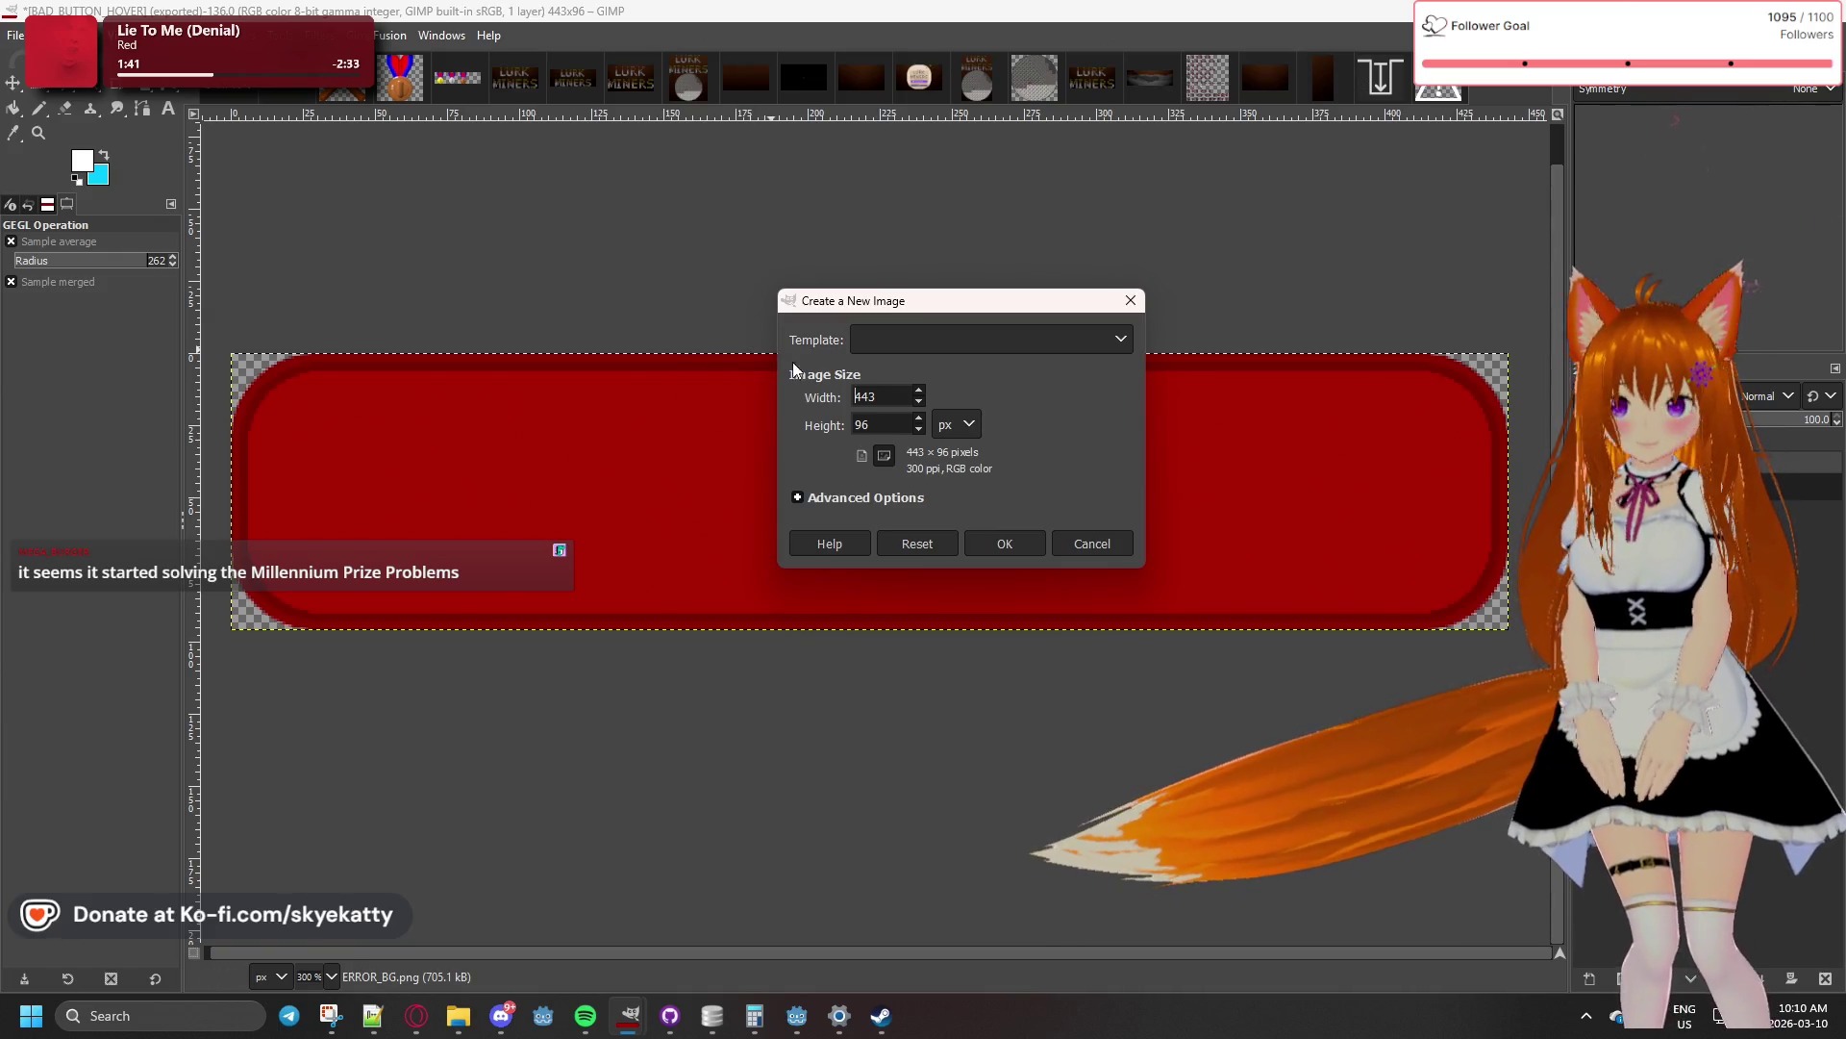
text(183)
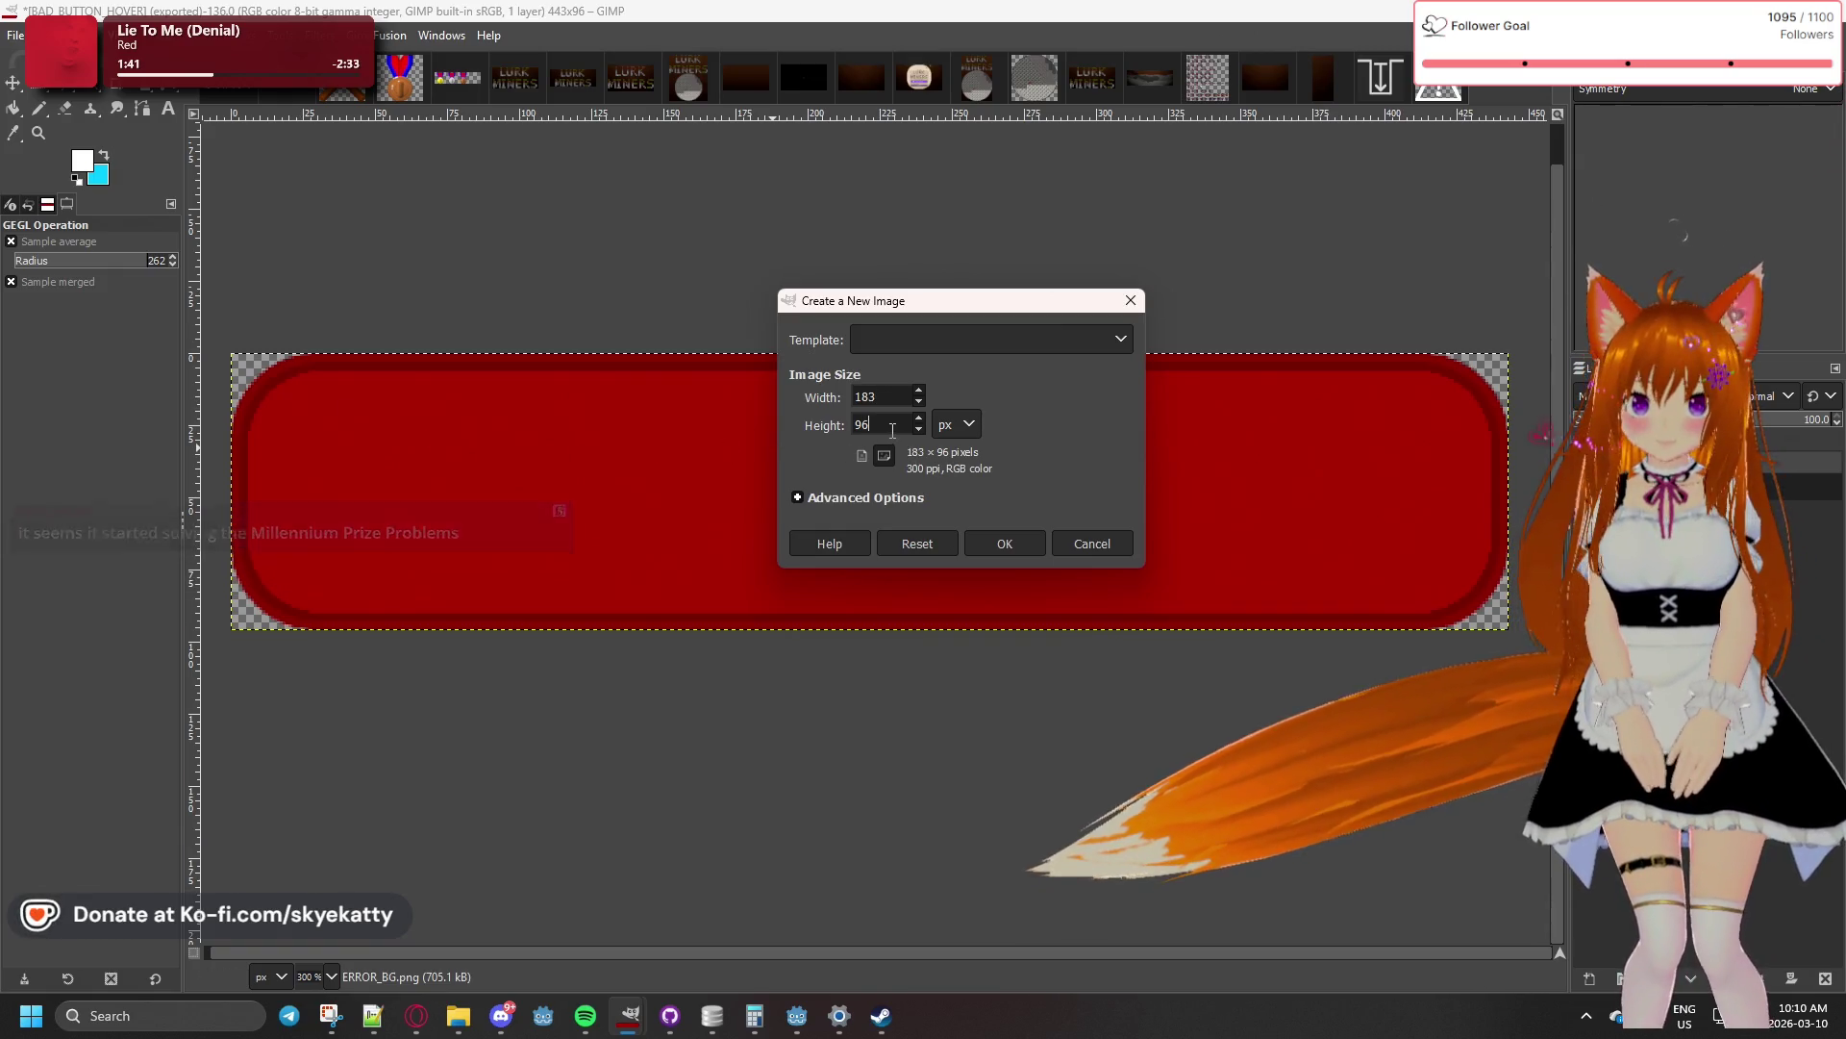
key(Tab)
text(183)
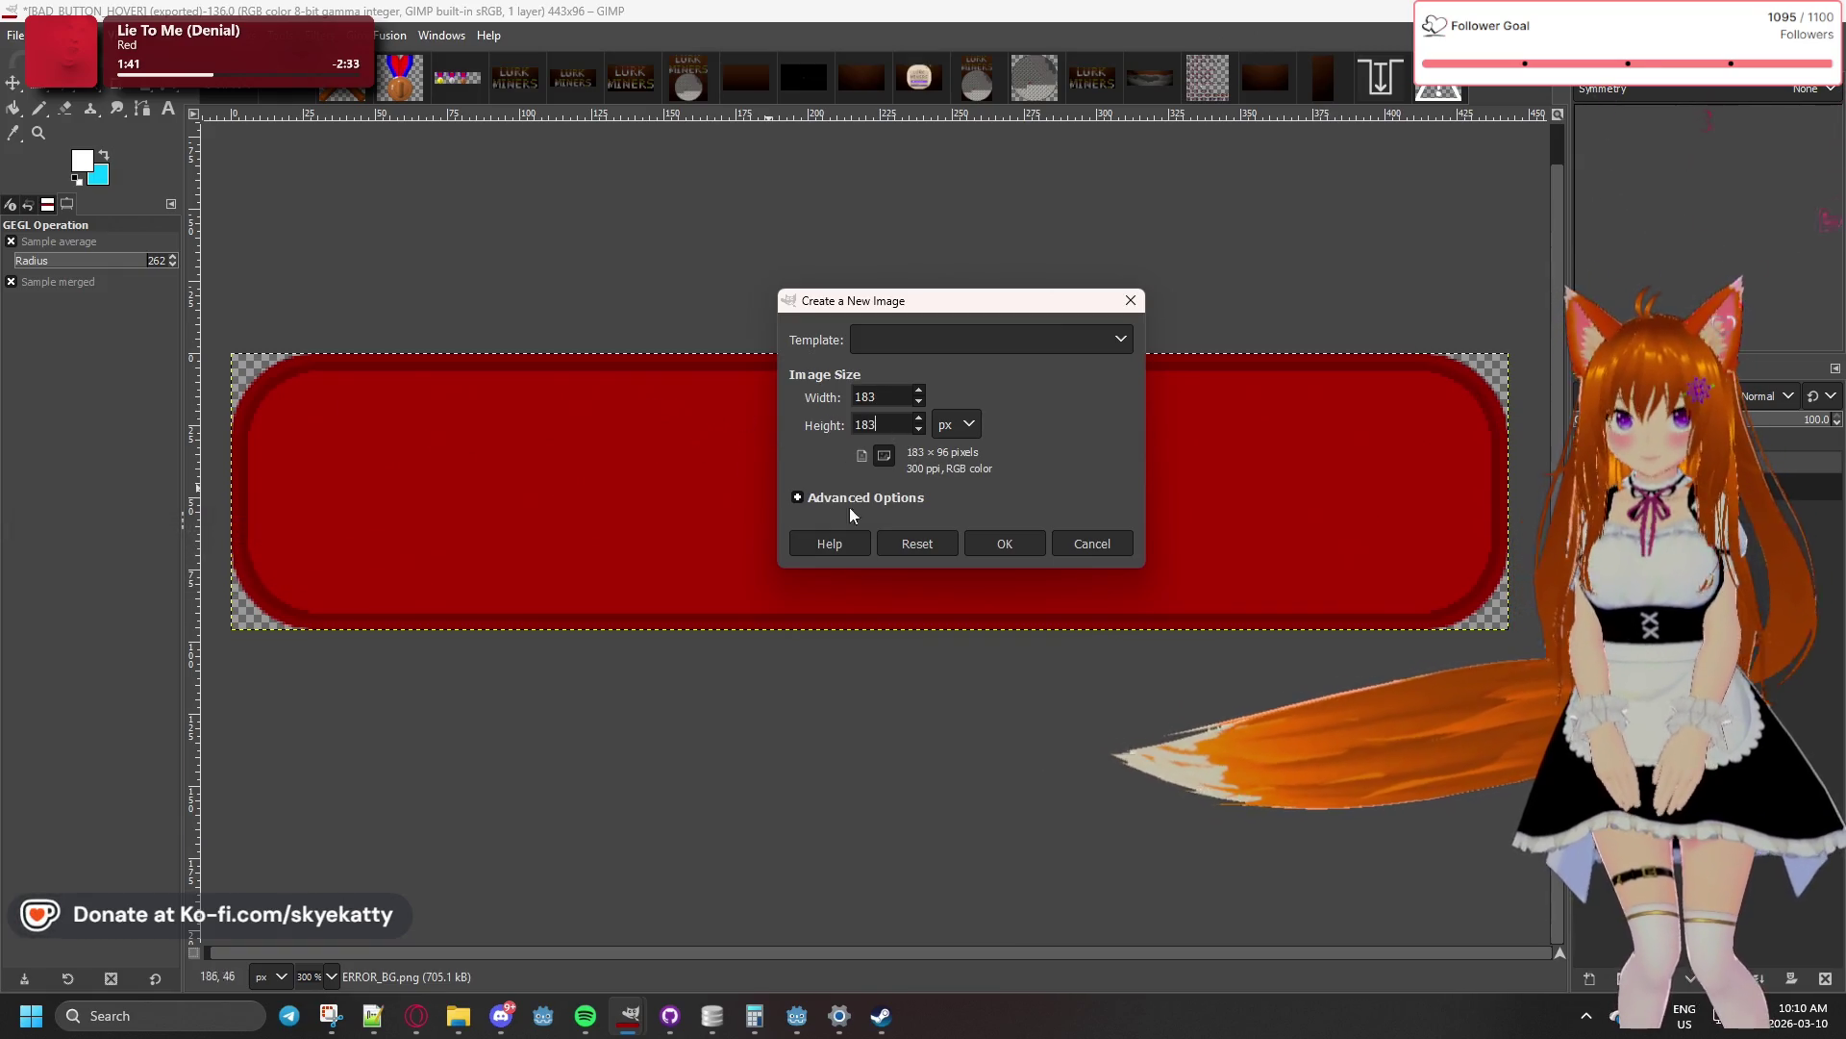
click(990, 543)
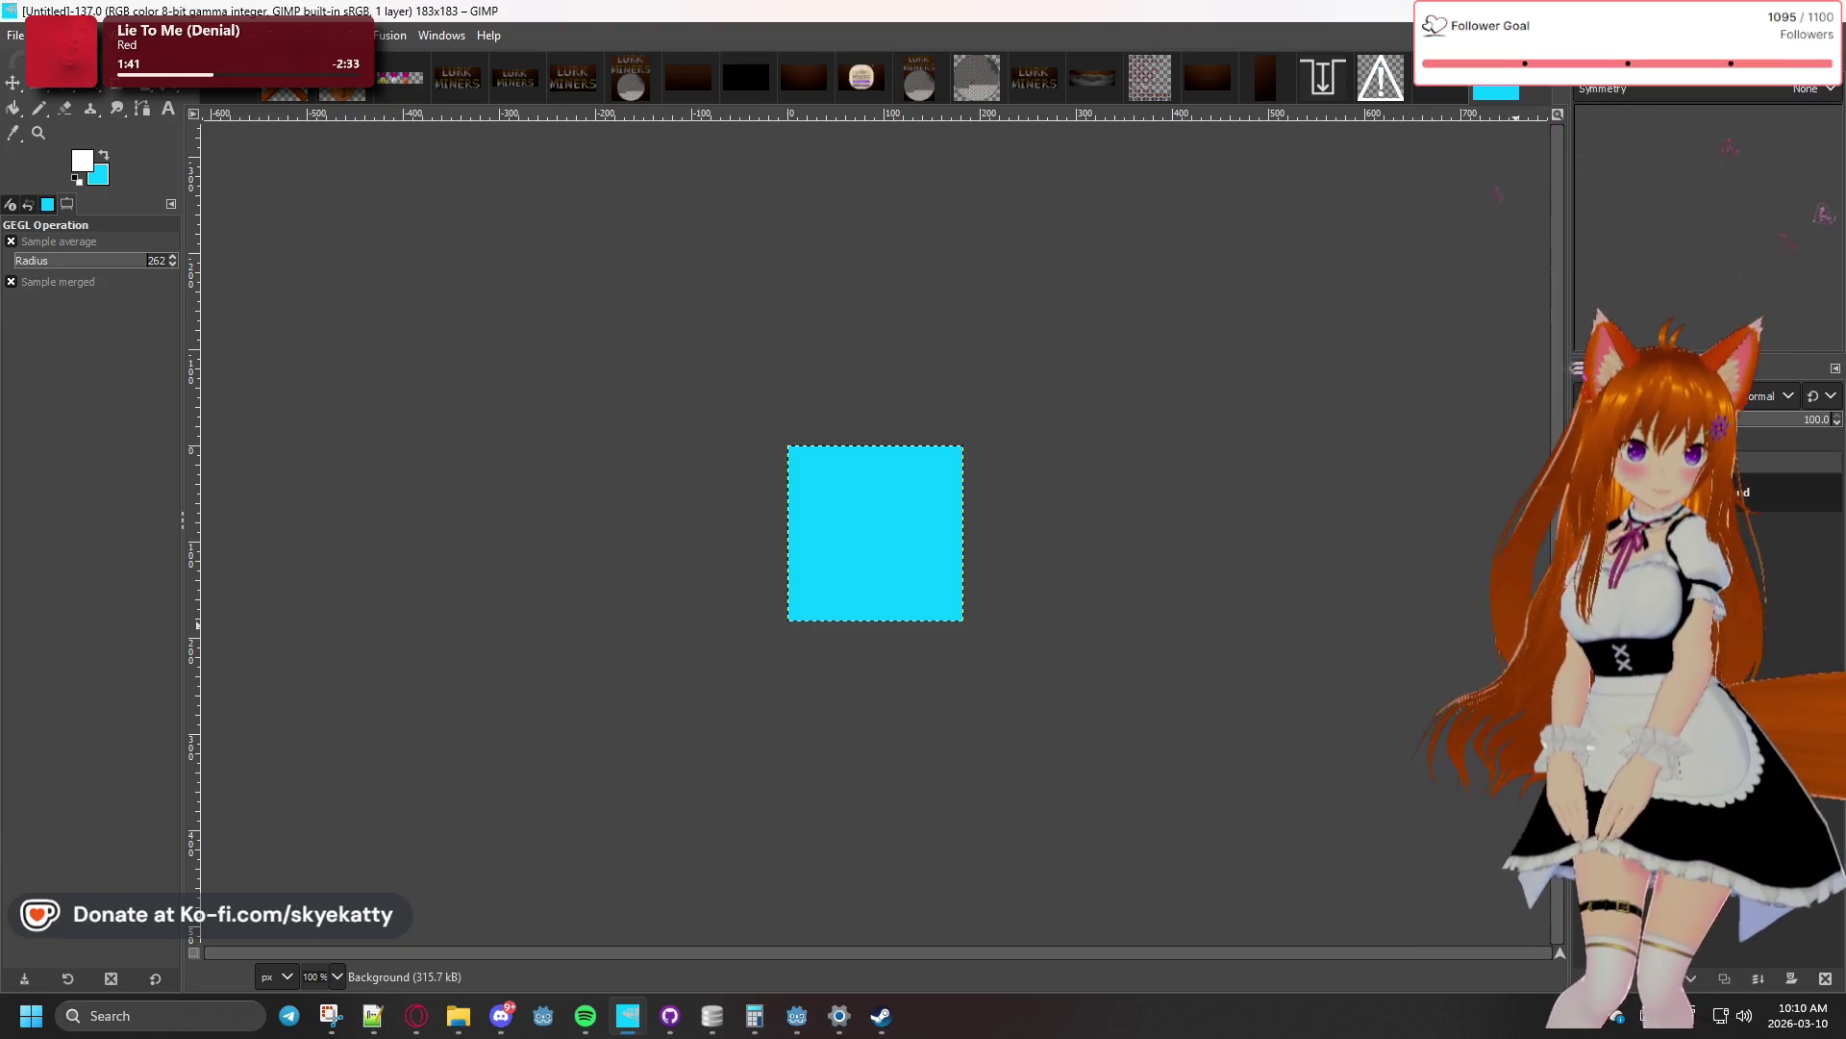
- Drop grass.png from File Explorer onto the canvas as a new layer and zoom in
key(super+e)
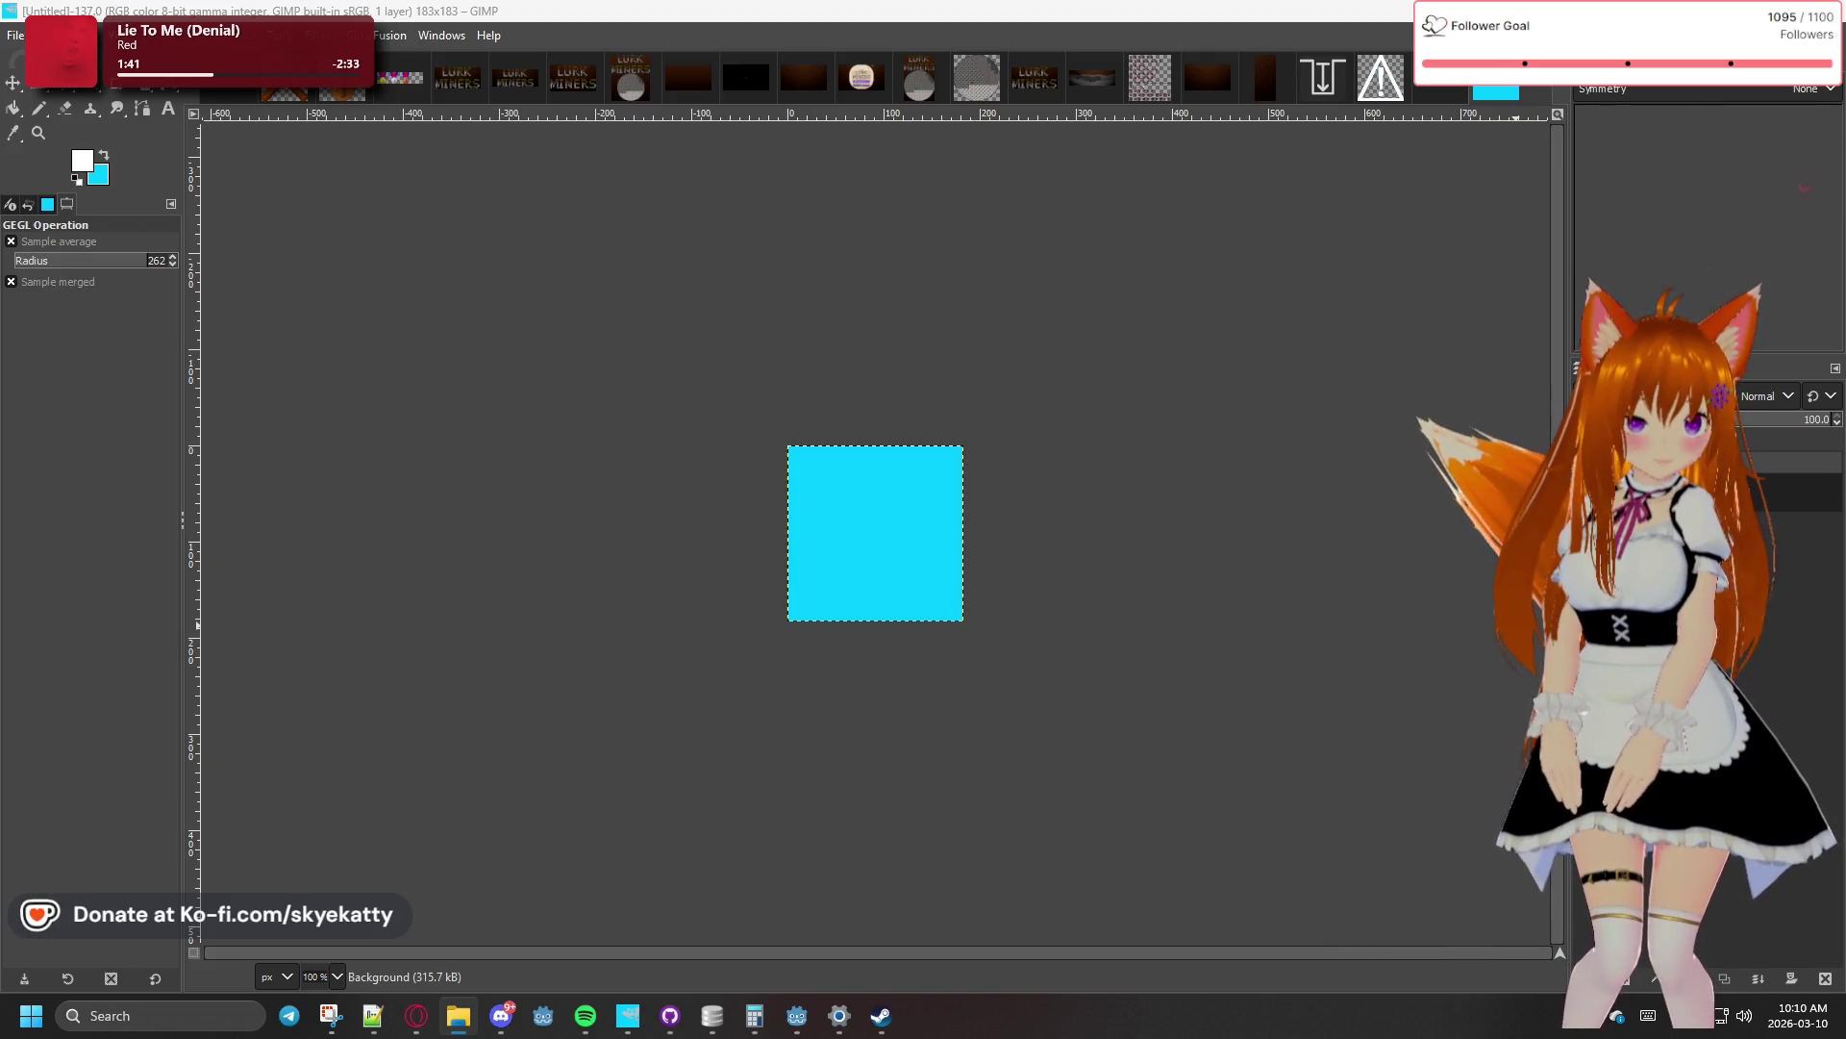
drag(879, 556, 879, 556)
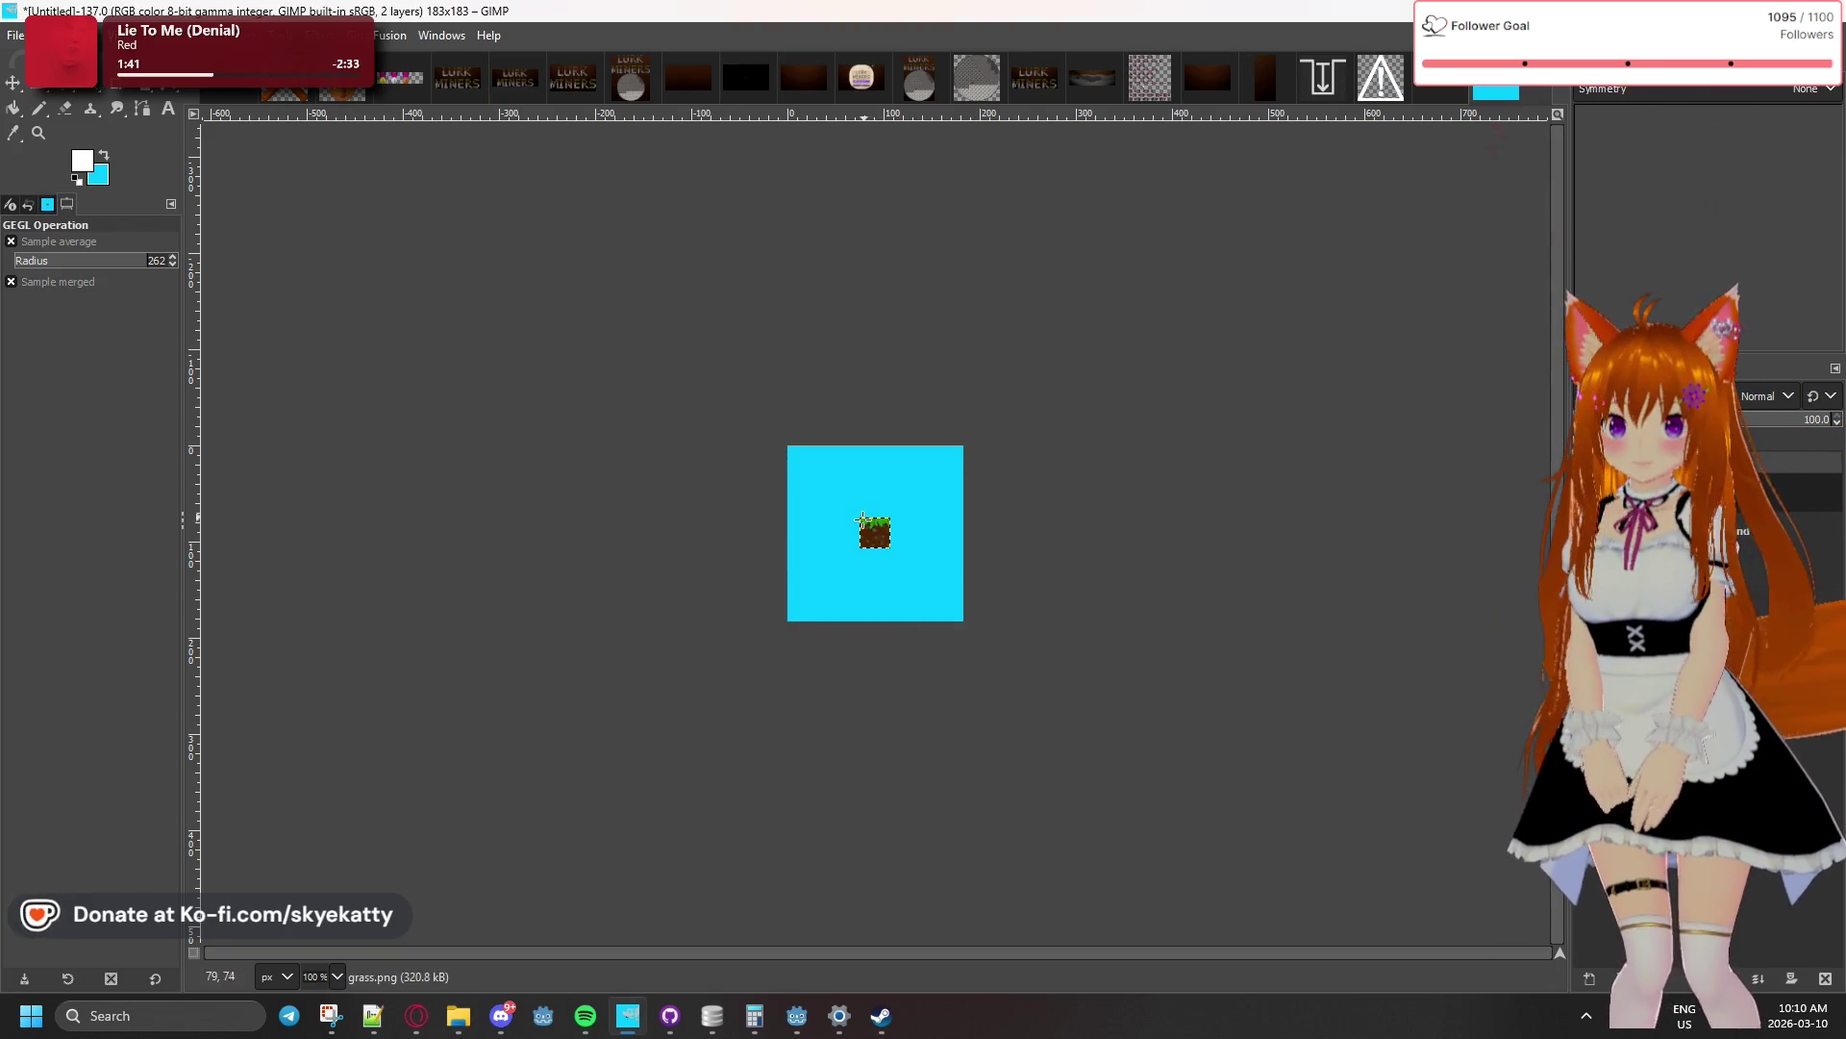
scroll(862, 520, up, 3)
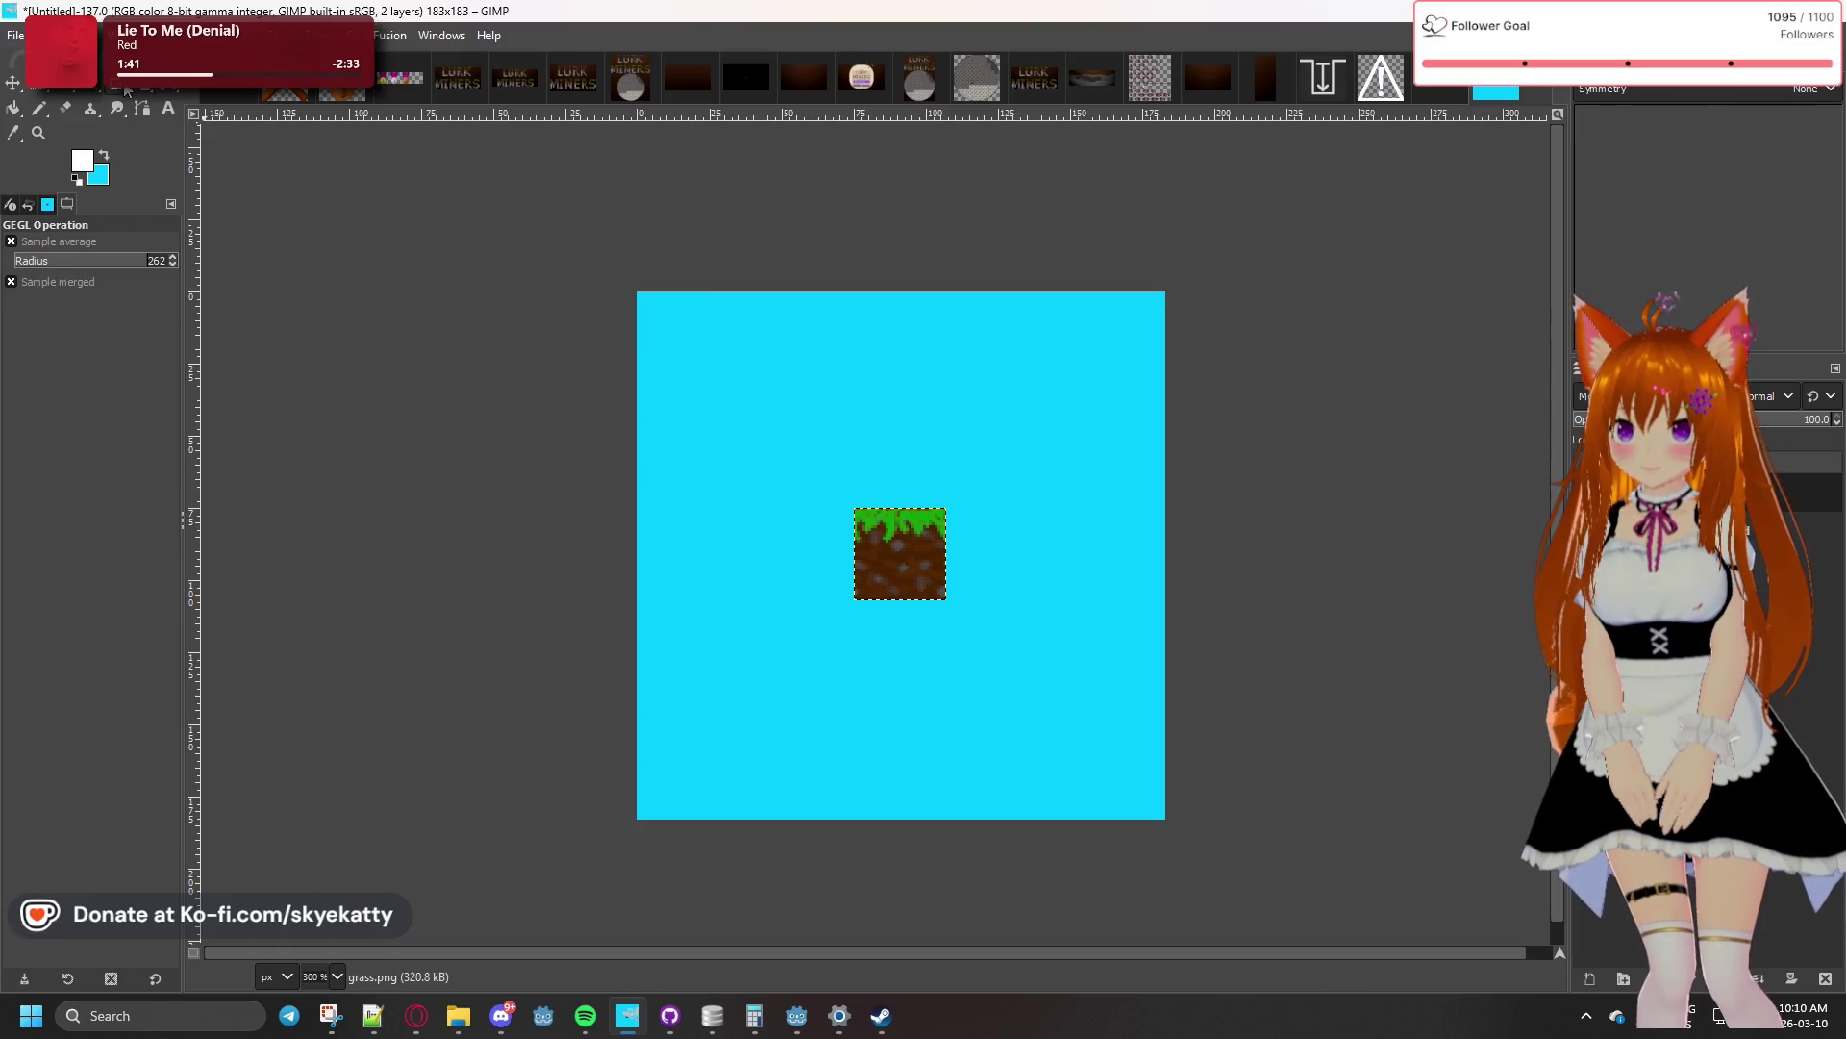
- Start scaling the grass tile layer to 183 px width, then cancel the scale
click(131, 88)
click(894, 557)
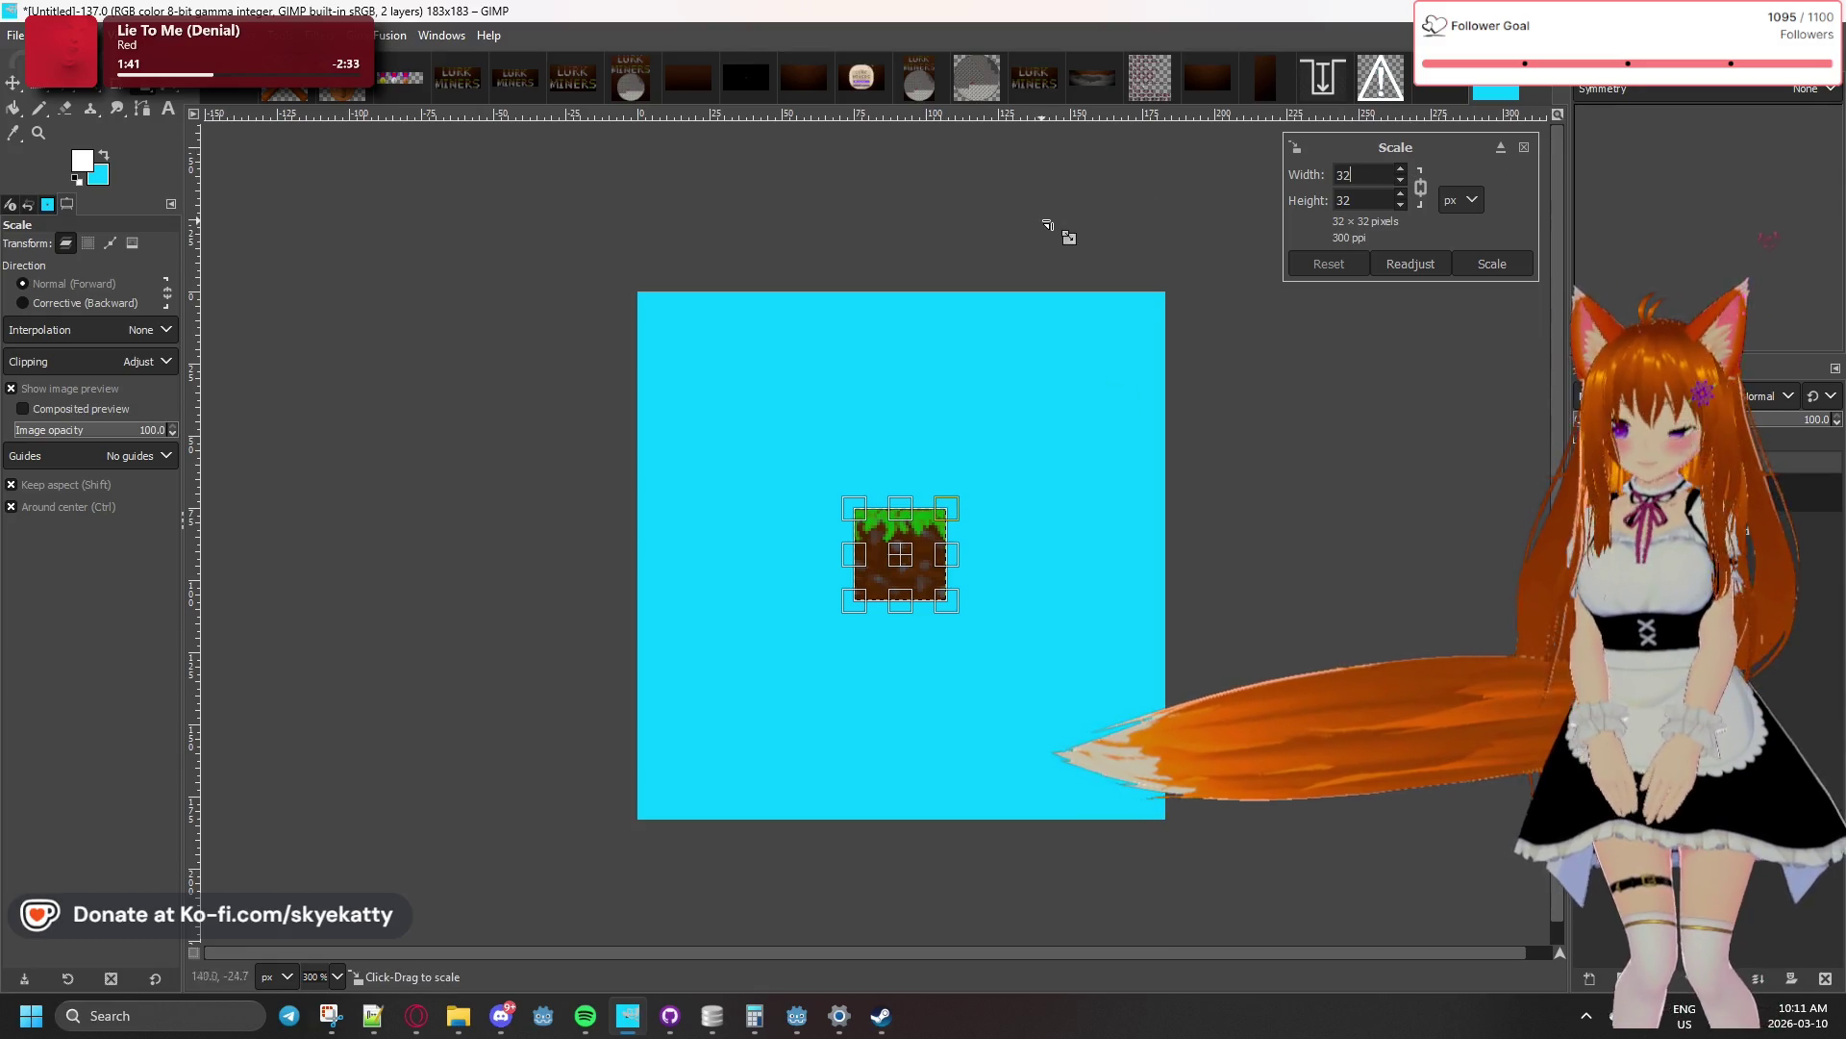
drag(1379, 179, 1310, 173)
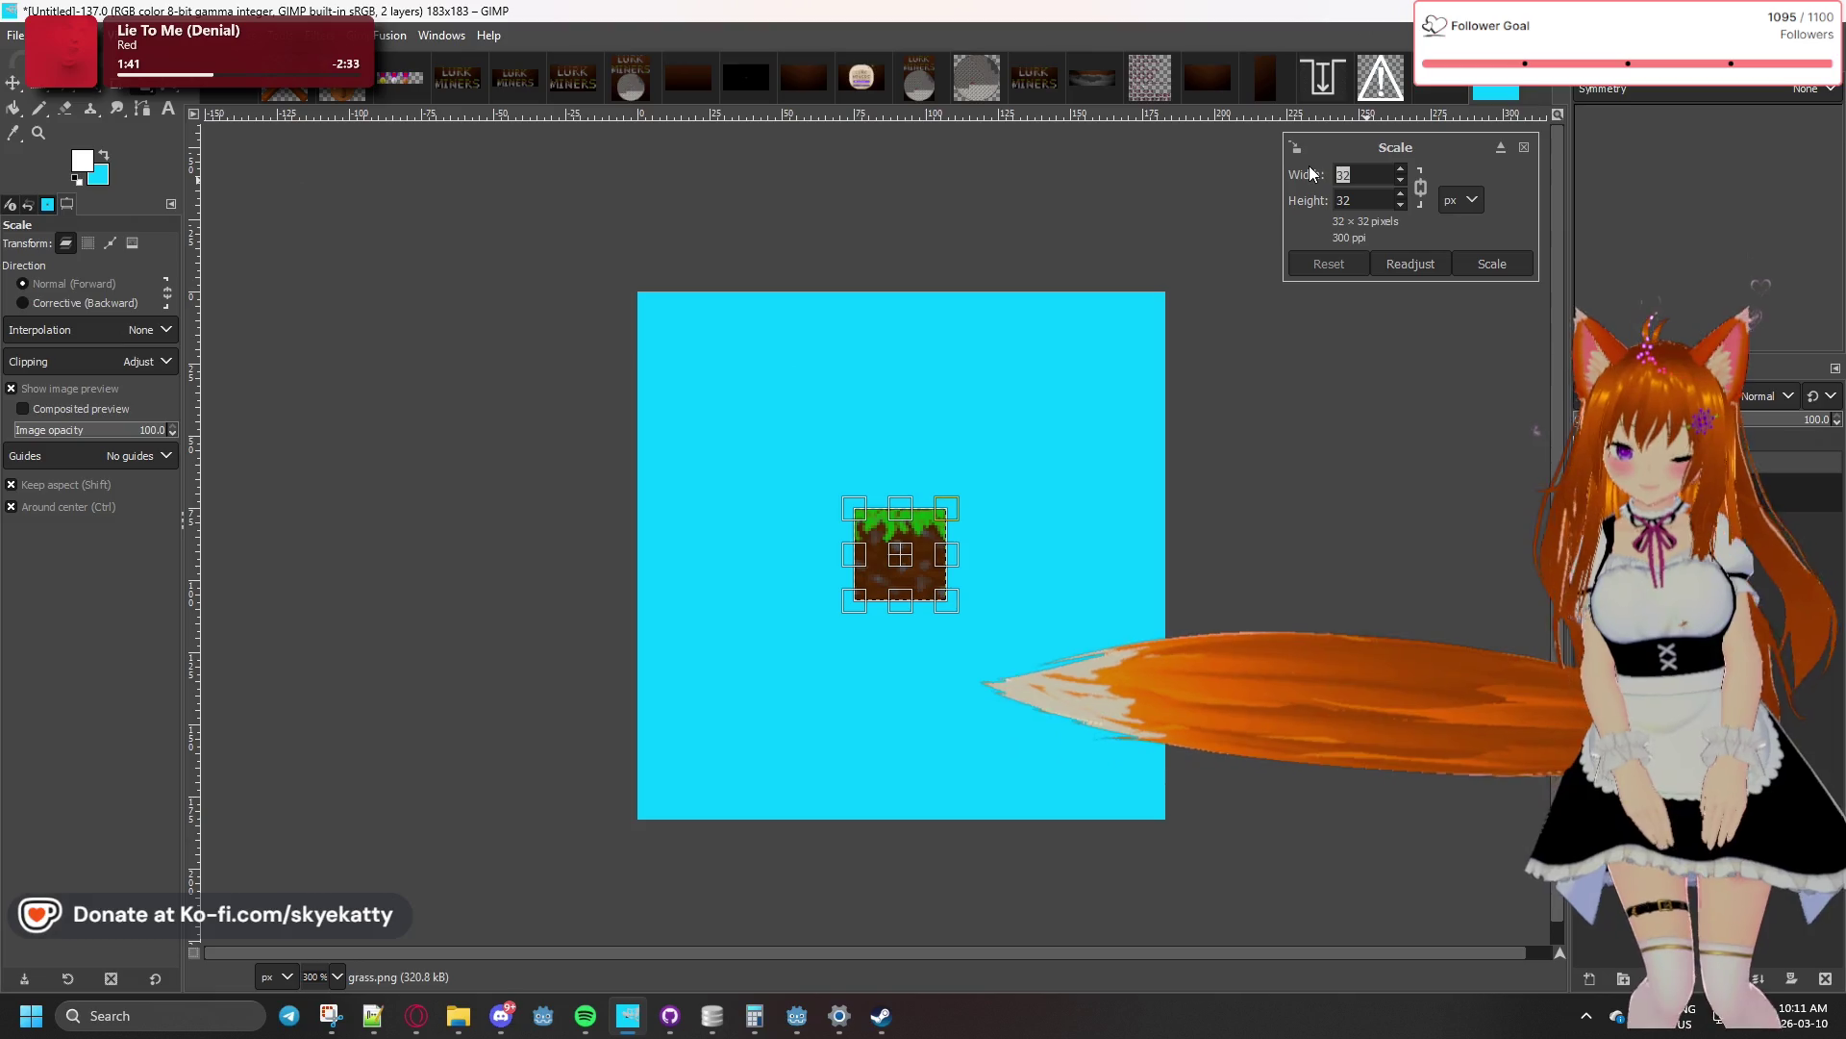
text(1)
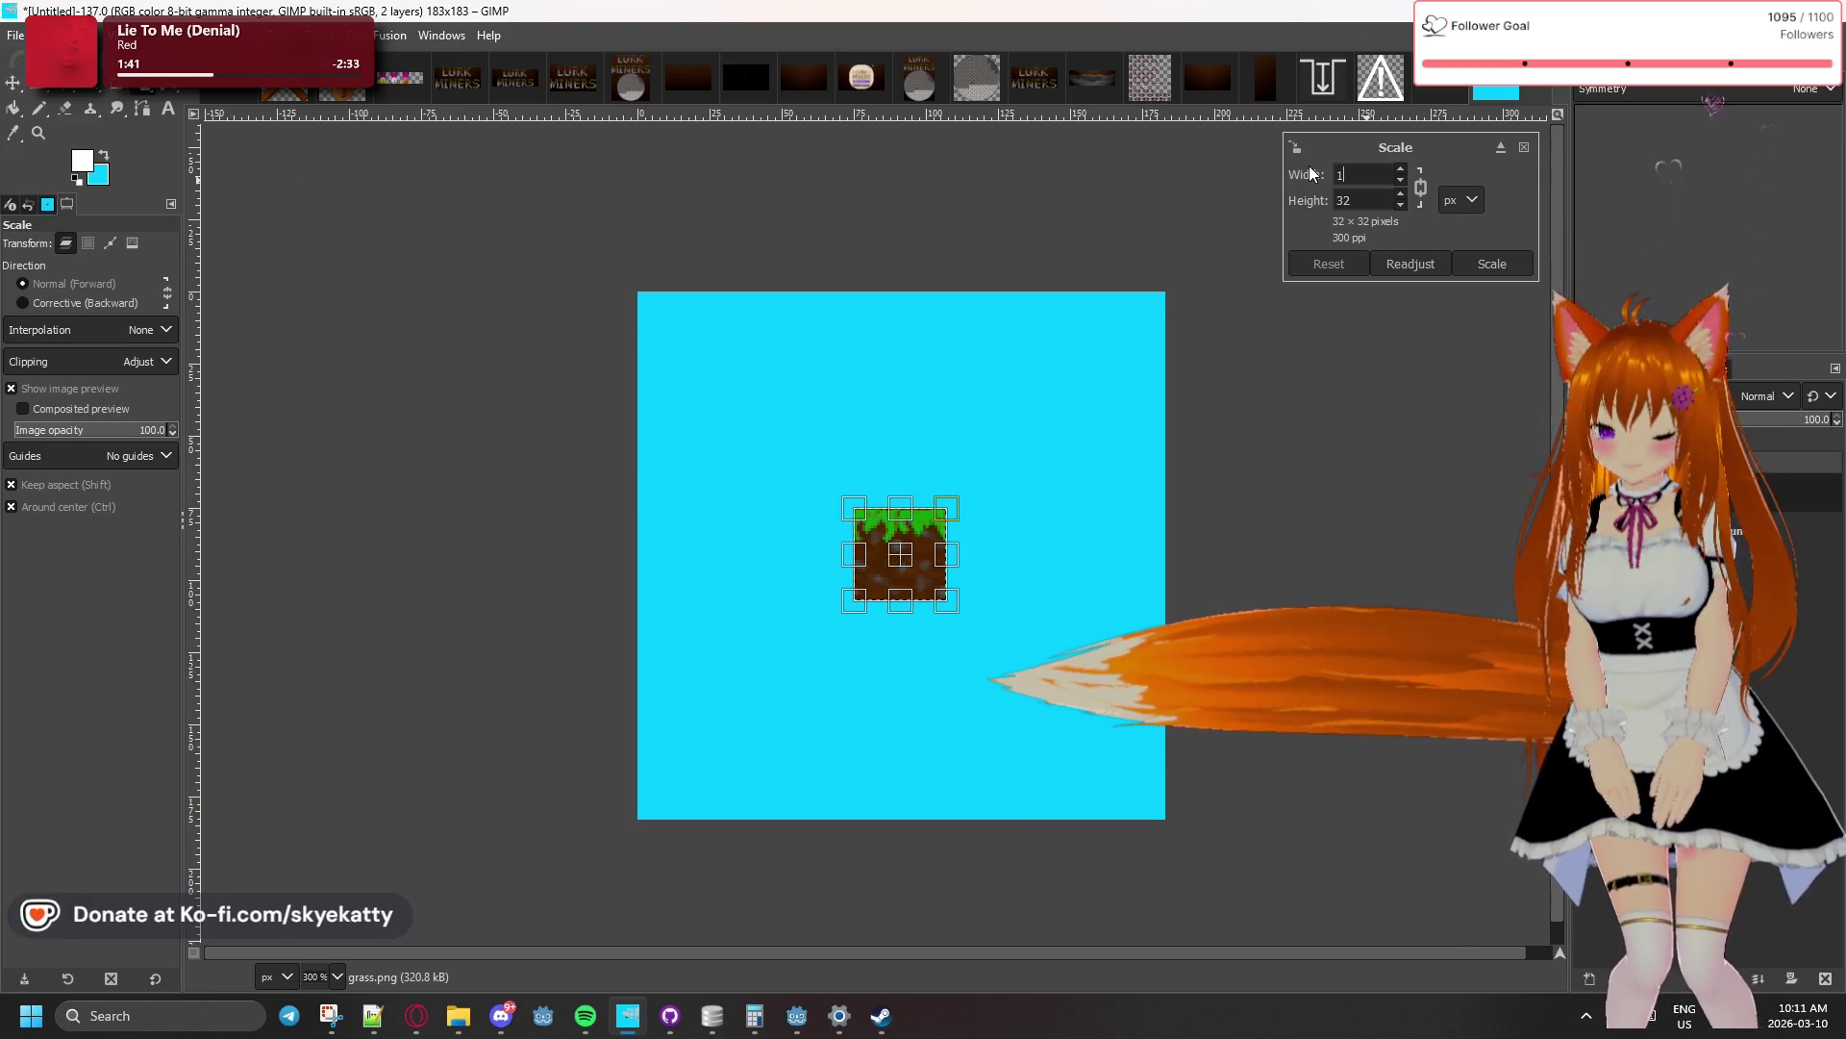
text(83)
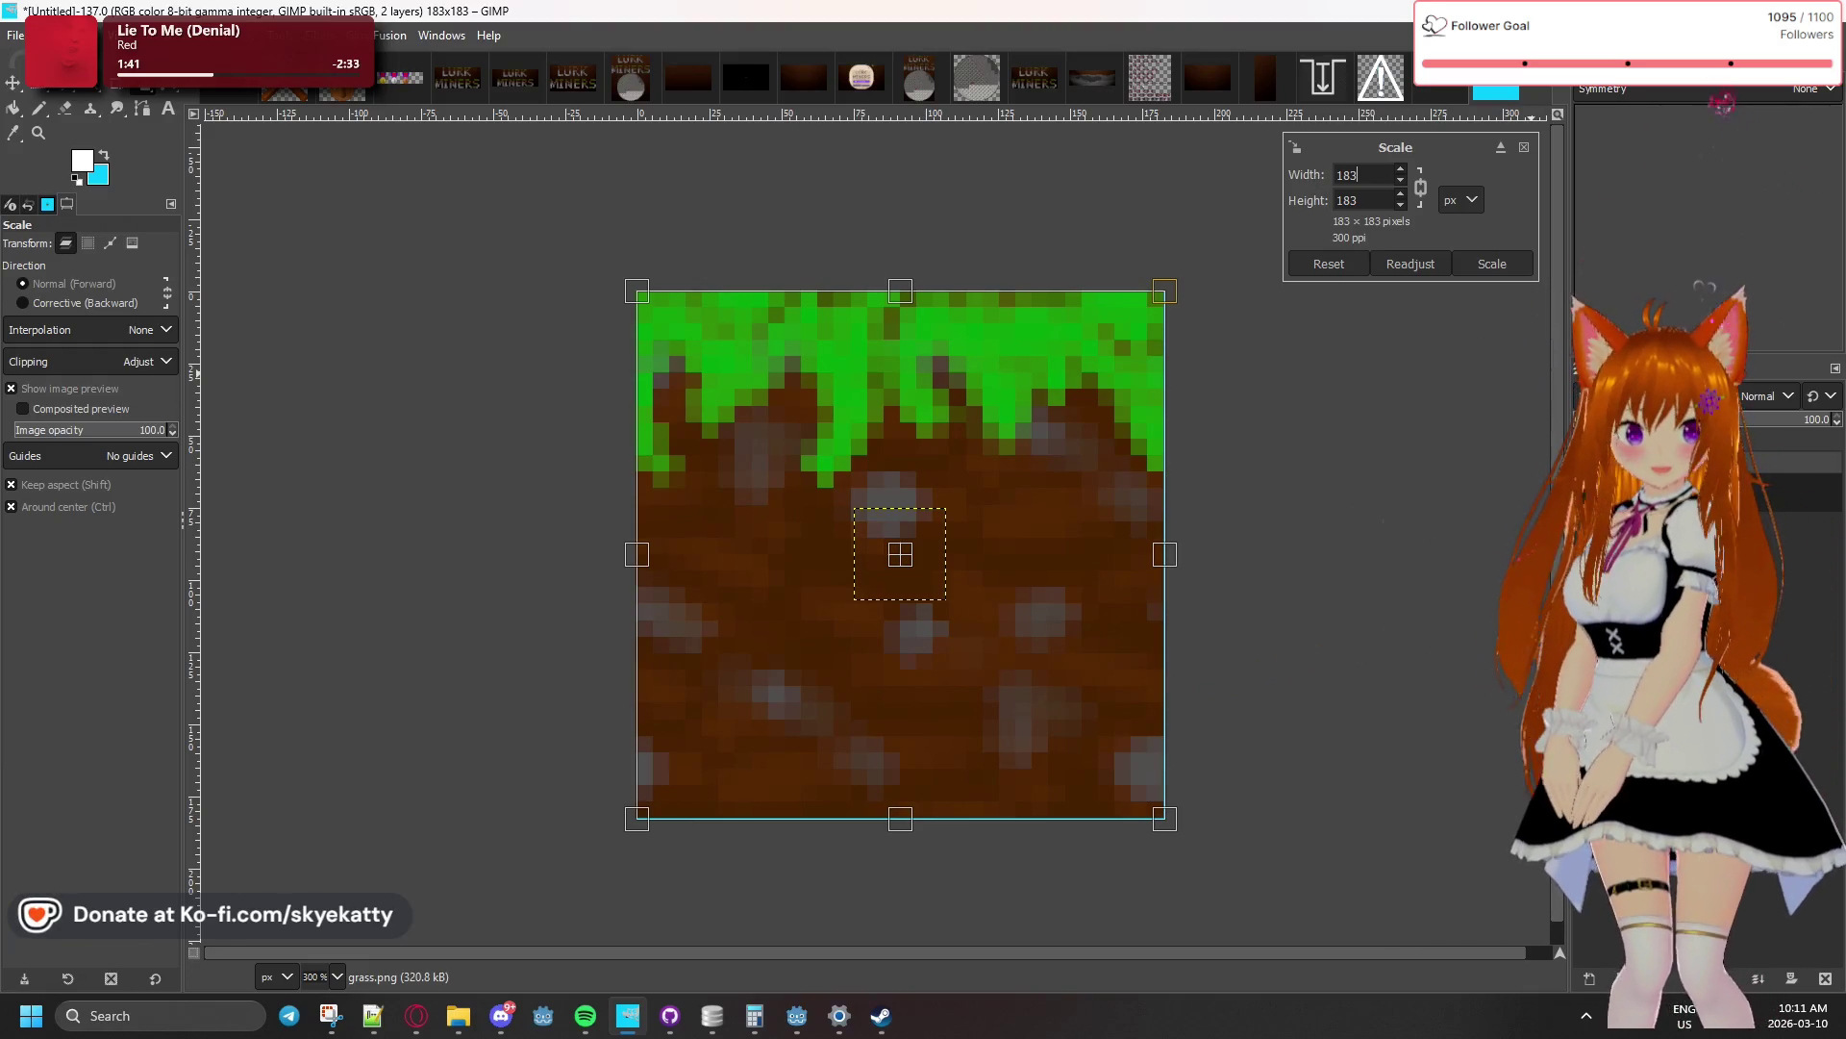
key(super+d)
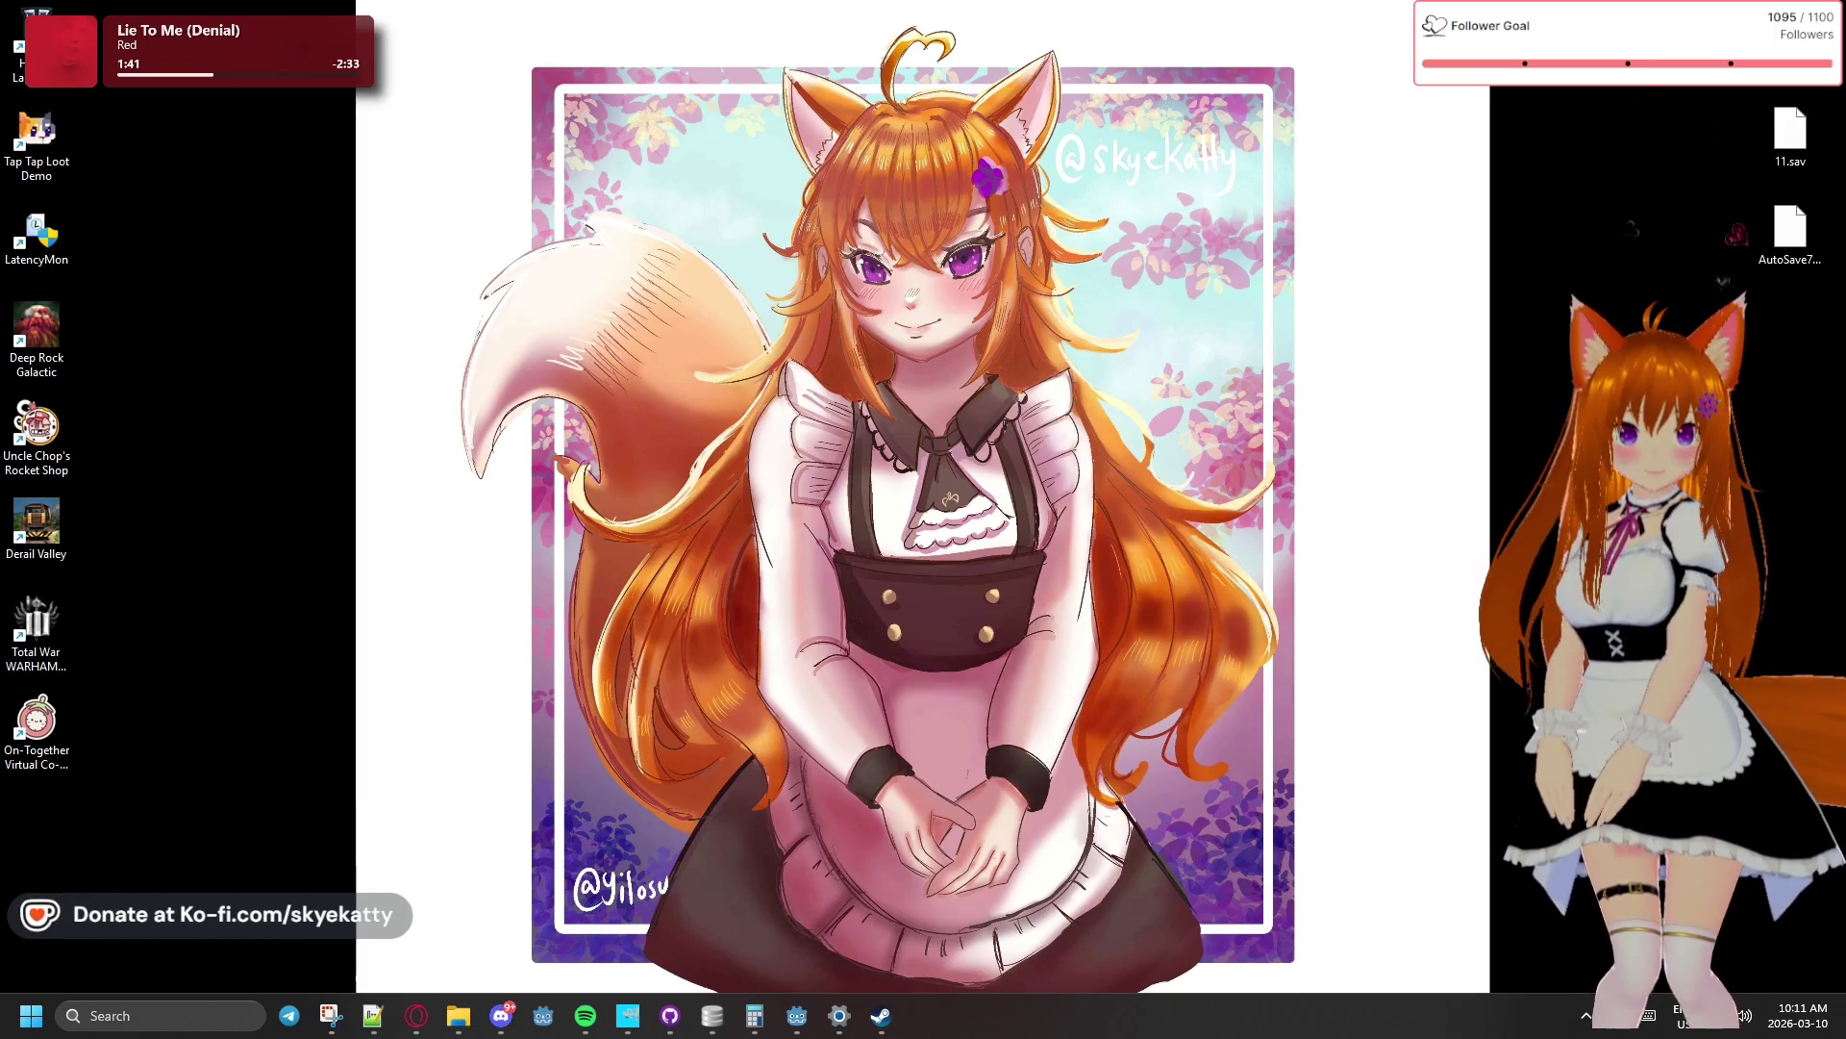
key(super+d)
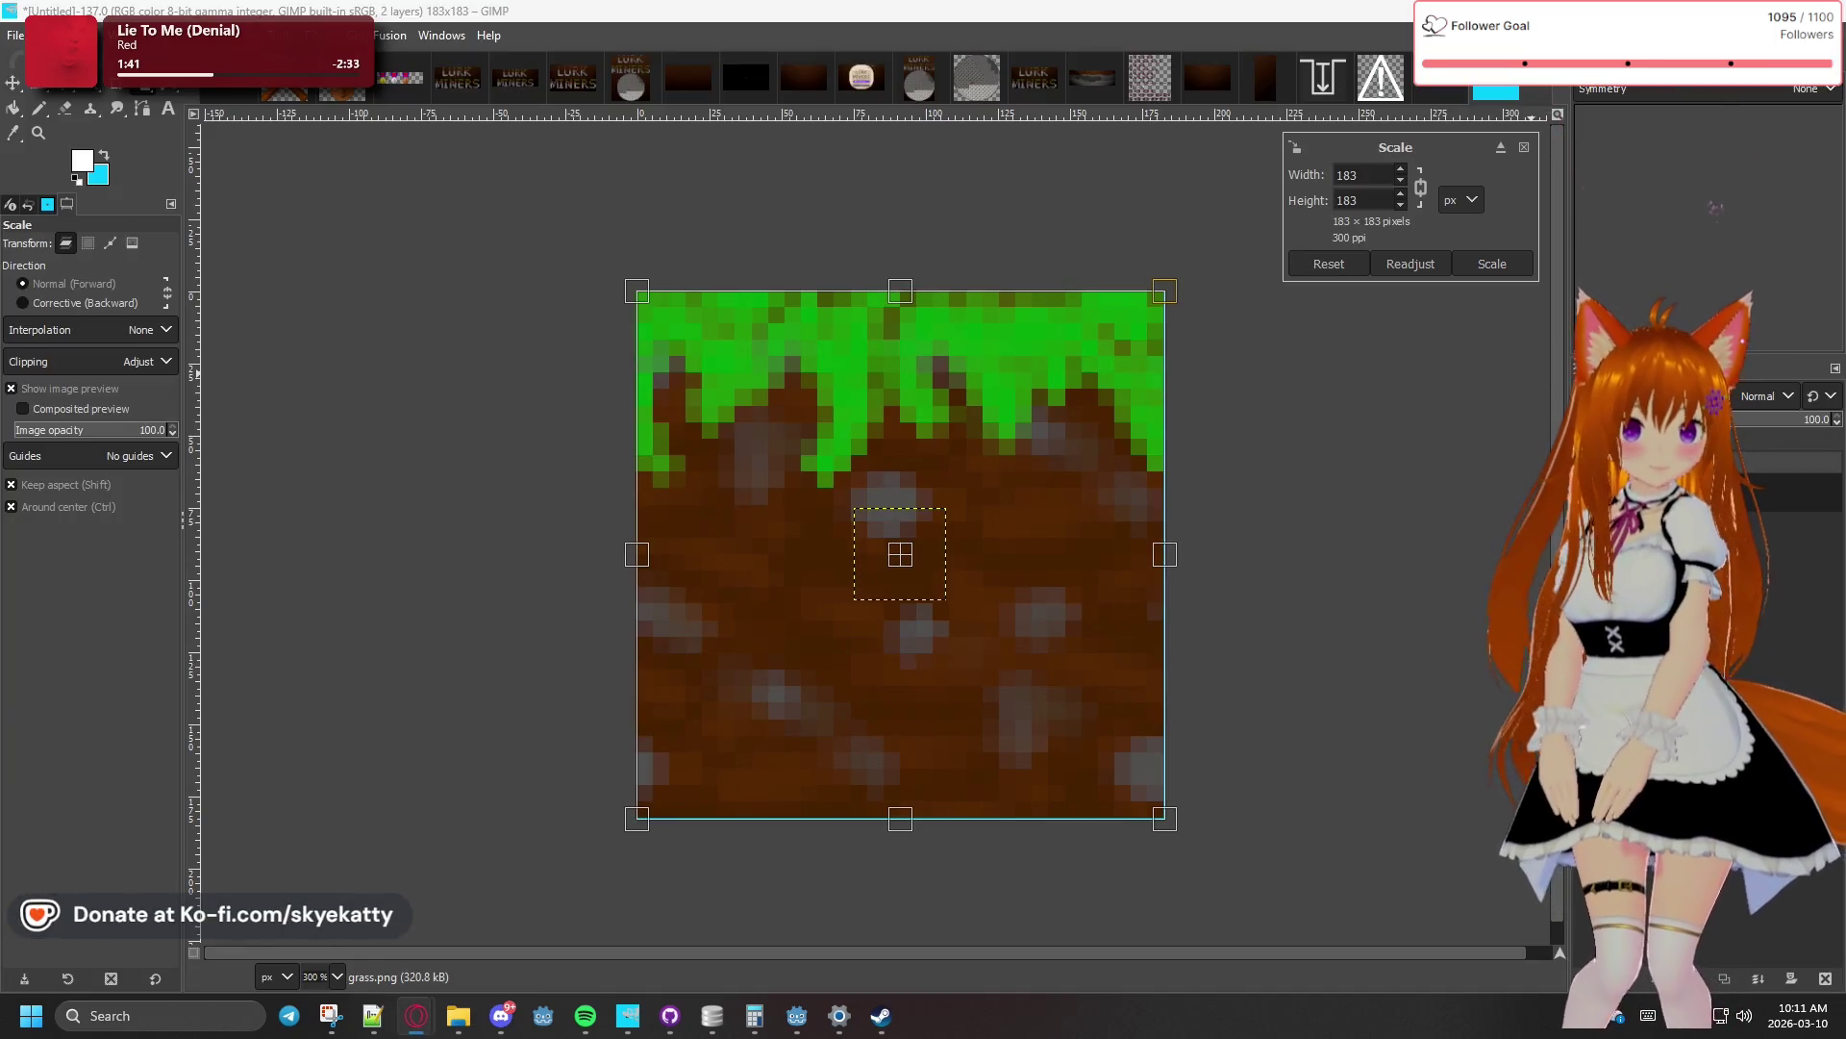
click(1523, 148)
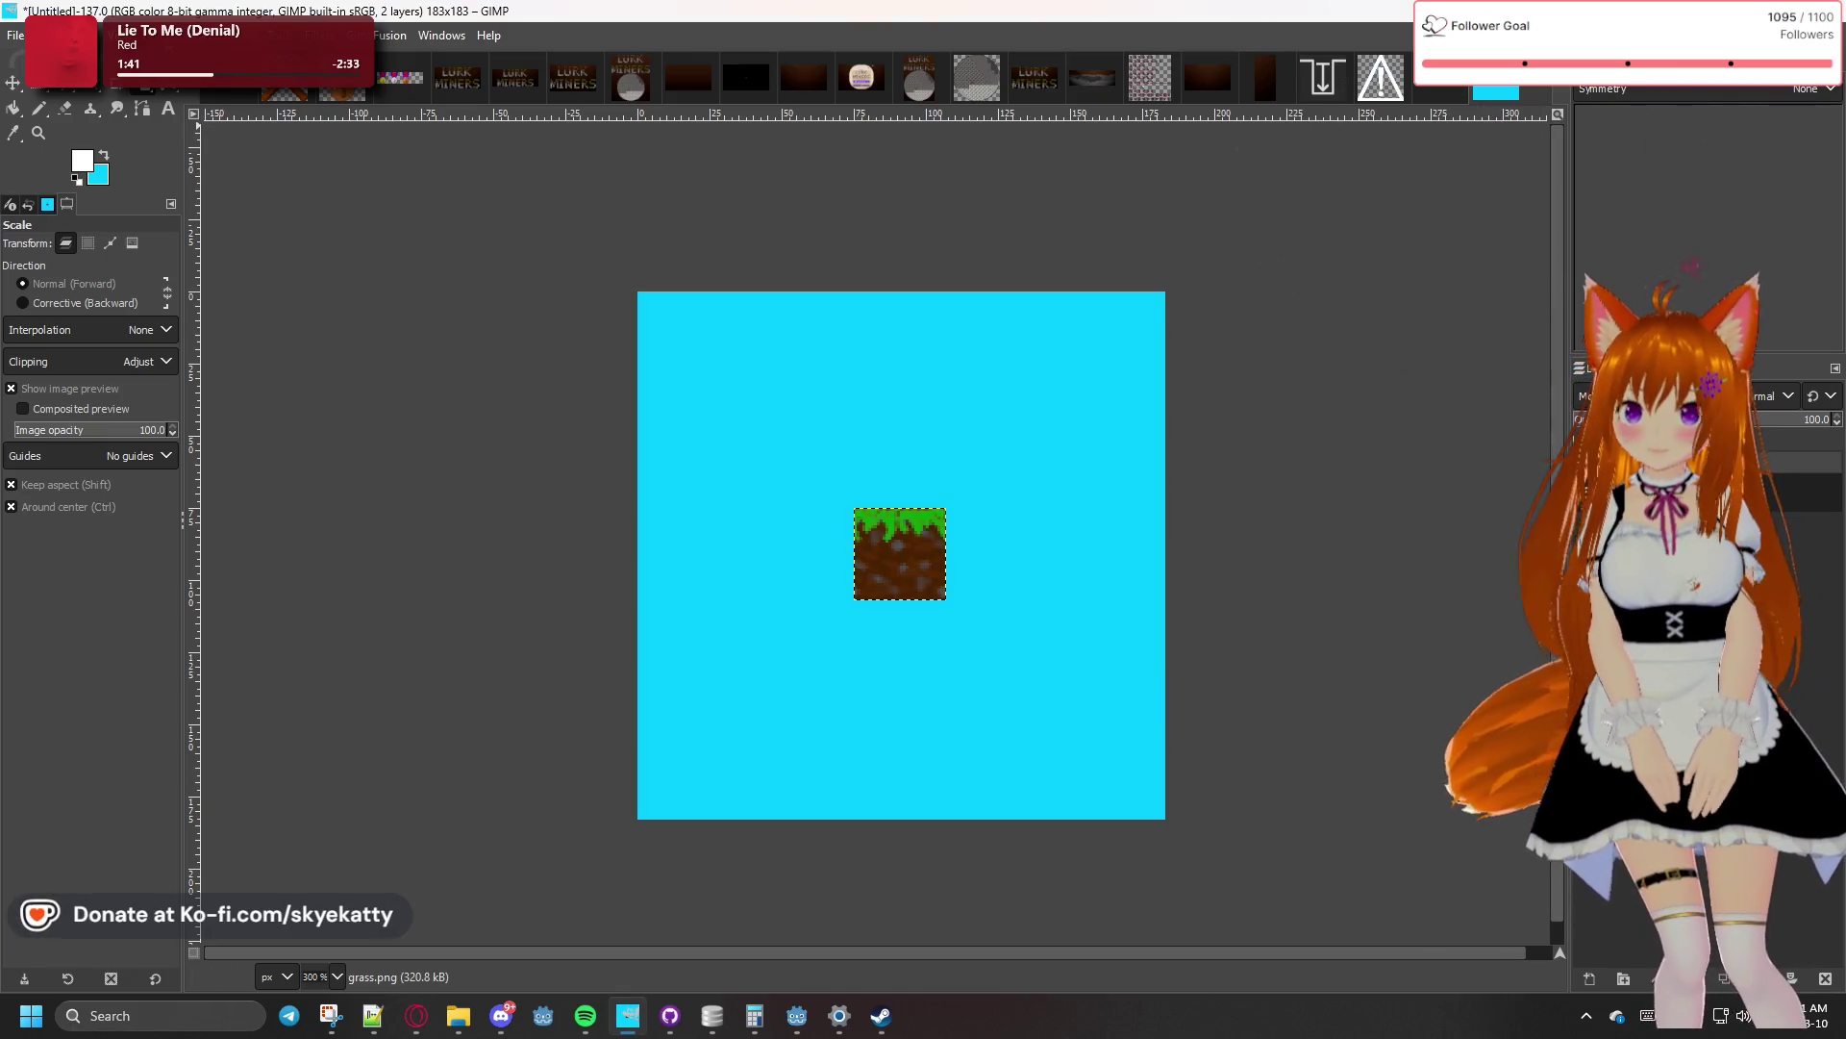
key(alt+i)
- Use Image > Canvas Size to set a 184 × 184 px canvas with the content centred
key(Left)
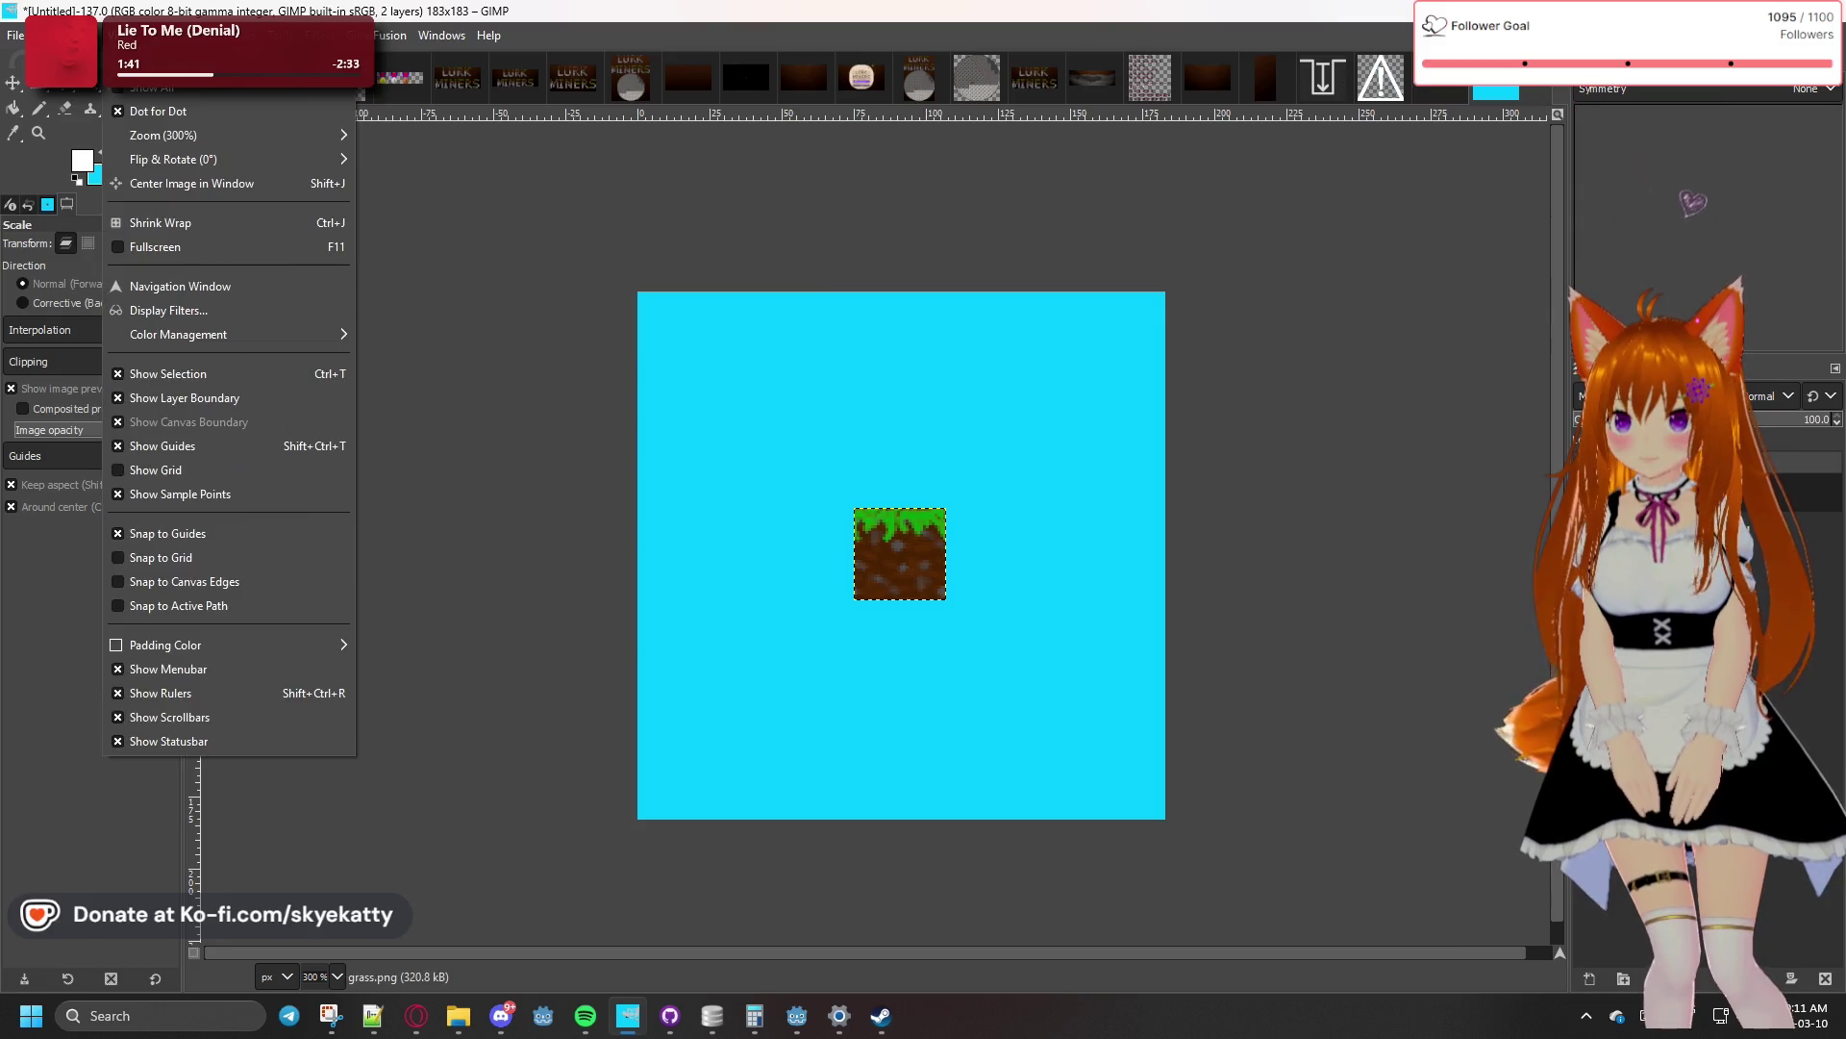
key(Right)
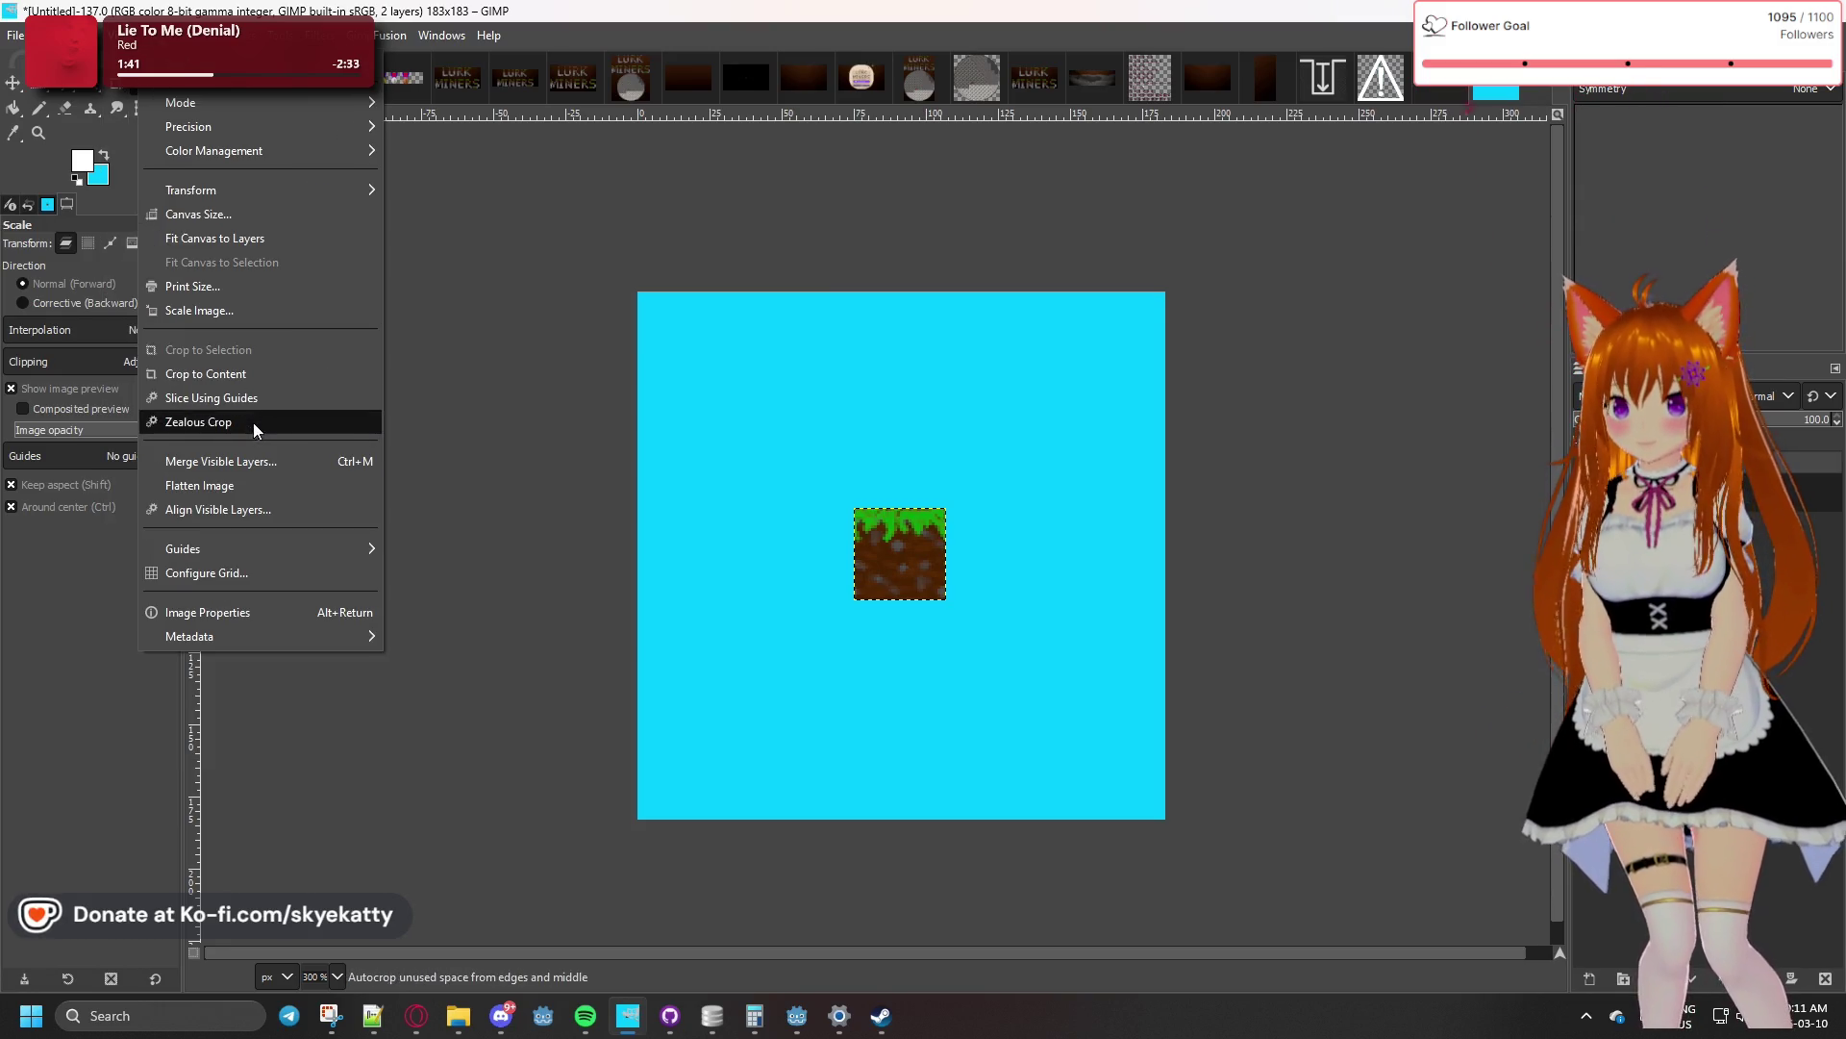
click(240, 215)
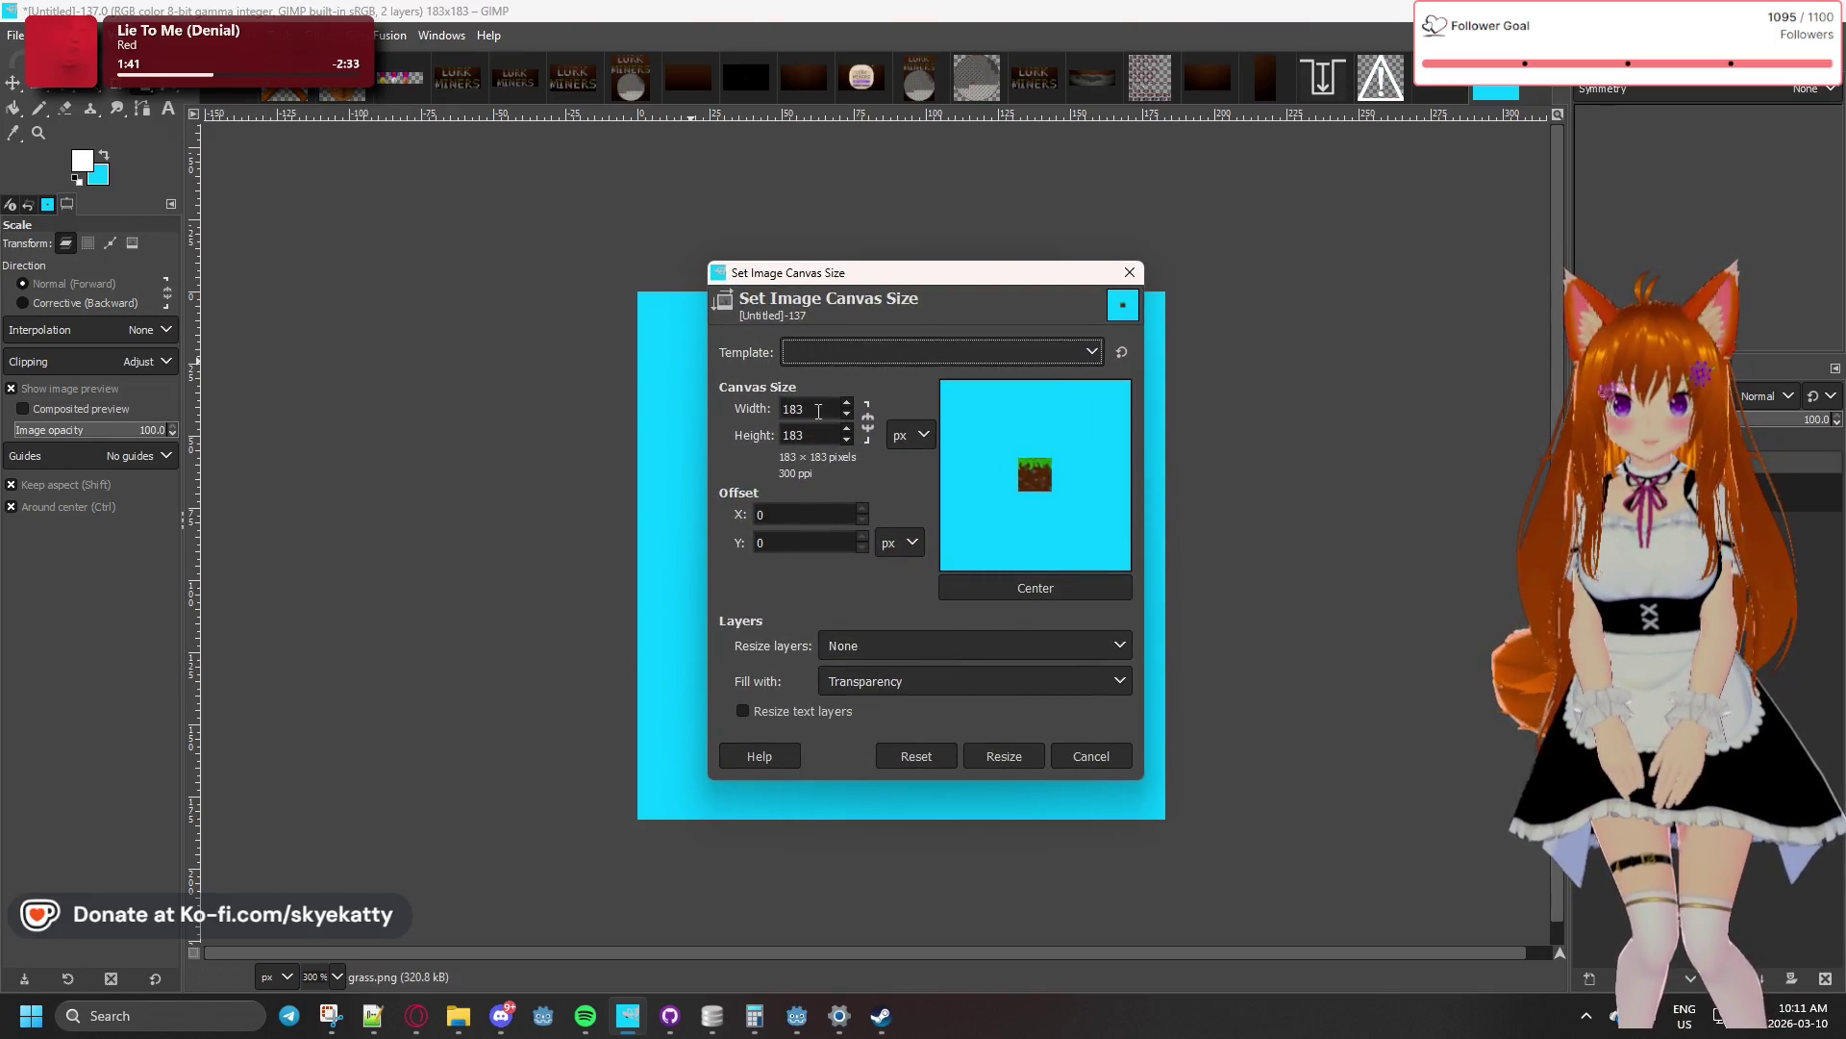
double_click(808, 409)
text(184)
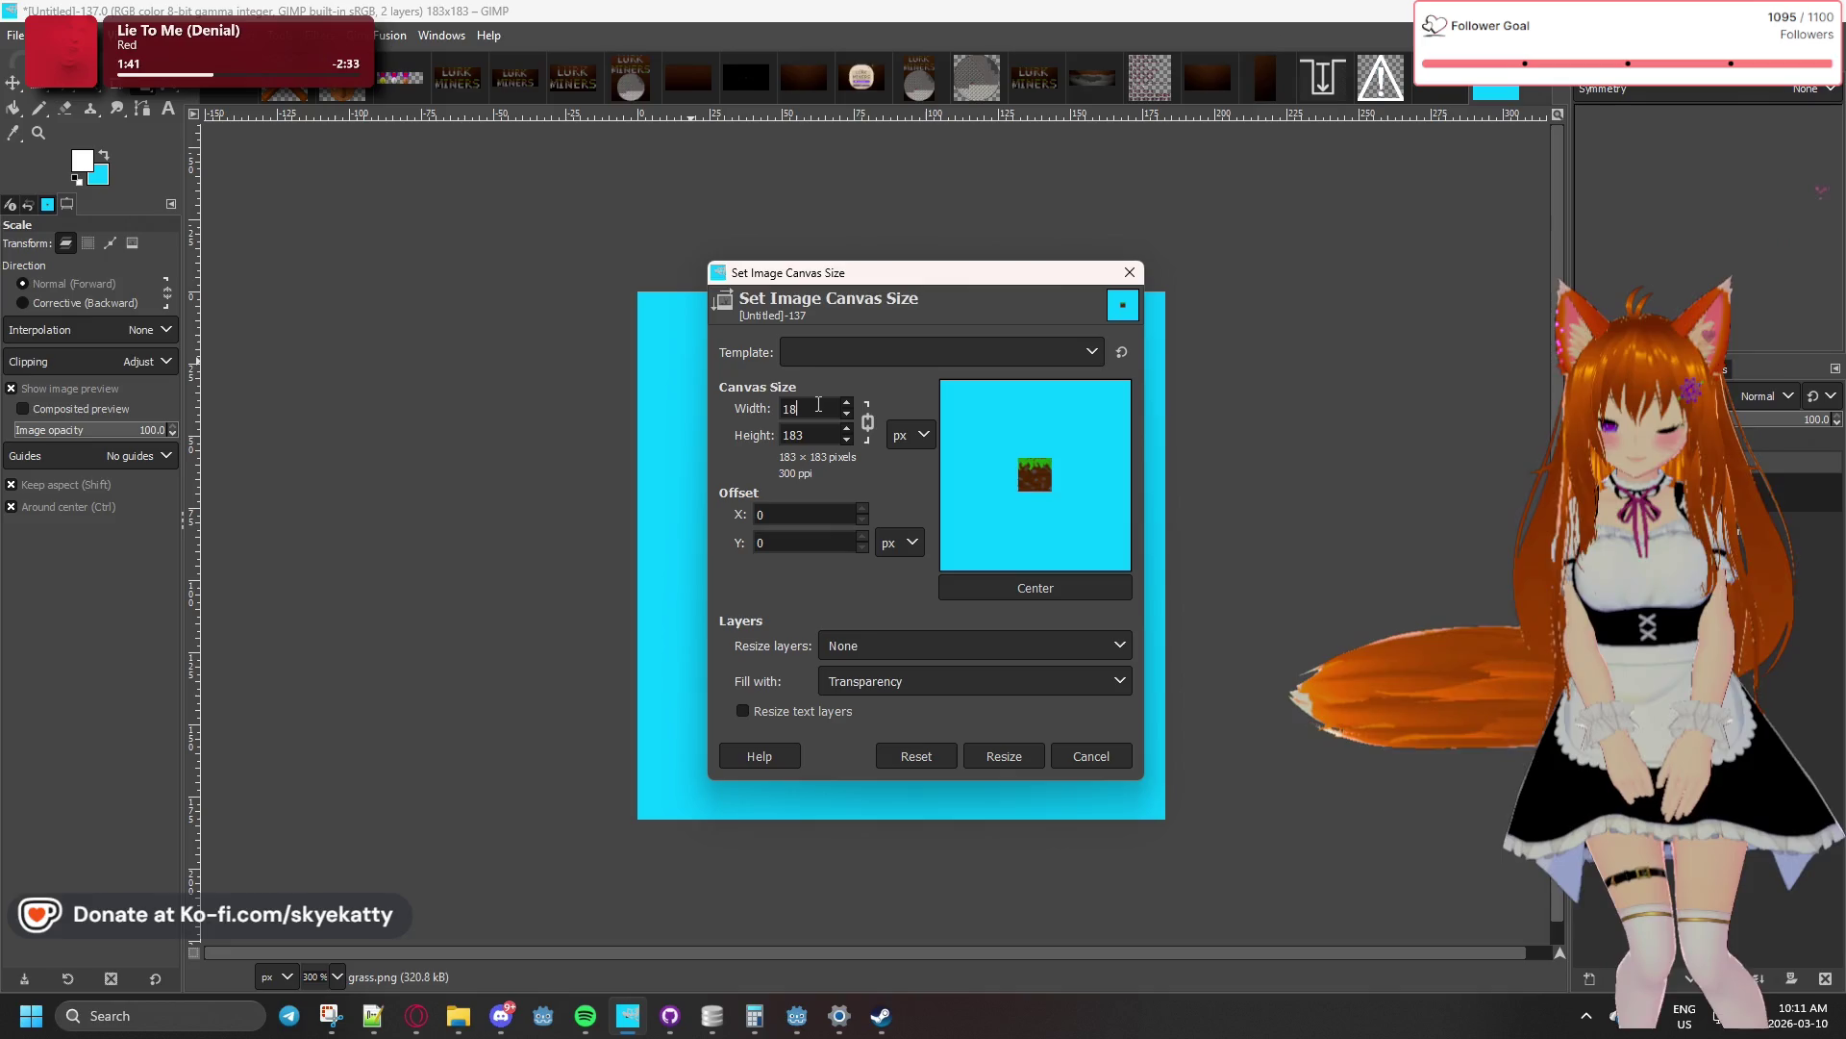
key(Tab)
click(1036, 587)
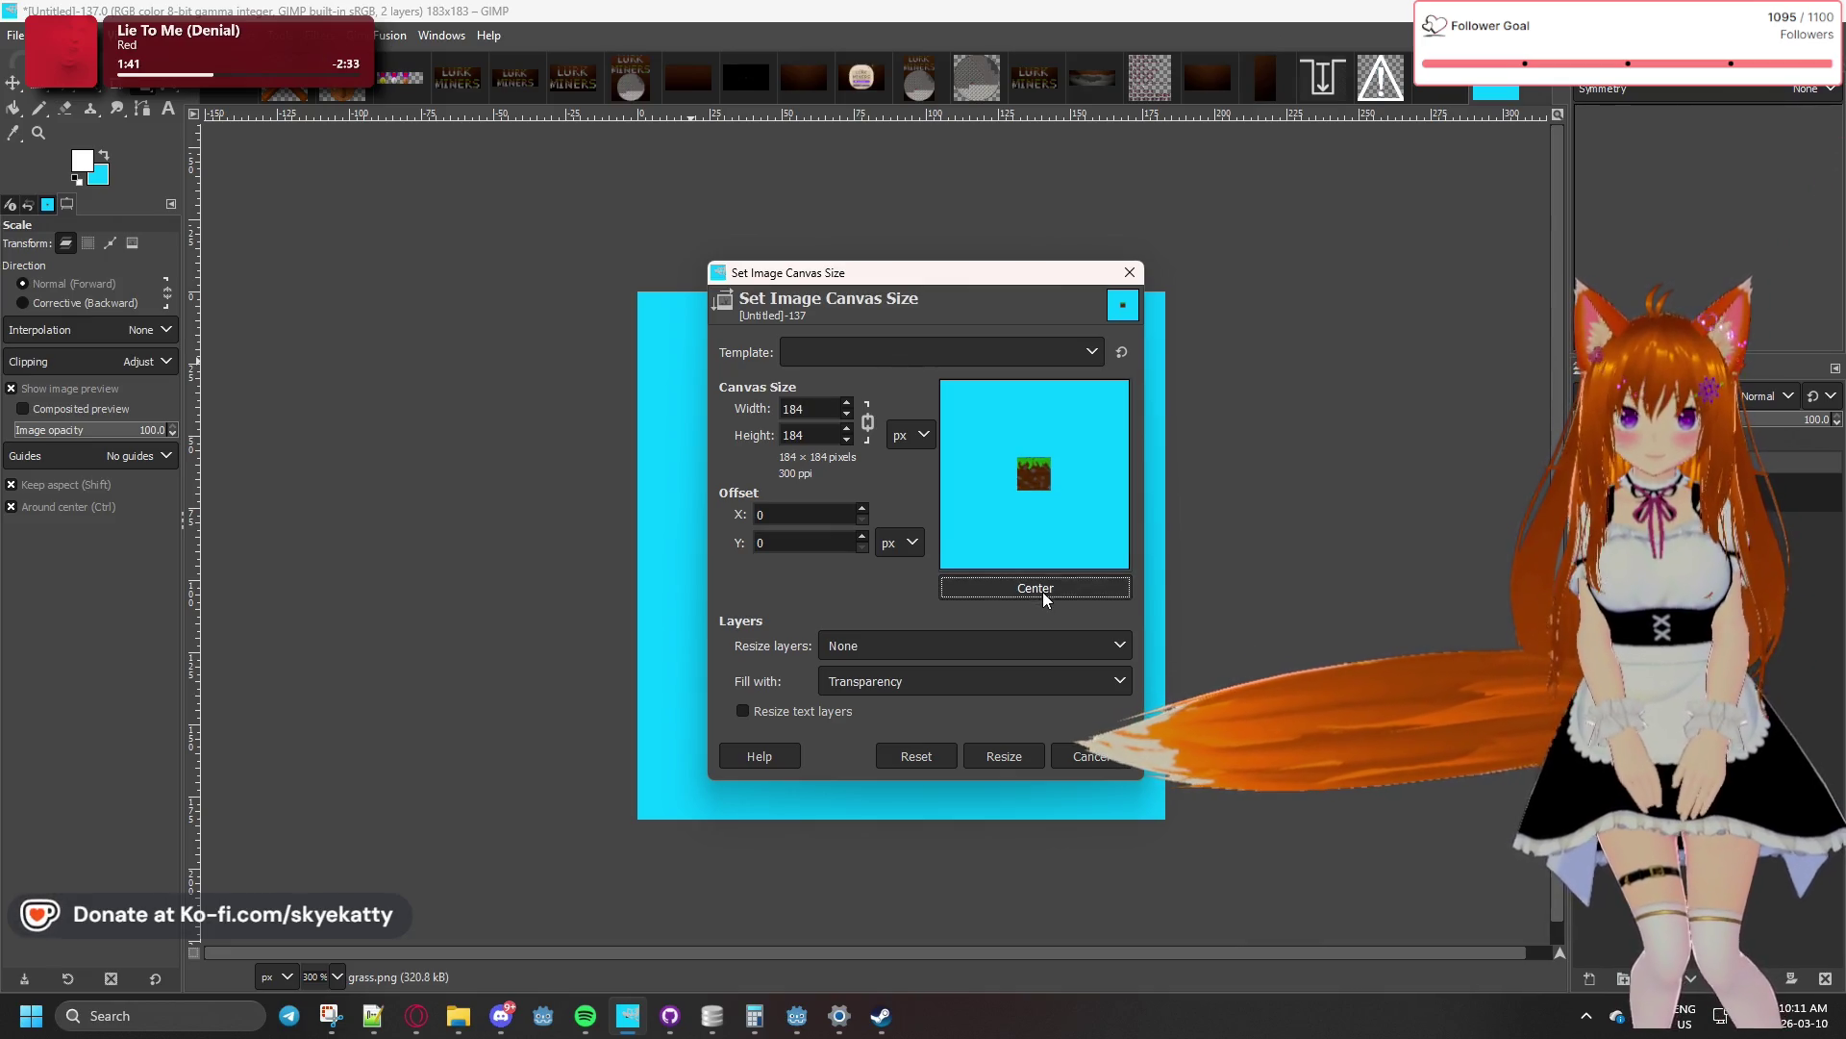
click(1004, 756)
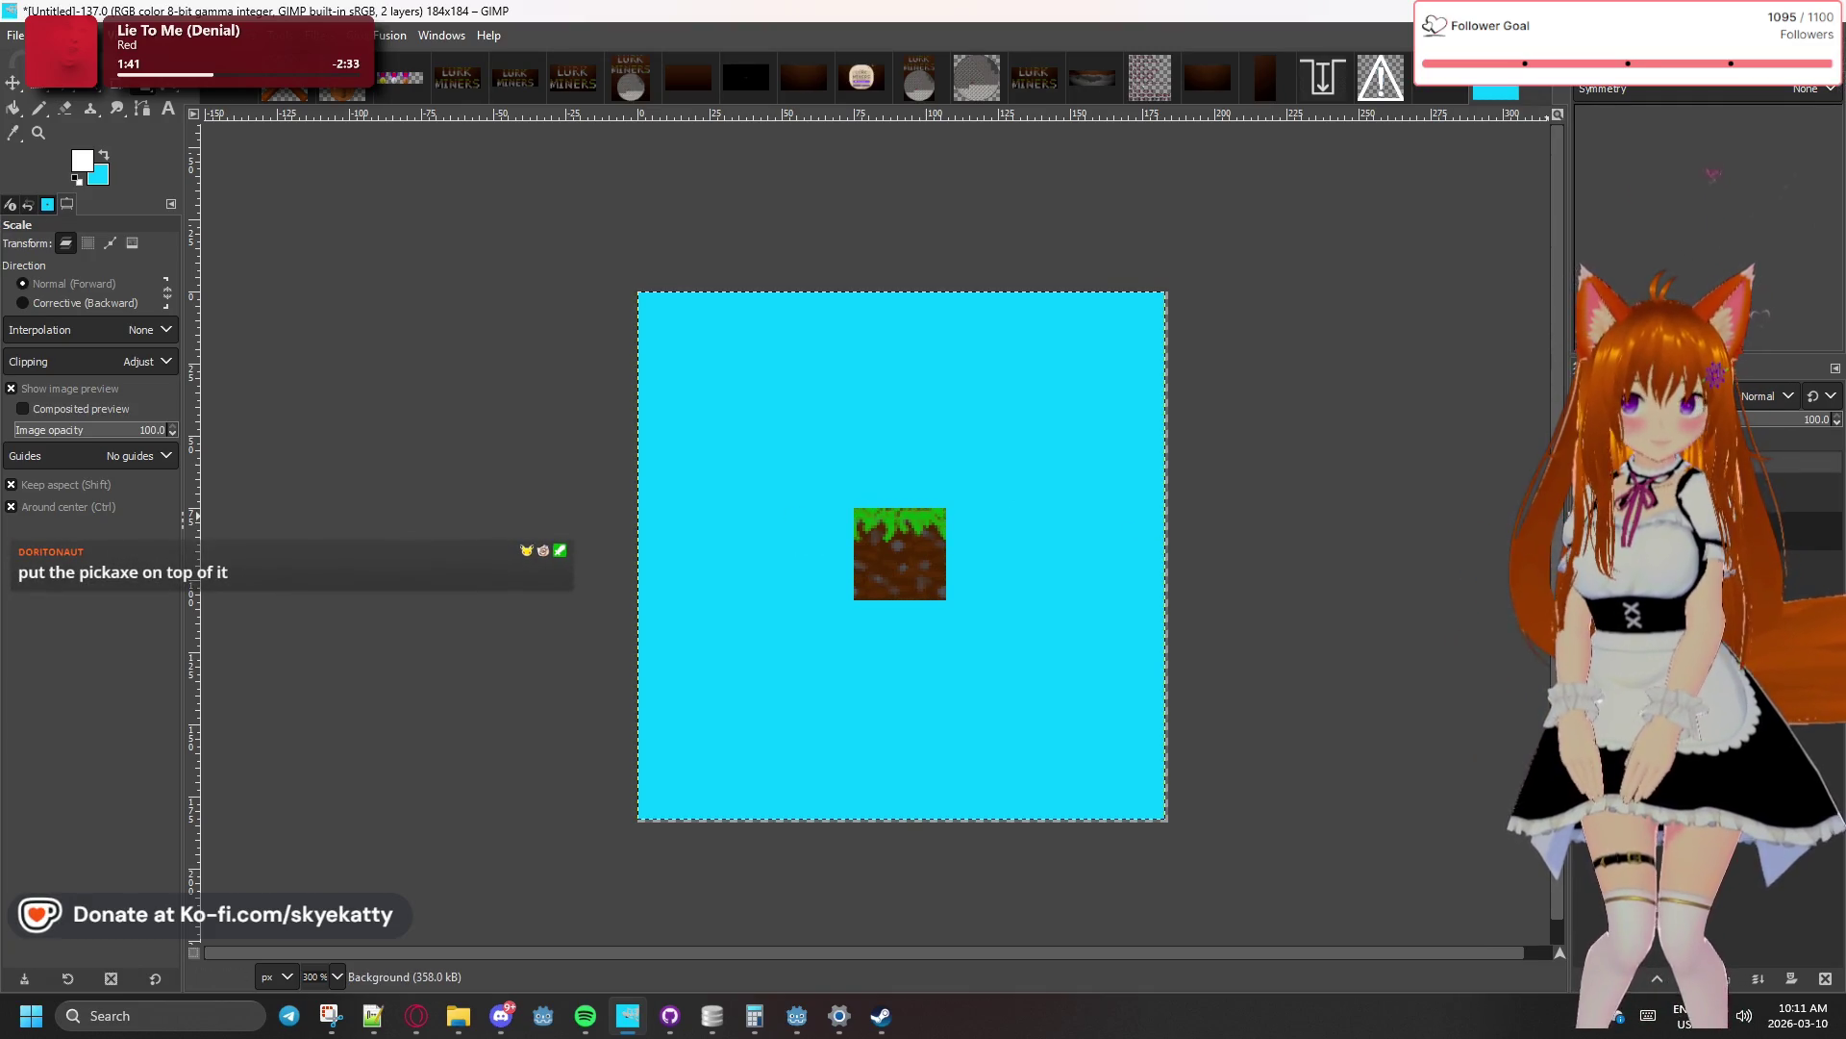
- Make the grass.png layer active and select the Scale tool
click(39, 87)
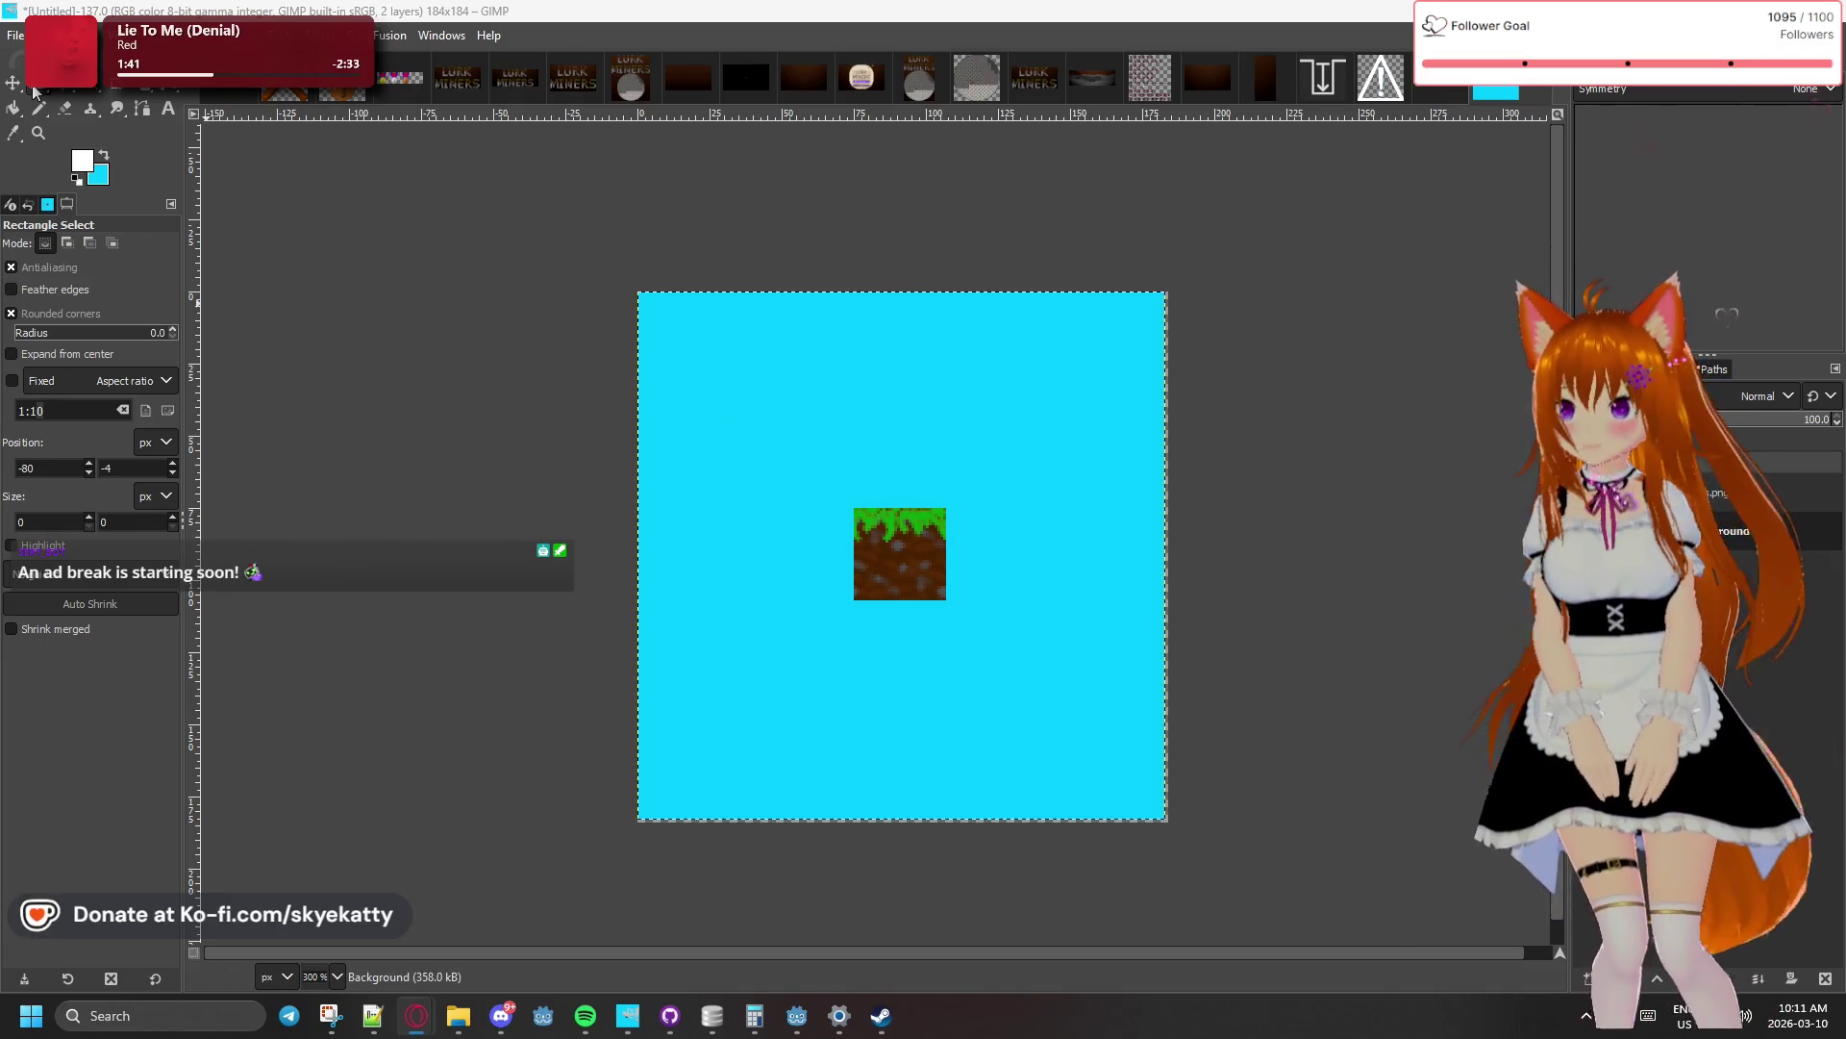
click(143, 222)
key(Page_Up)
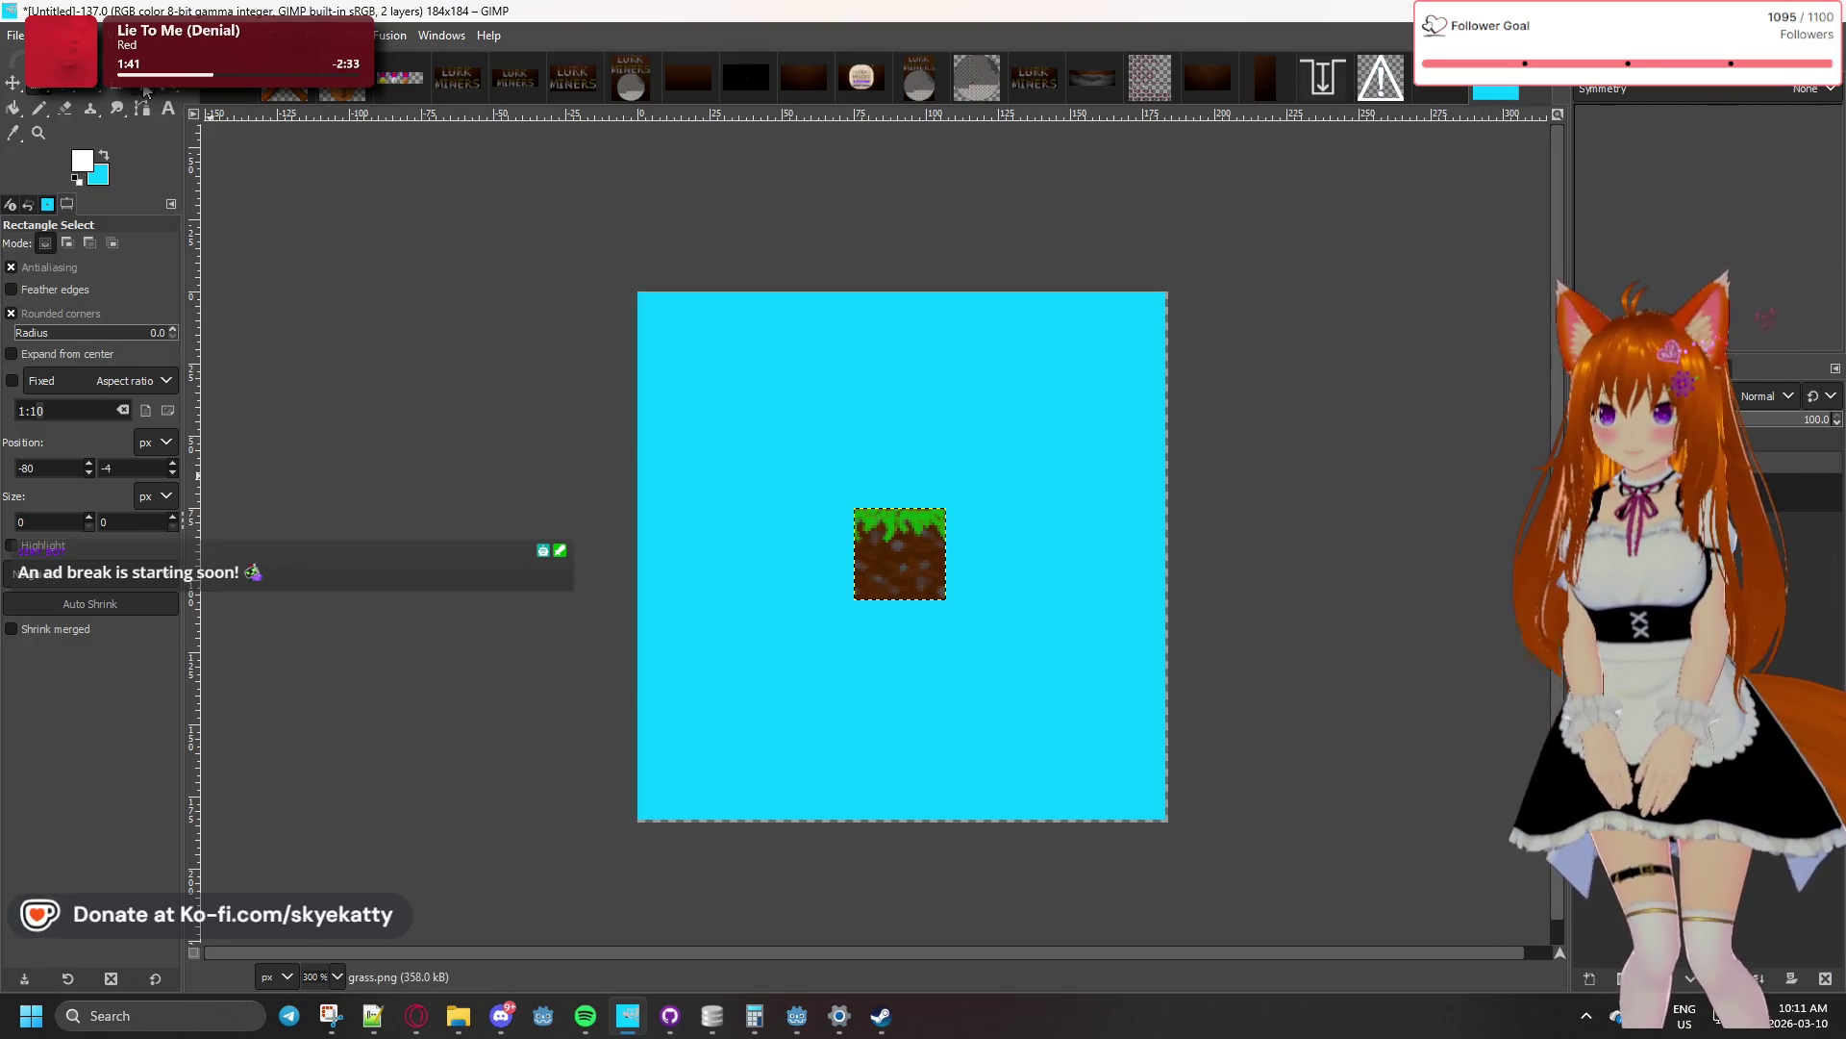
click(143, 87)
- Scale the grass tile layer up to 184 × 184 px
click(873, 545)
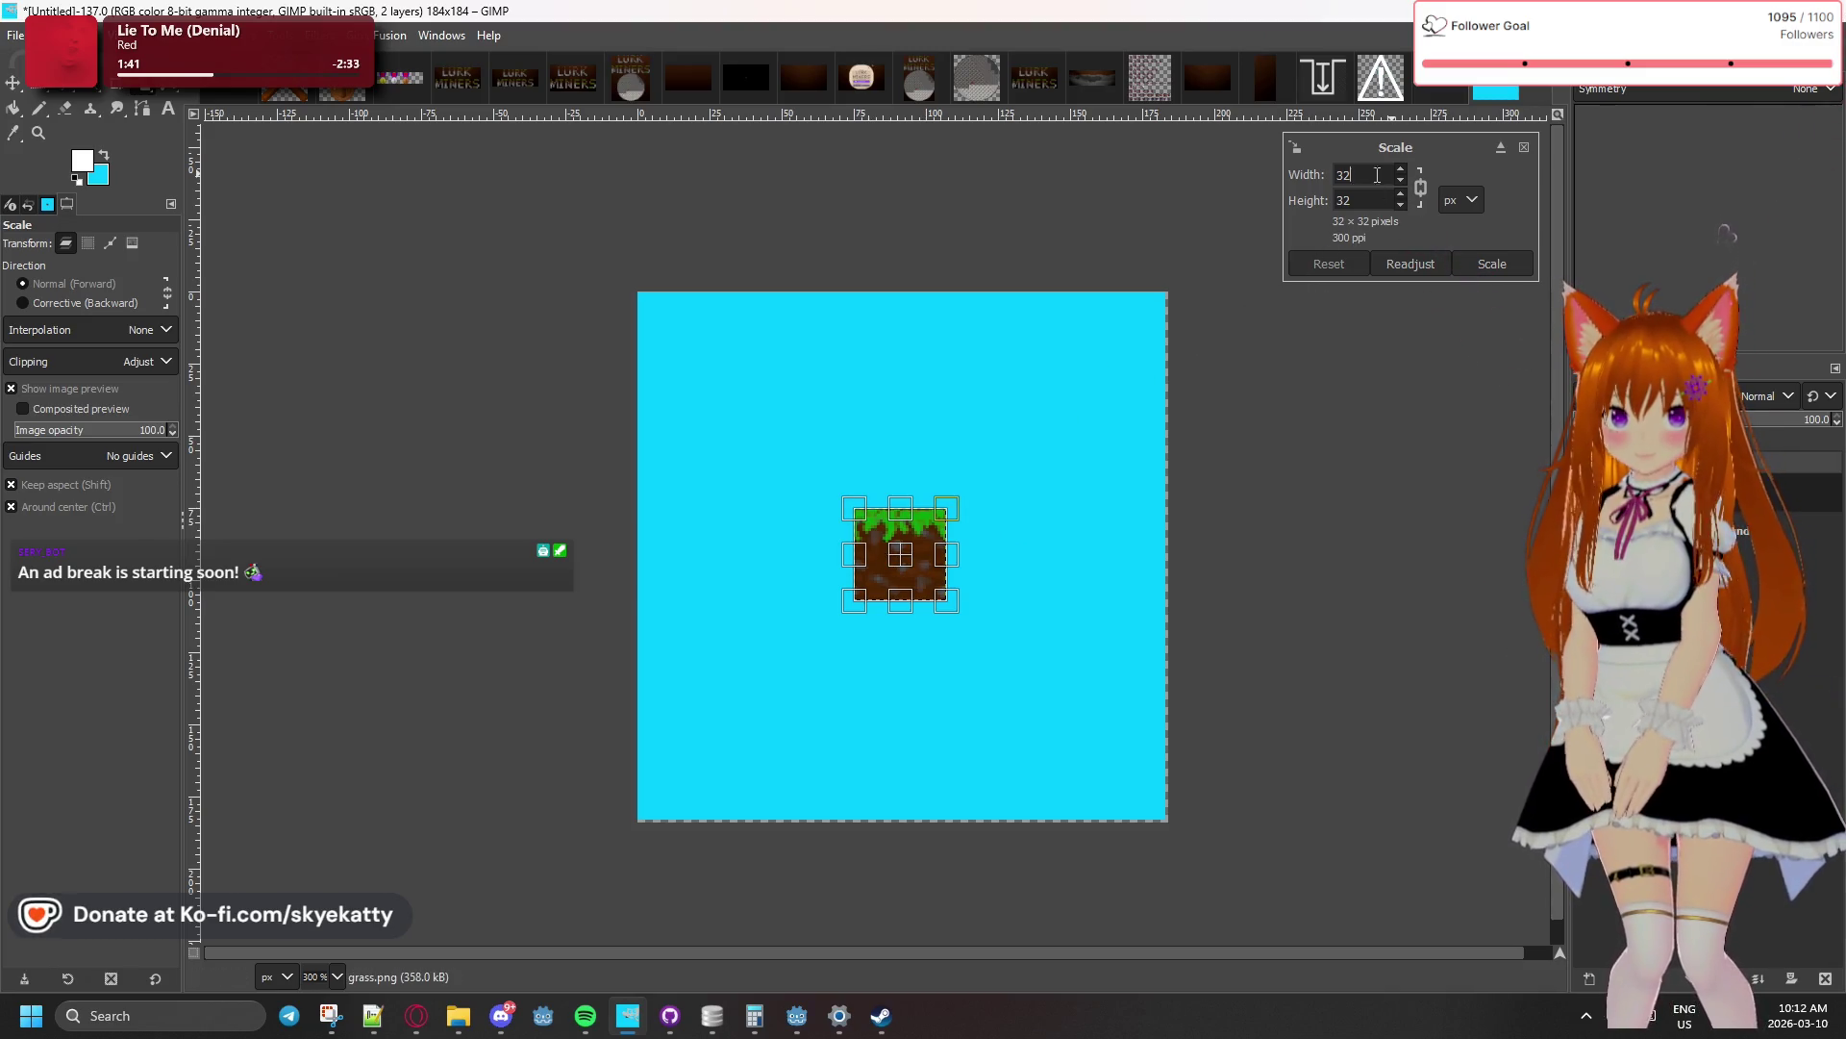
text(84)
key(Tab)
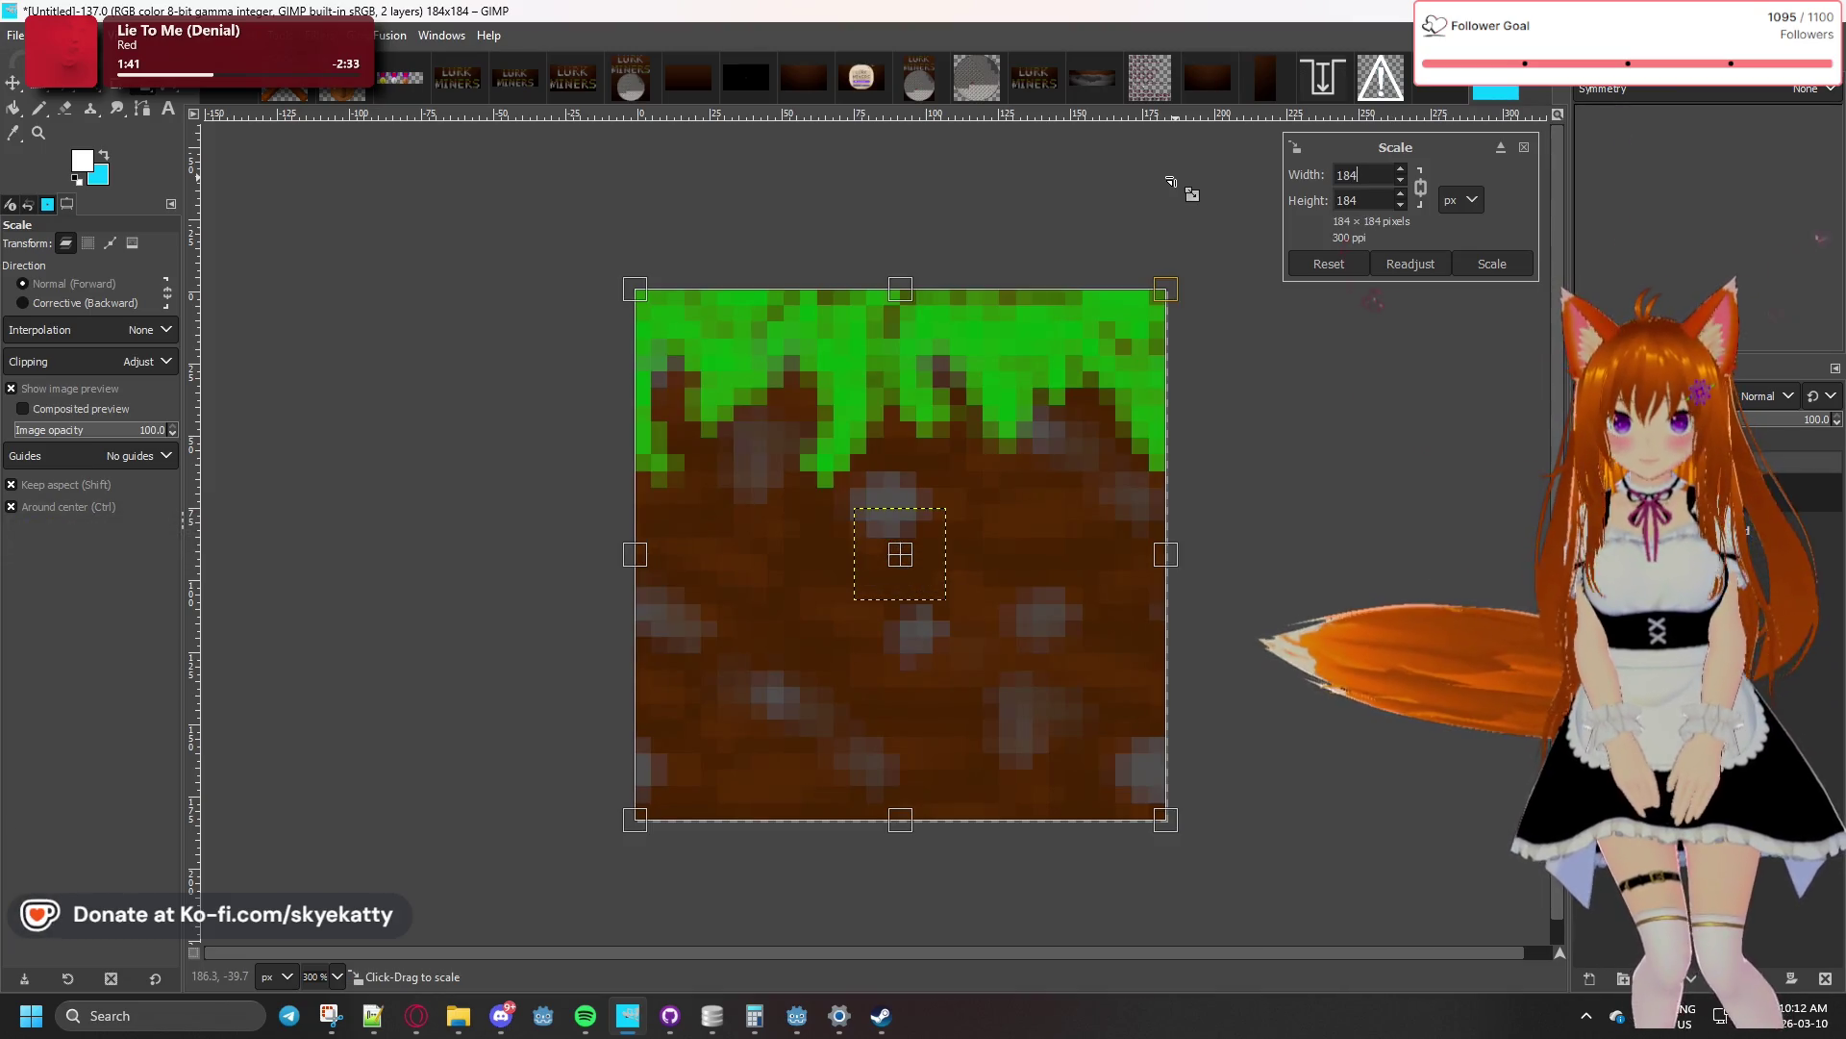
click(1463, 265)
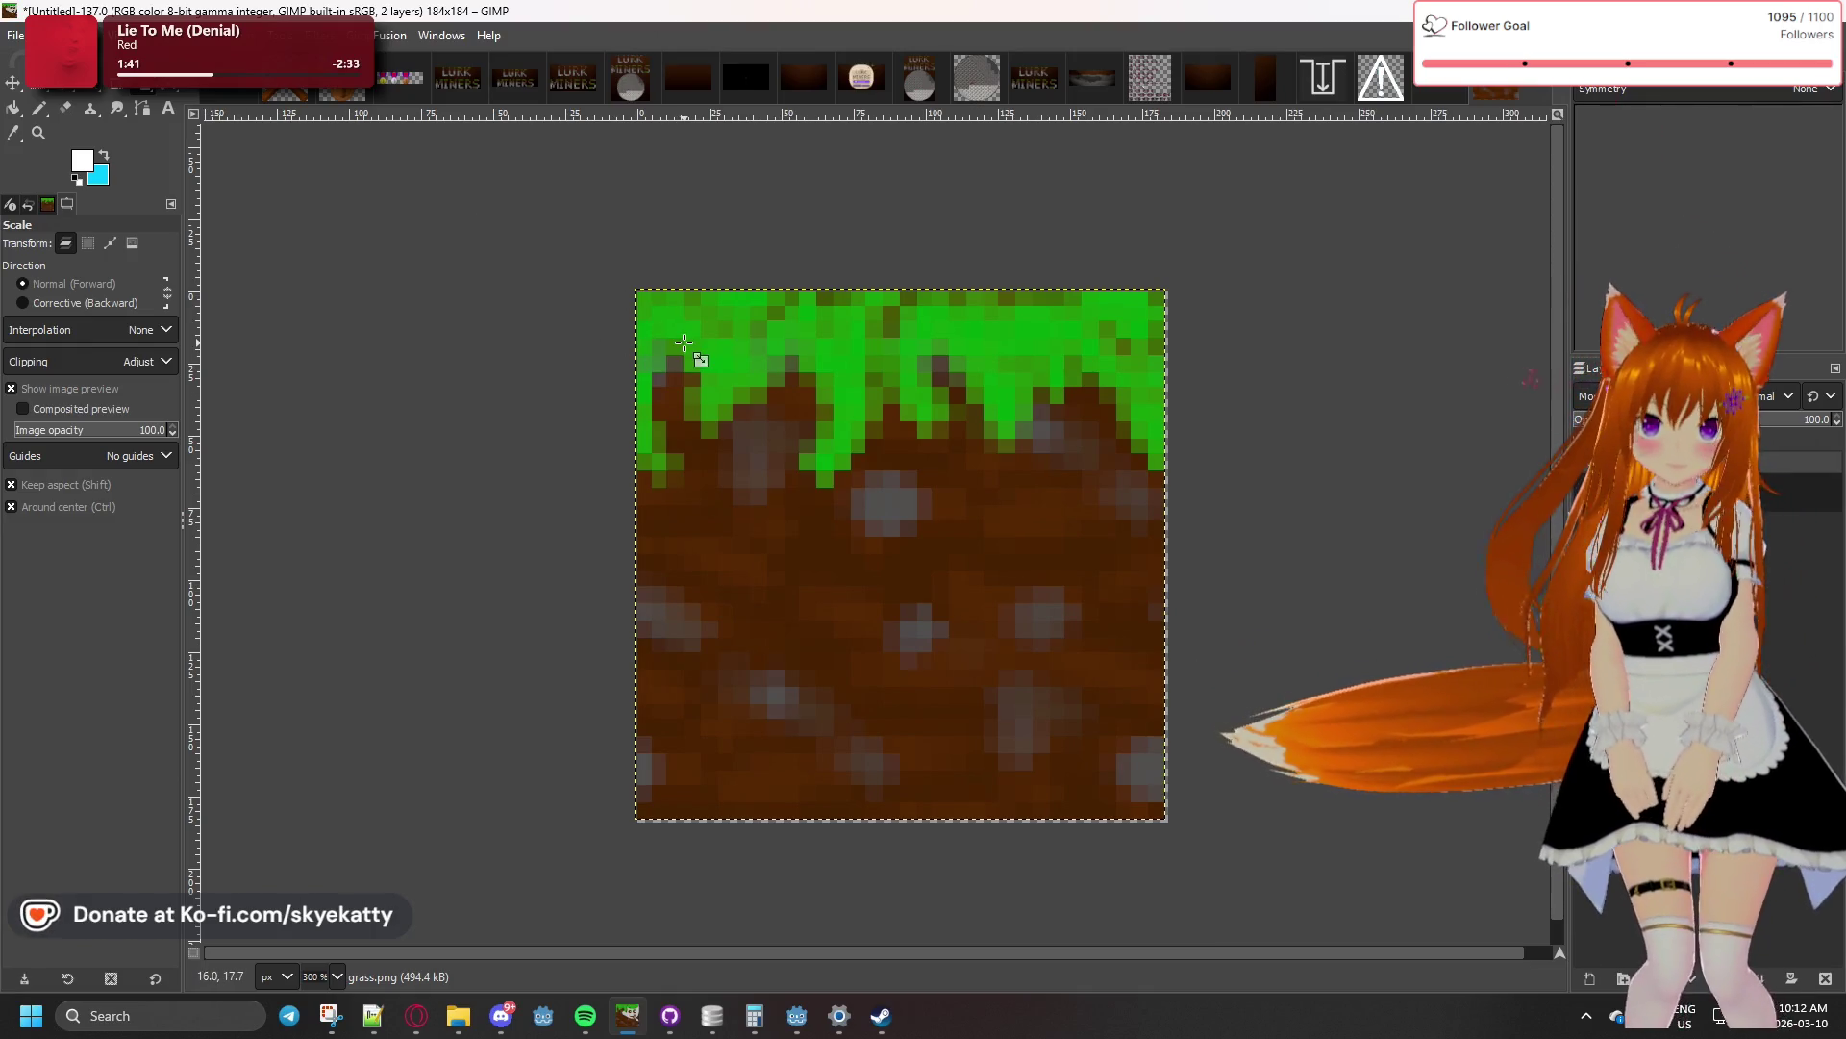
ctrl+scroll(730, 321, up, 2)
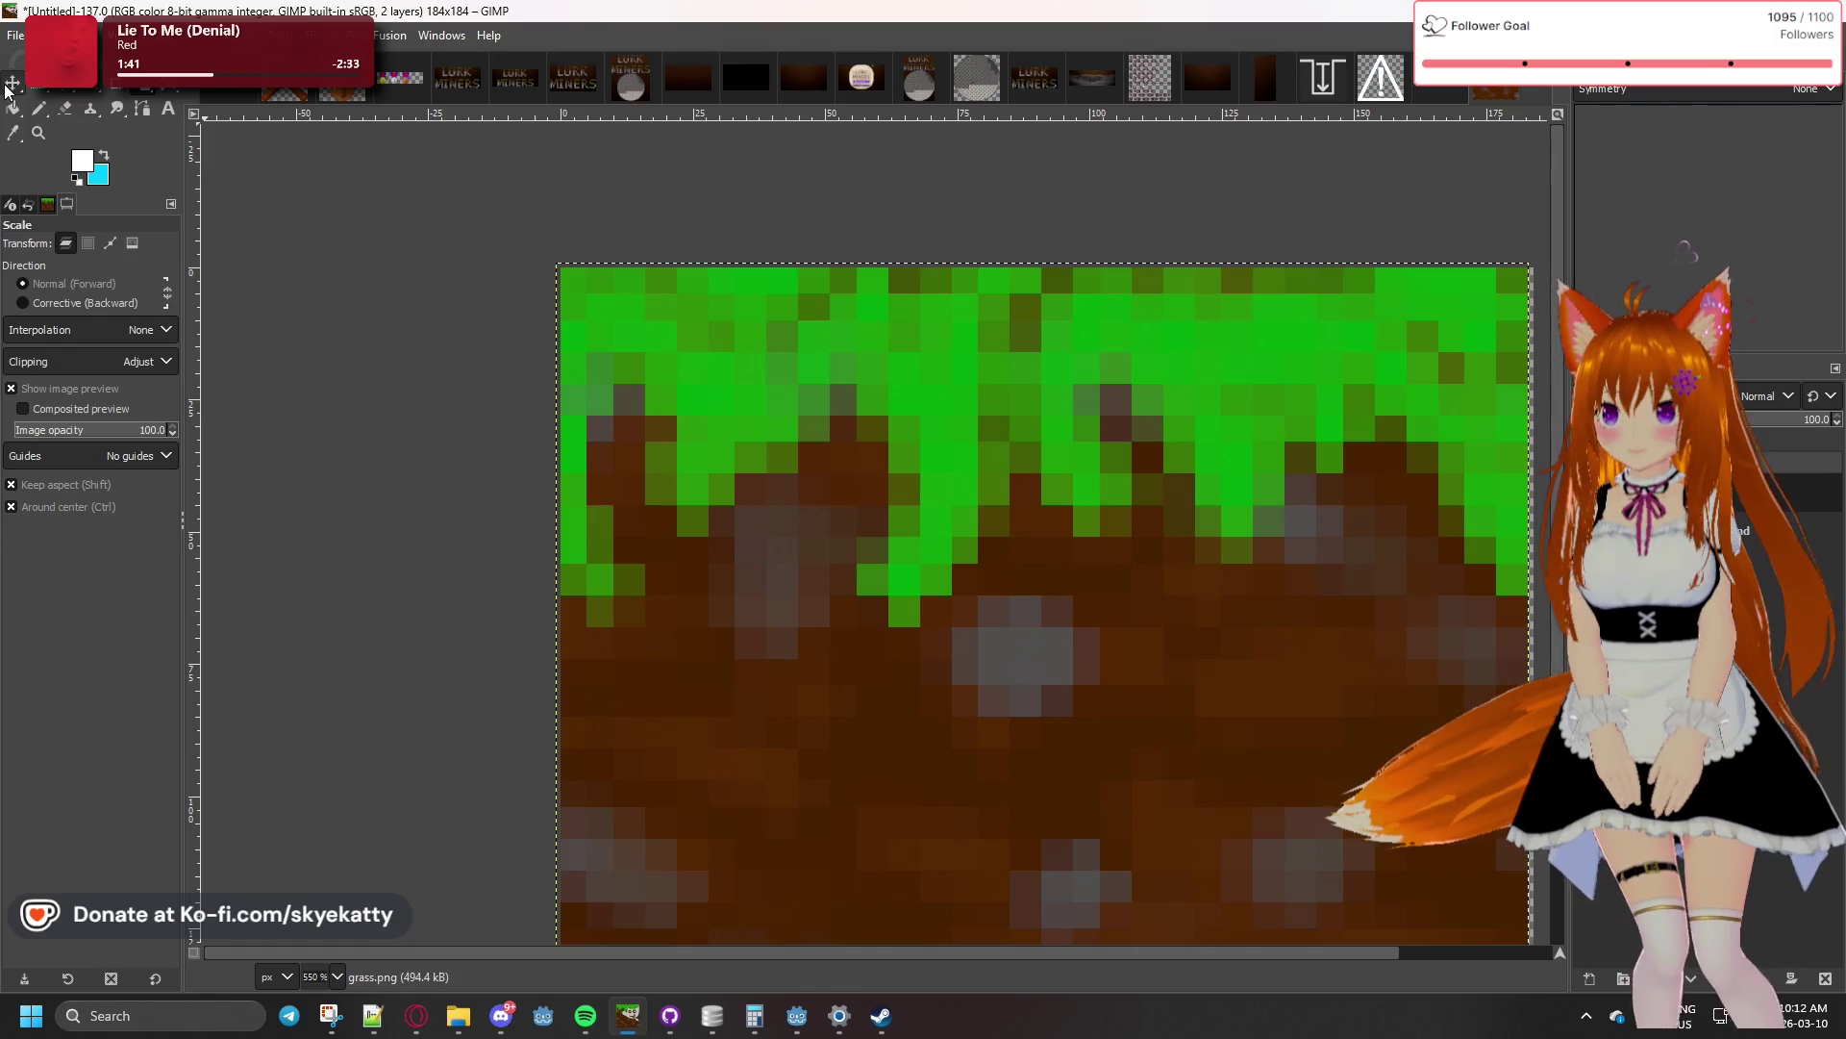
- Nudge the scaled grass tile one pixel right with the Move tool
key(m)
drag(660, 337, 665, 337)
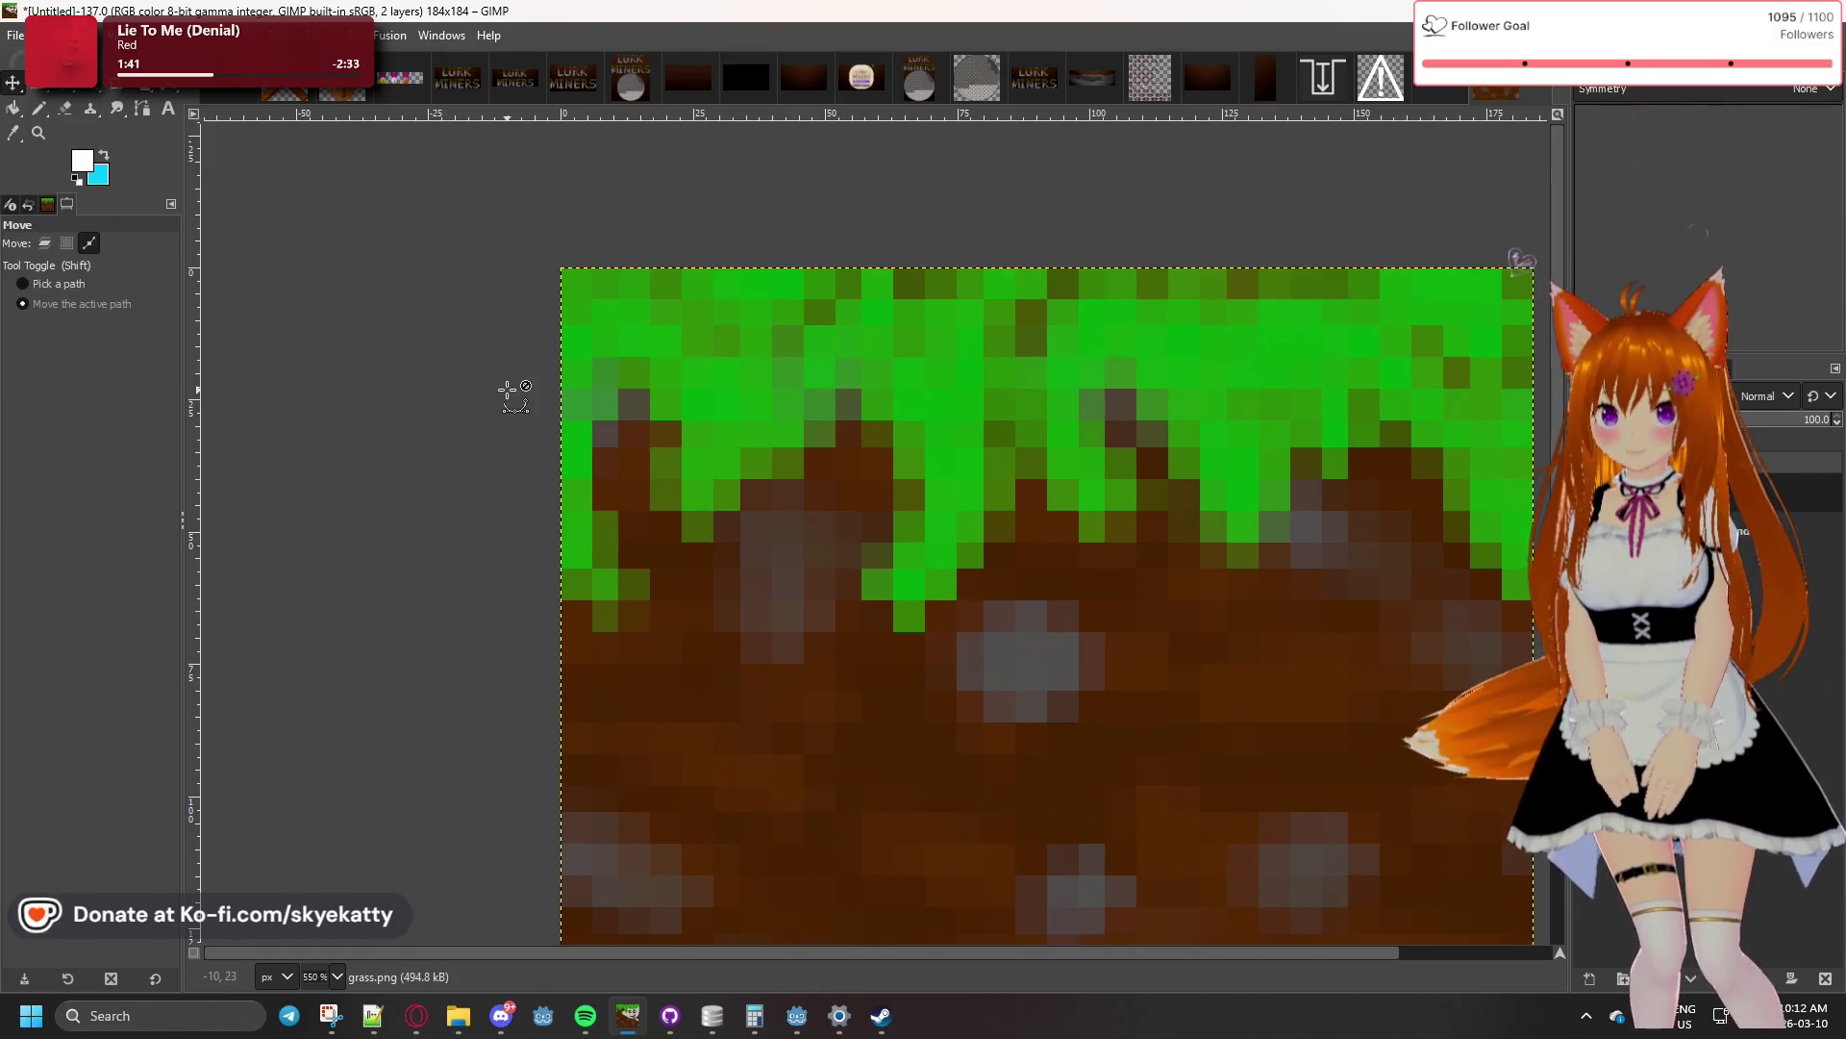
ctrl+scroll(511, 392, down, 4)
ctrl+scroll(628, 574, up, 4)
ctrl+scroll(628, 574, down, 2)
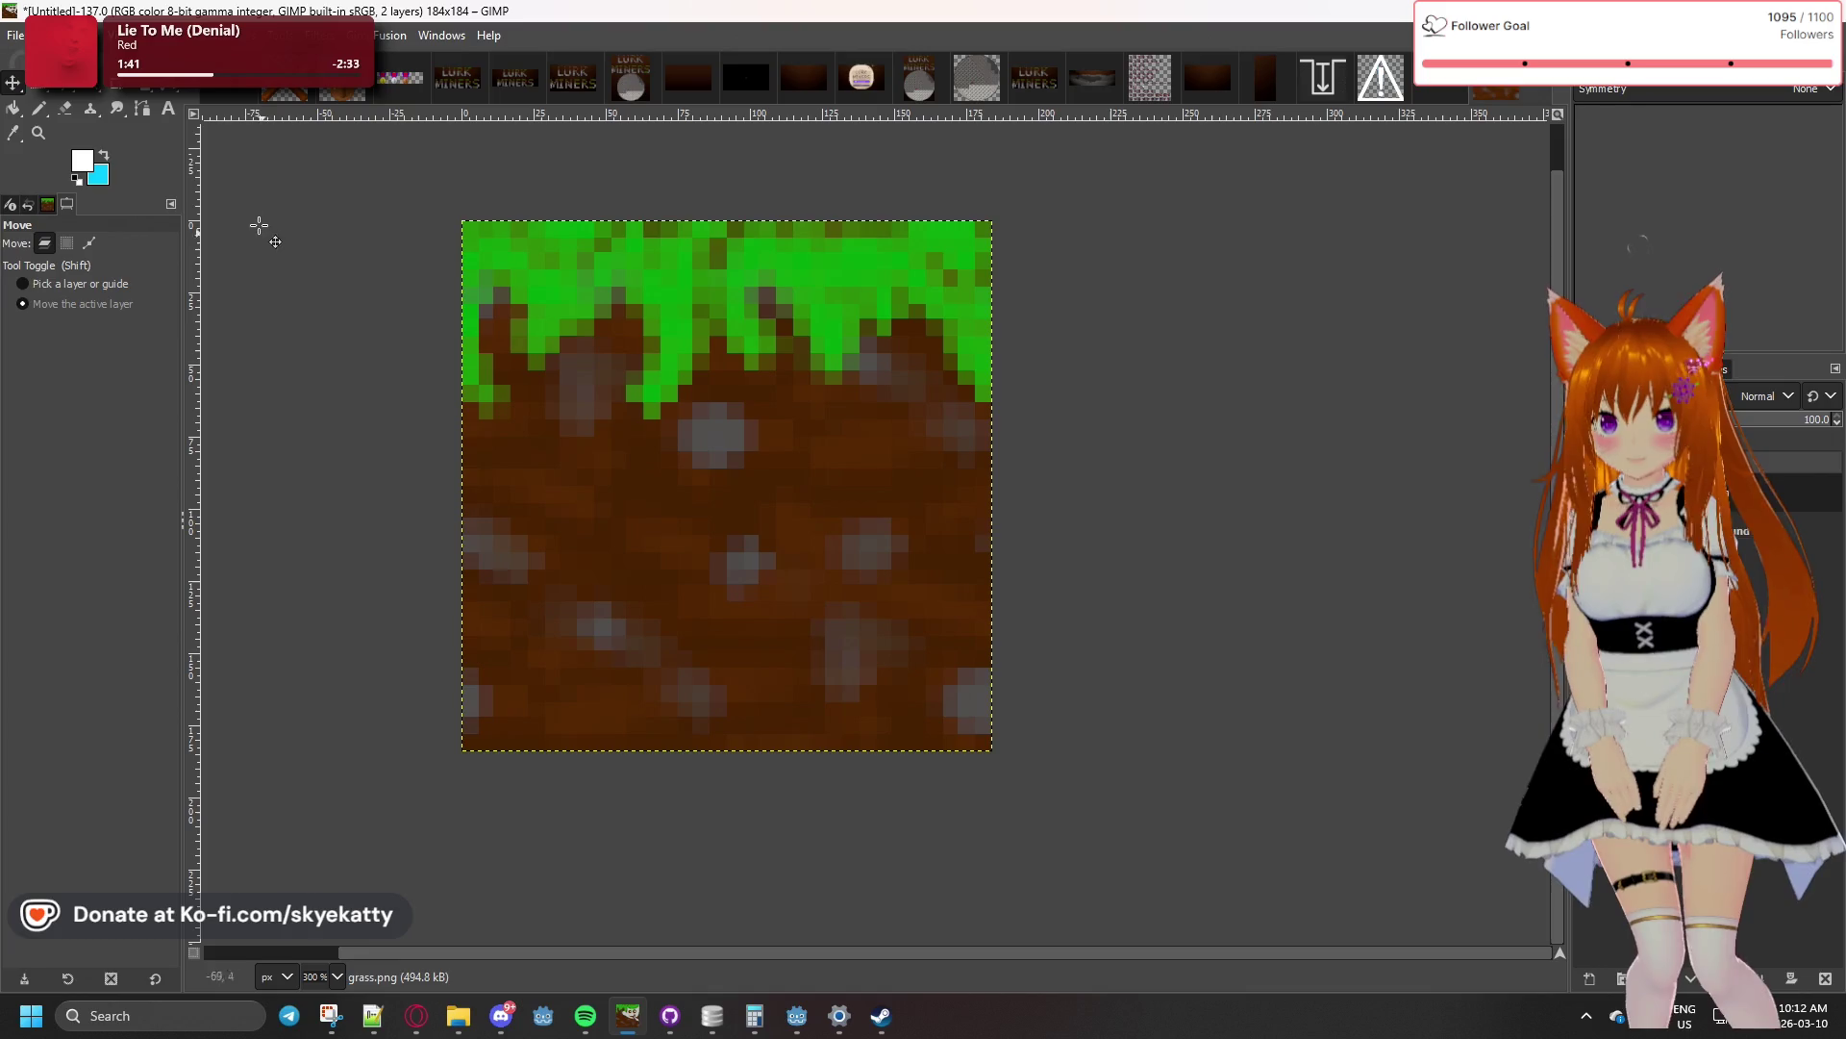
click(44, 90)
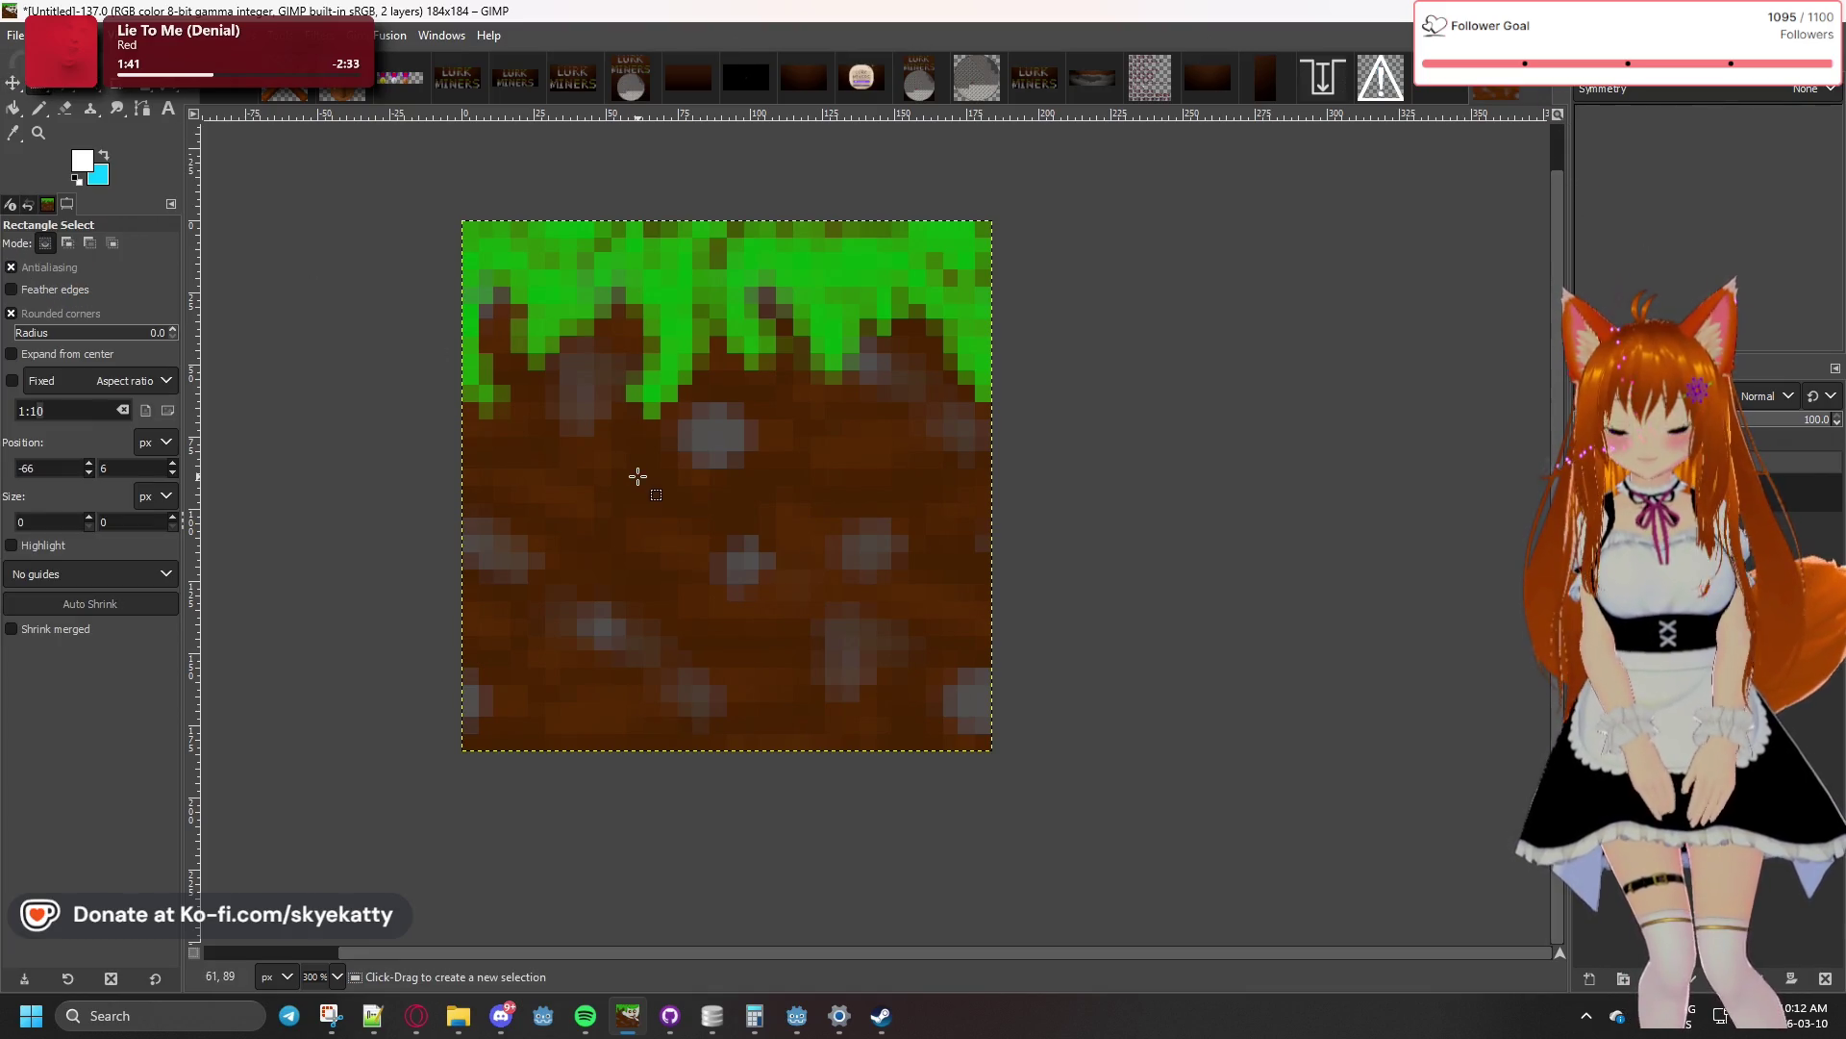
ctrl+scroll(625, 439, down, 4)
ctrl+scroll(512, 288, up, 3)
ctrl+scroll(865, 461, down, 2)
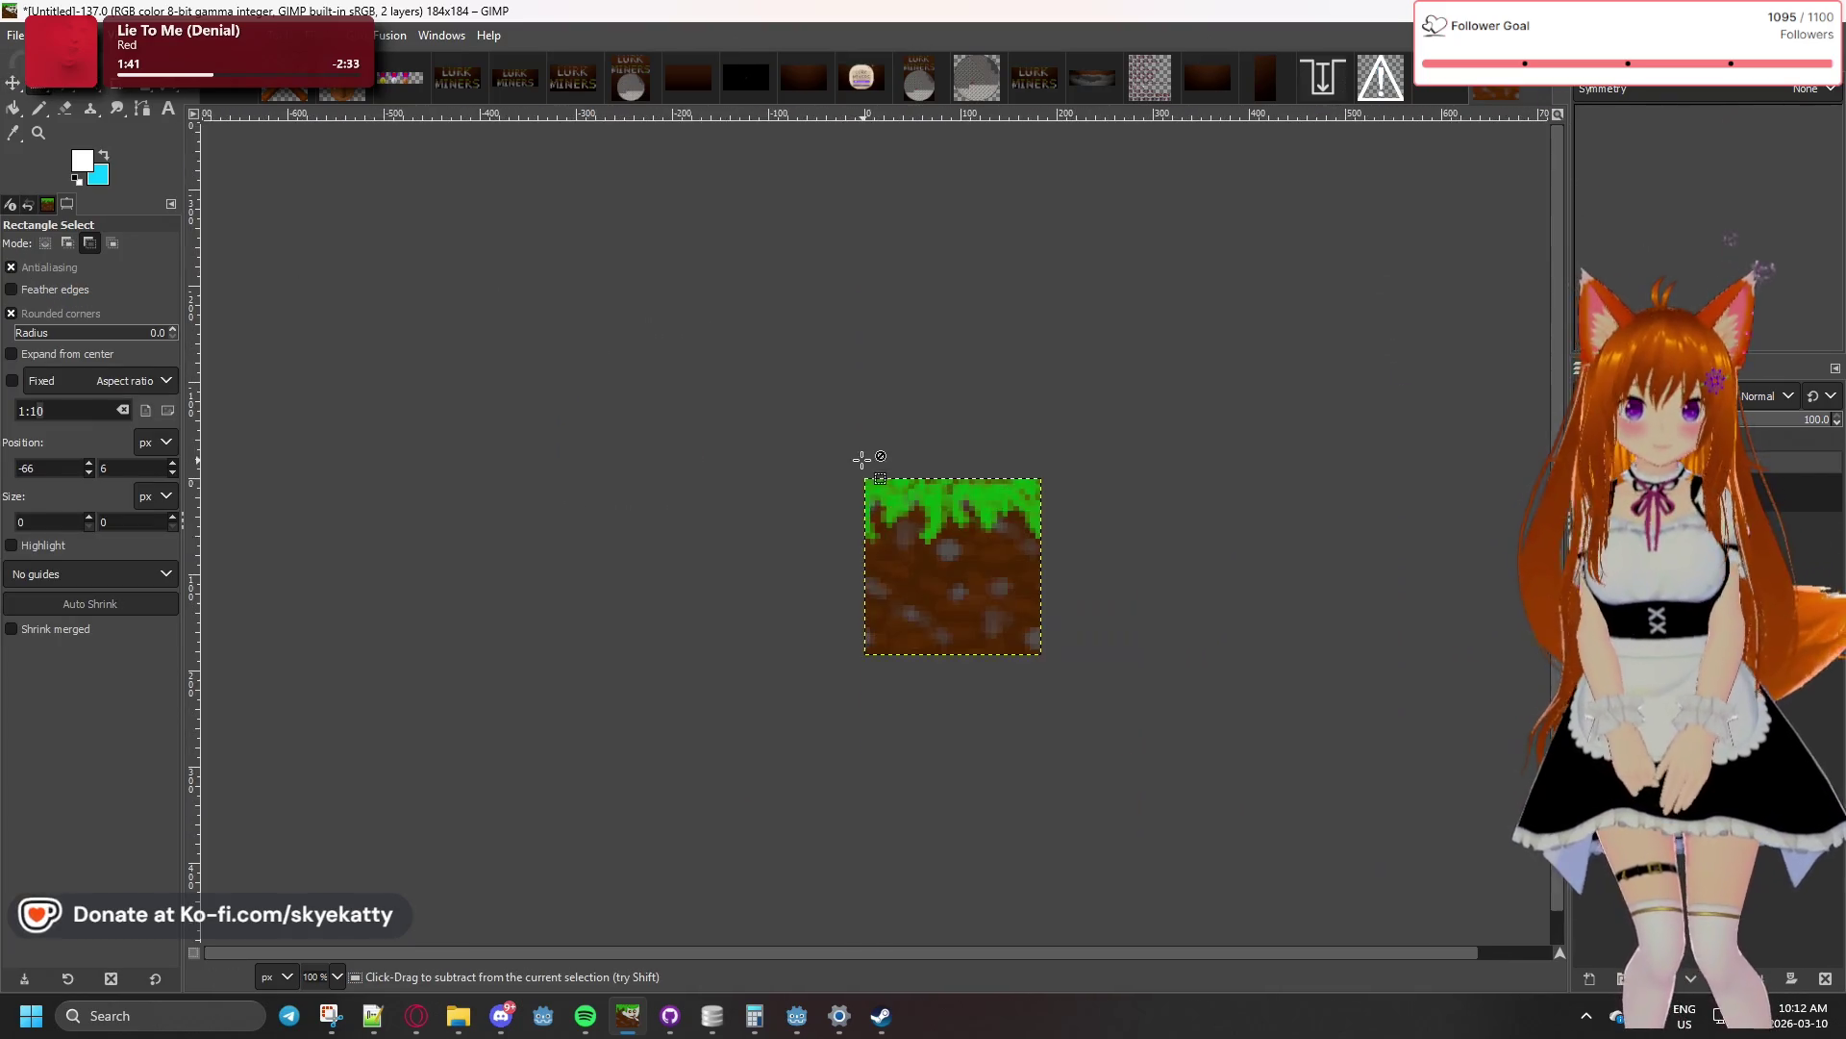
ctrl+scroll(890, 530, up, 2)
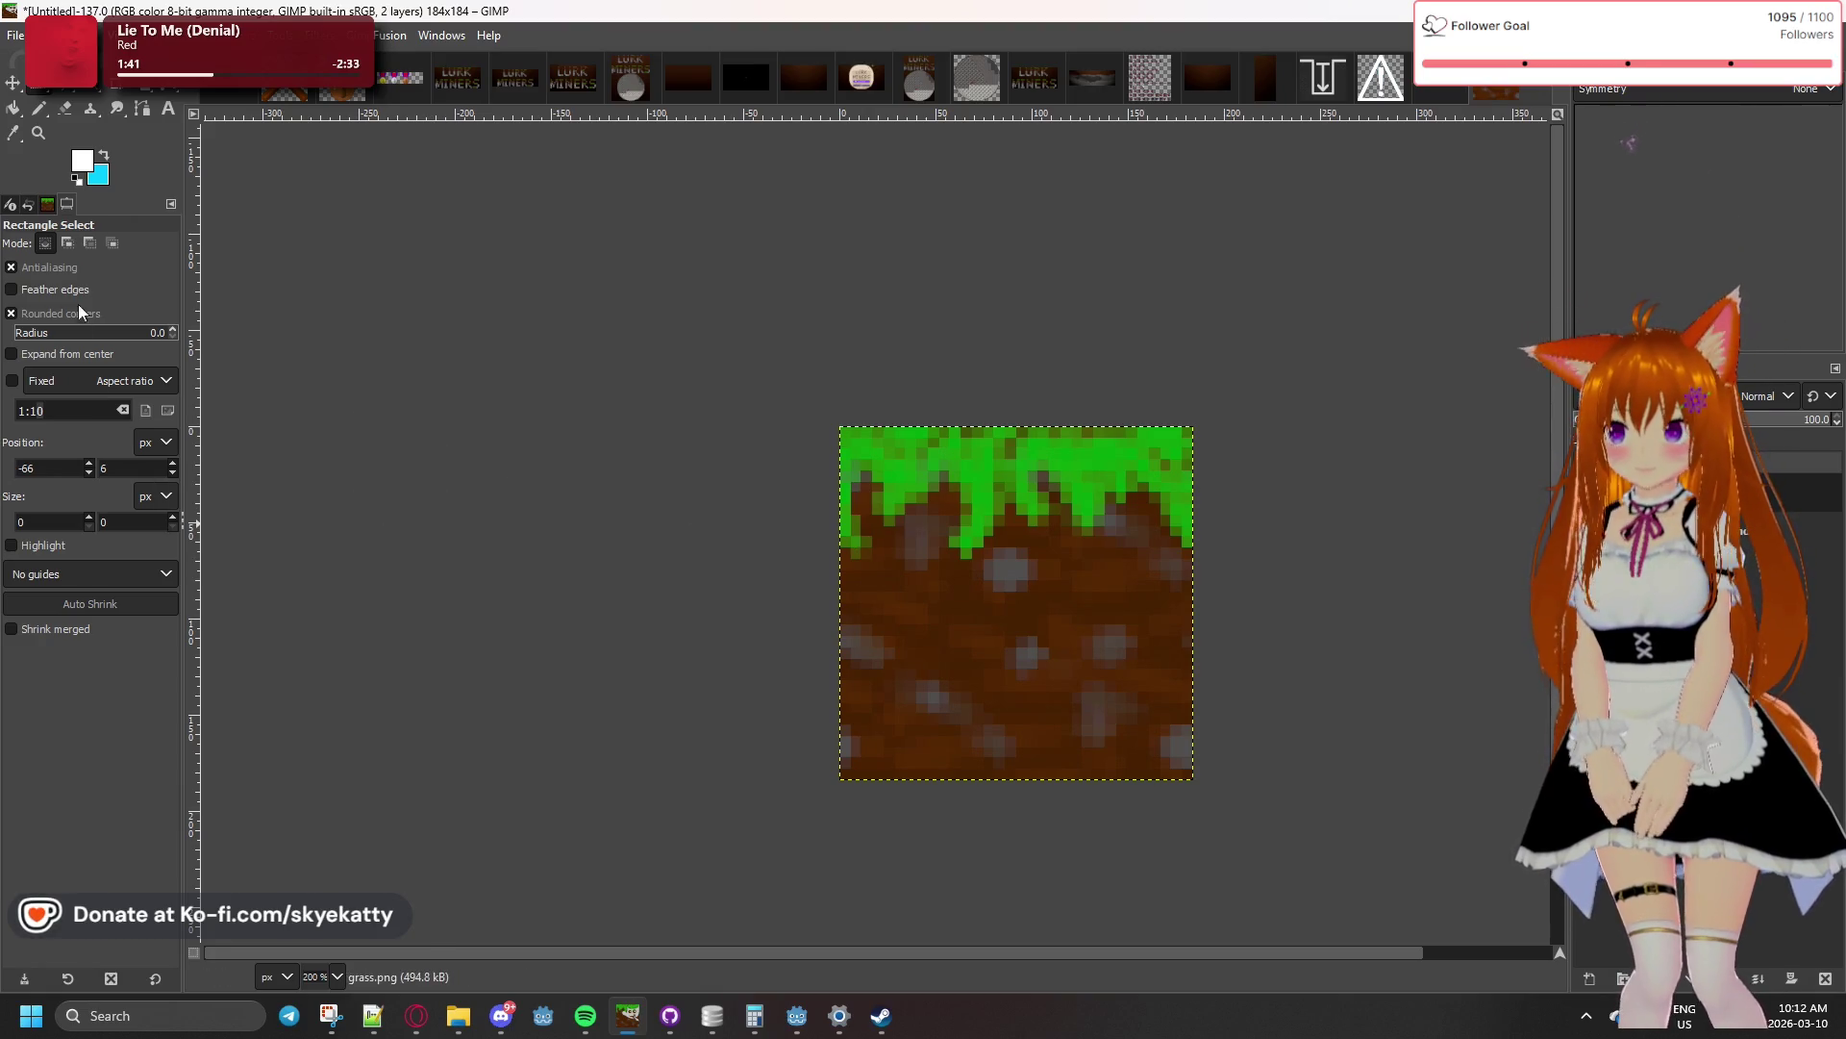
right_click(1558, 481)
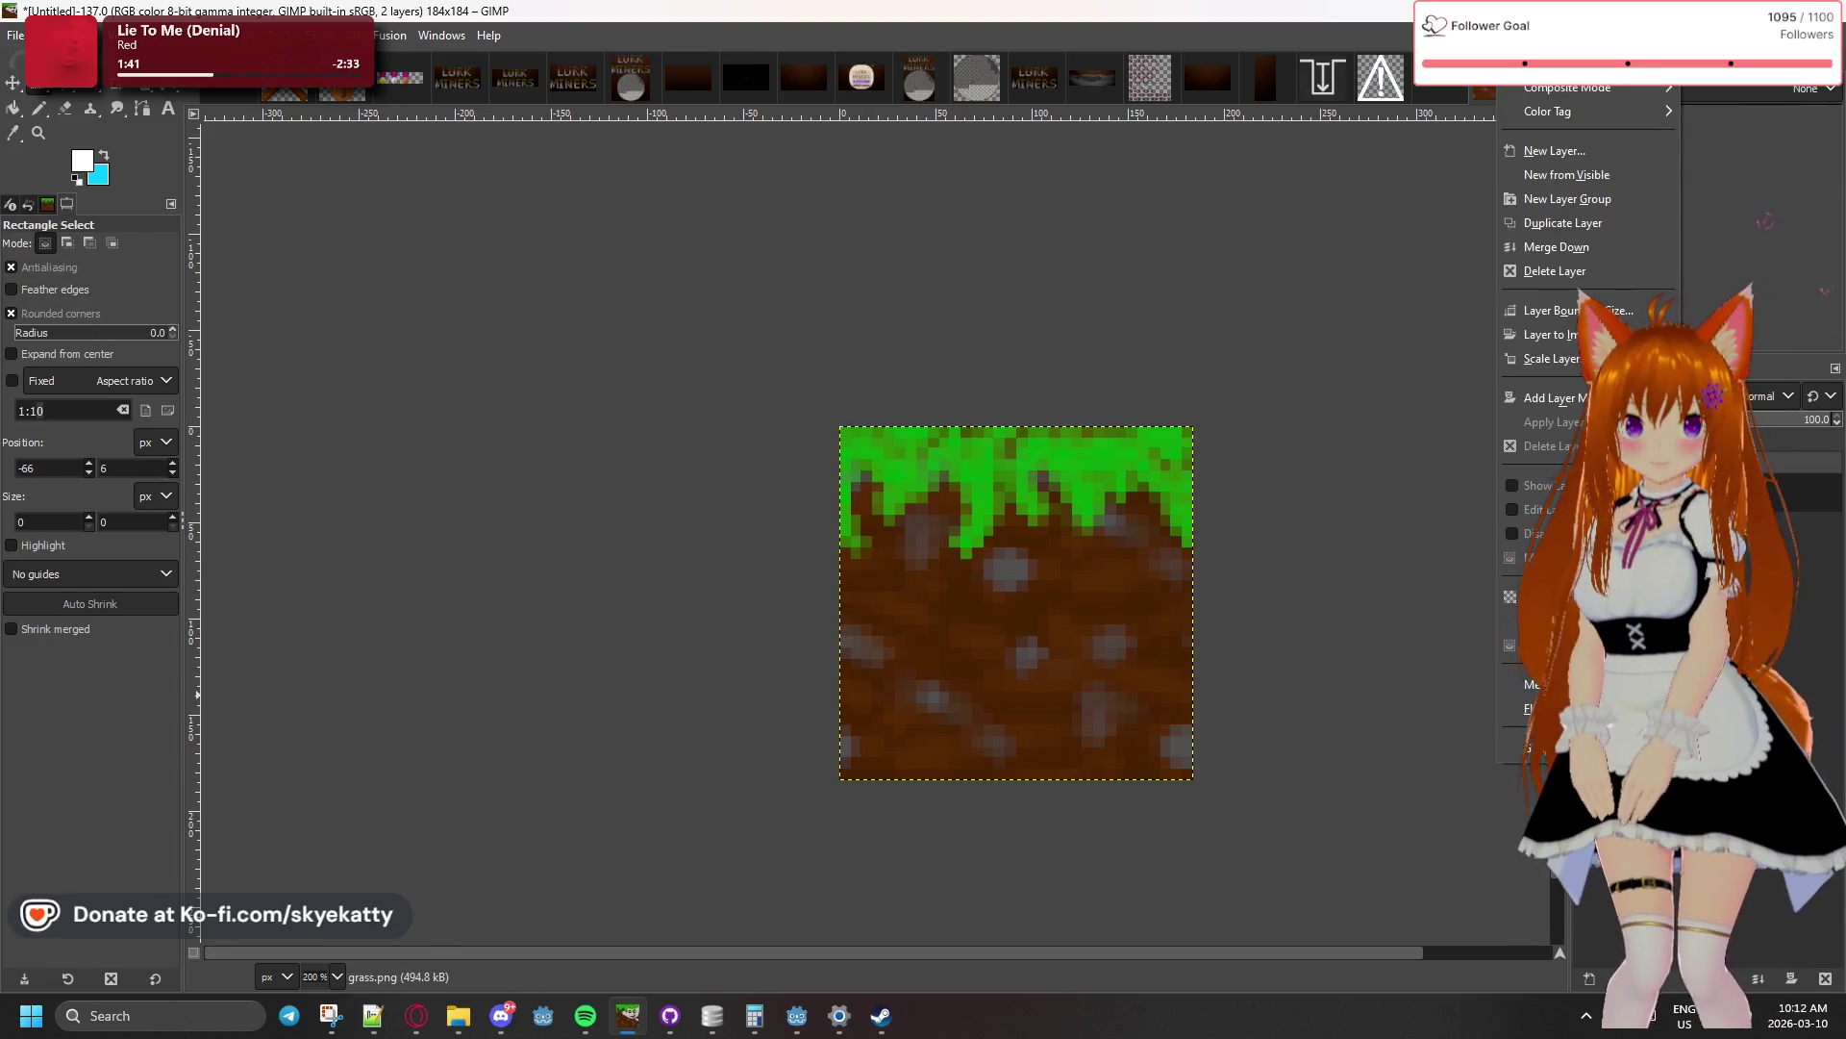
- Add a new transparent layer named Bareback from the Layers panel menu
click(1558, 154)
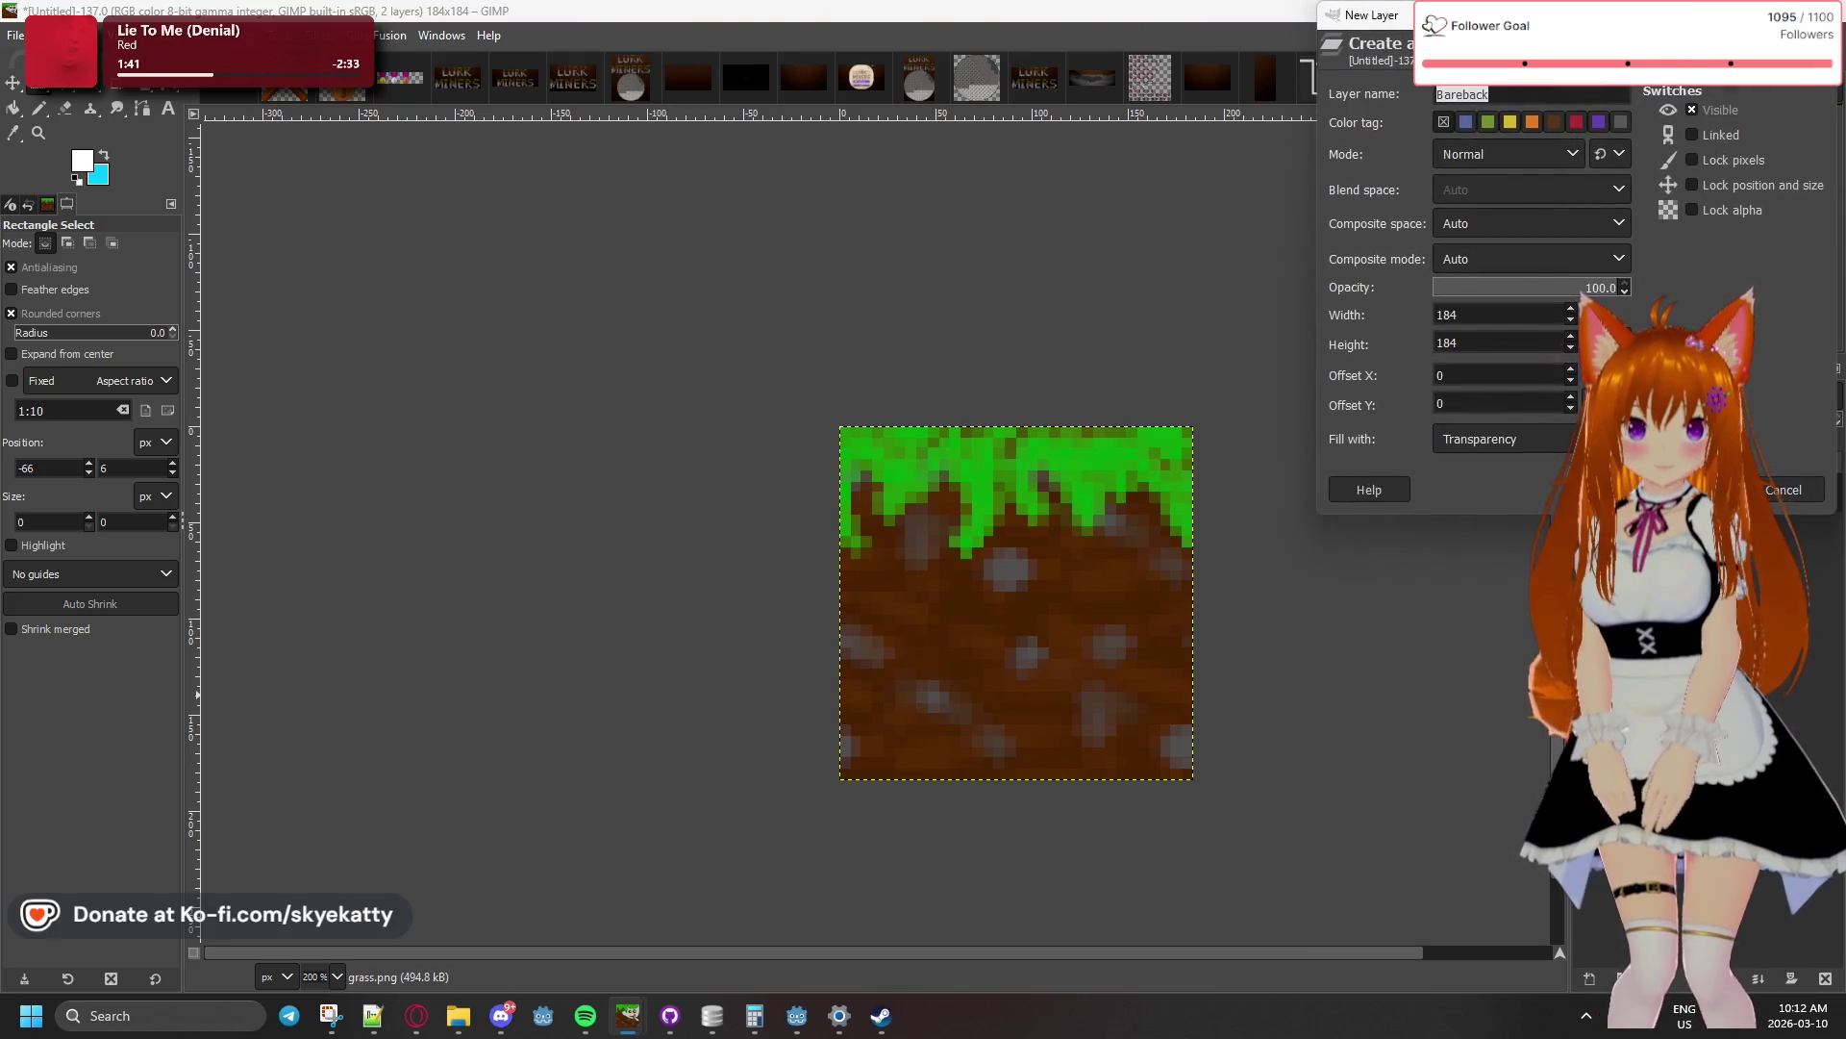
key(Return)
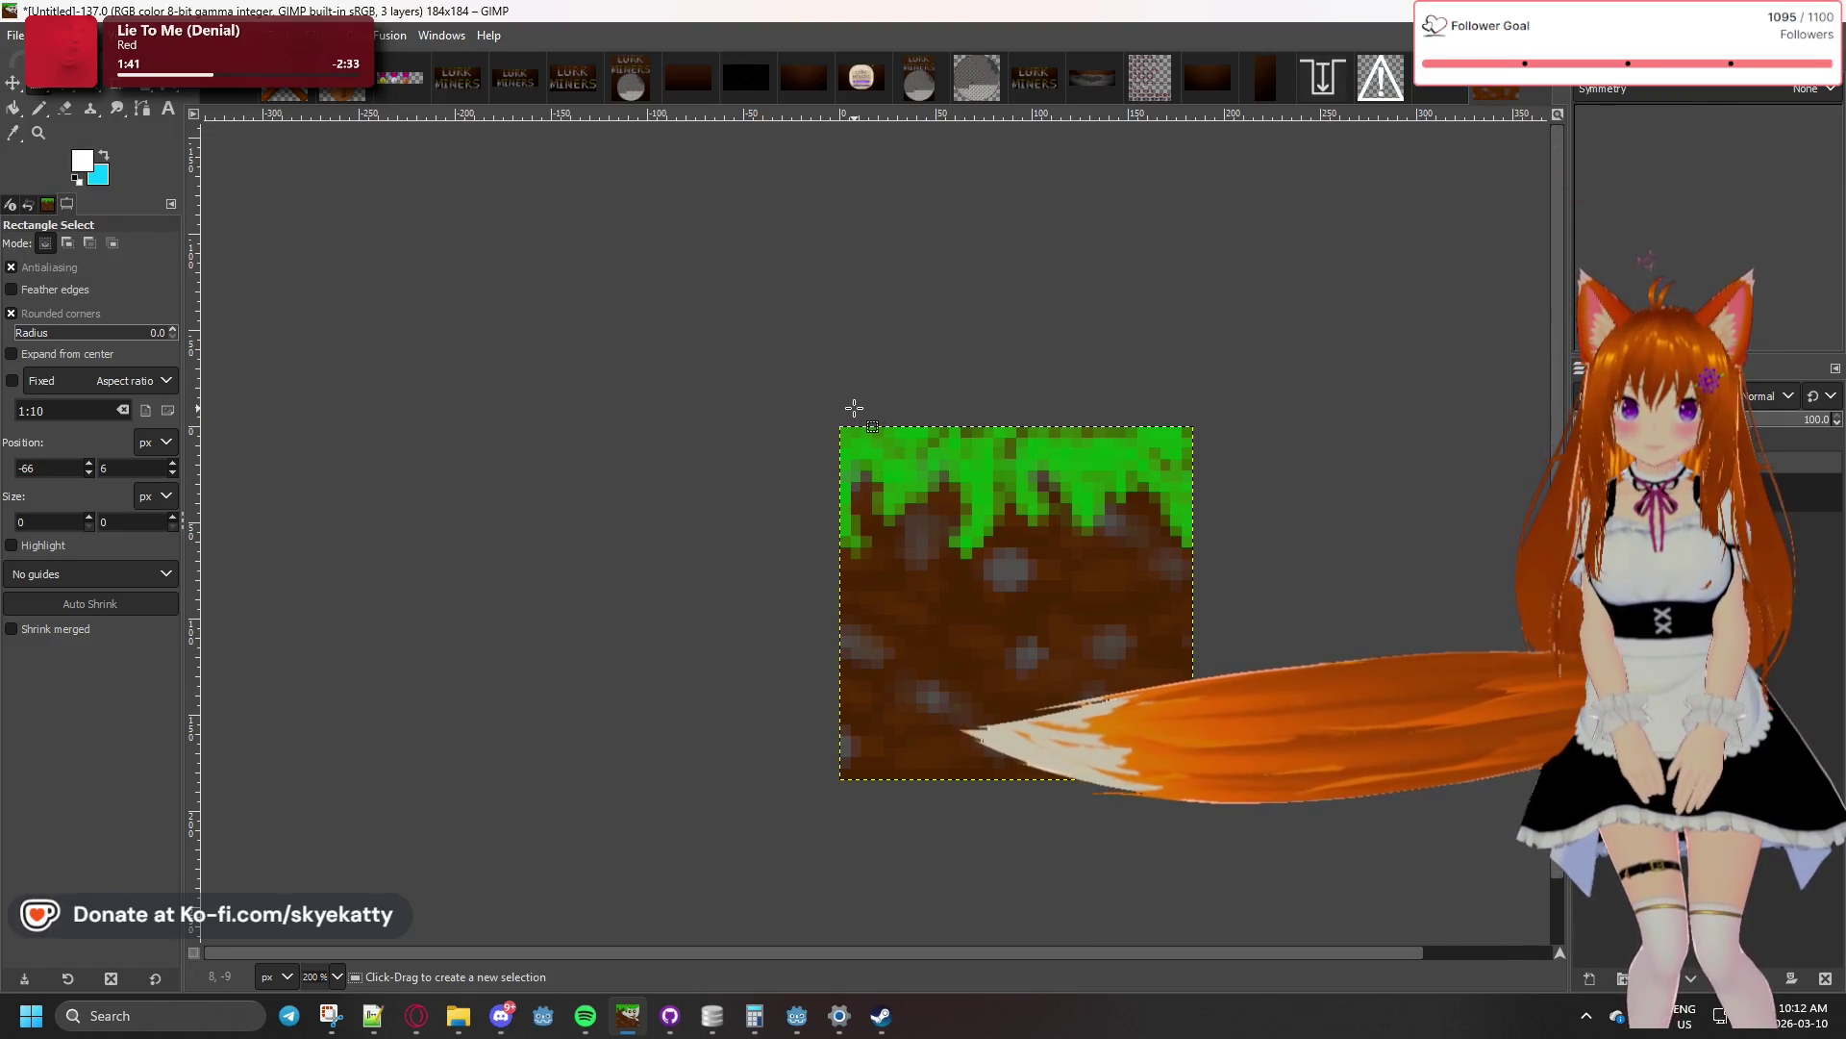
scroll(885, 380, down, 2)
scroll(914, 390, up, 1)
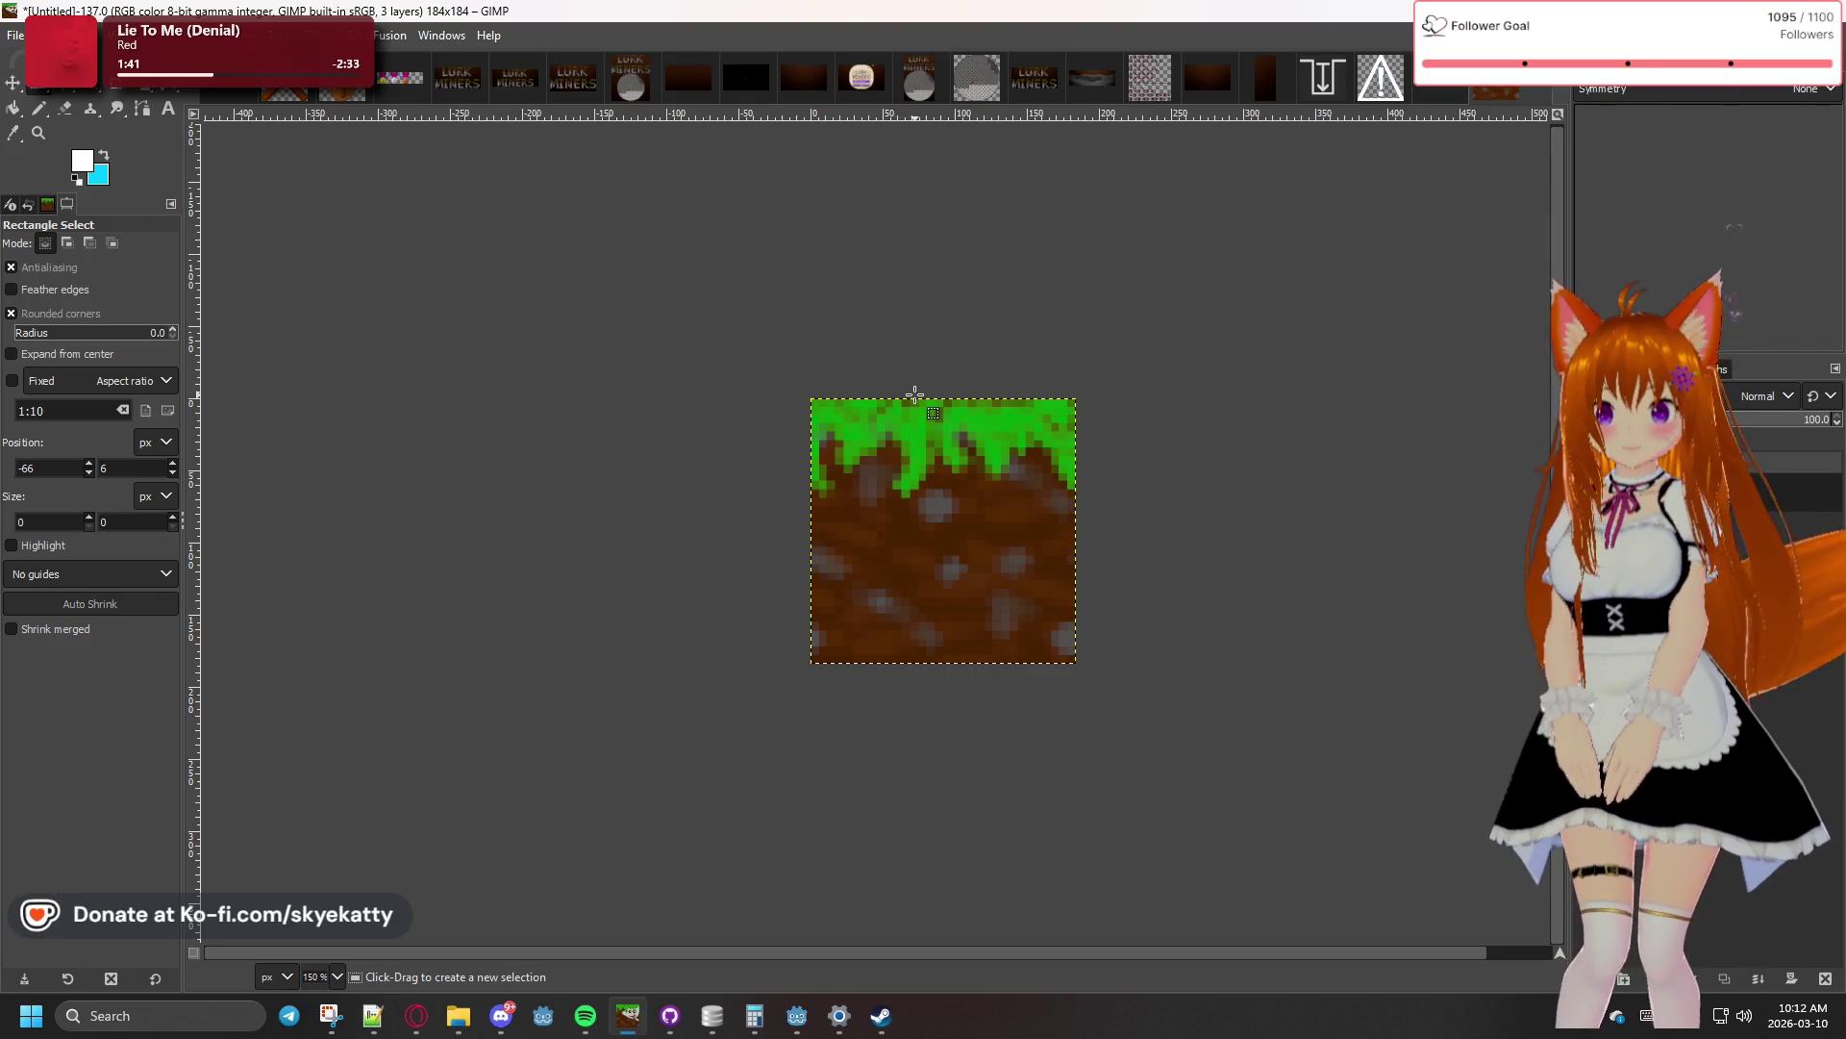
- Open File > Export As and move the Export Image dialog aside
click(11, 40)
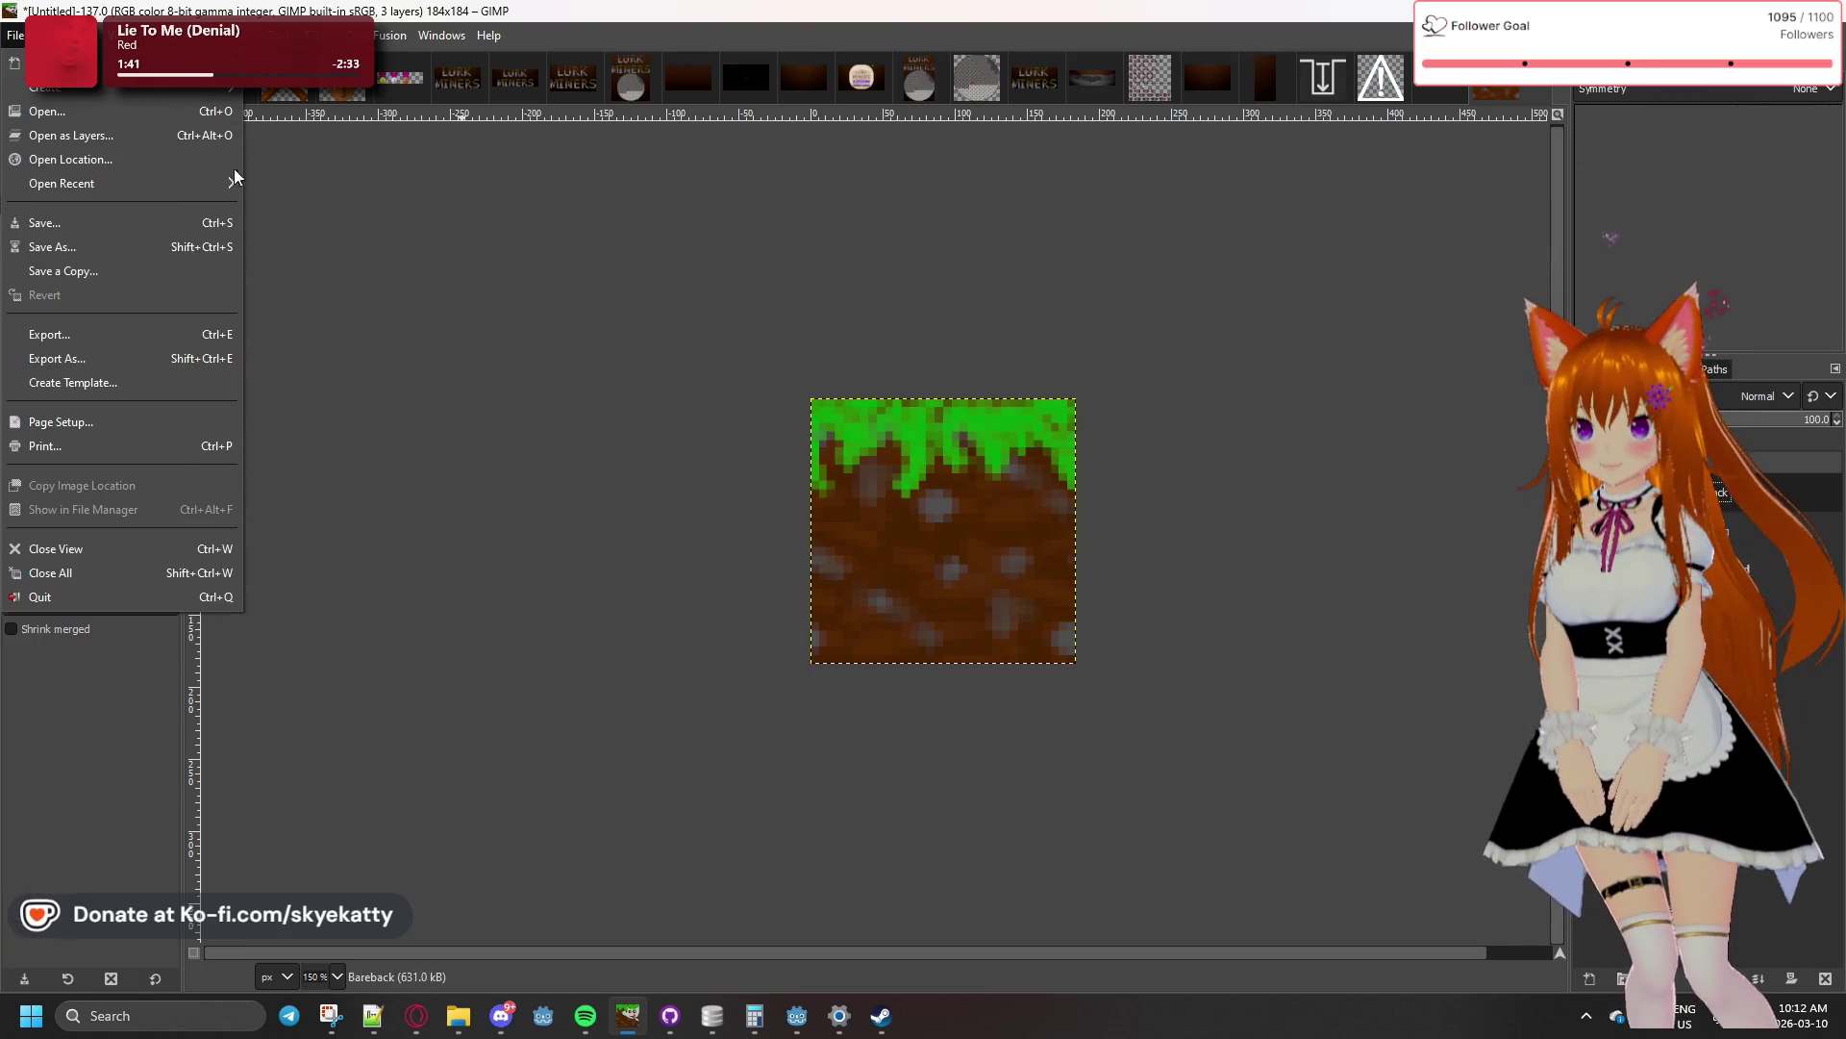
click(430, 280)
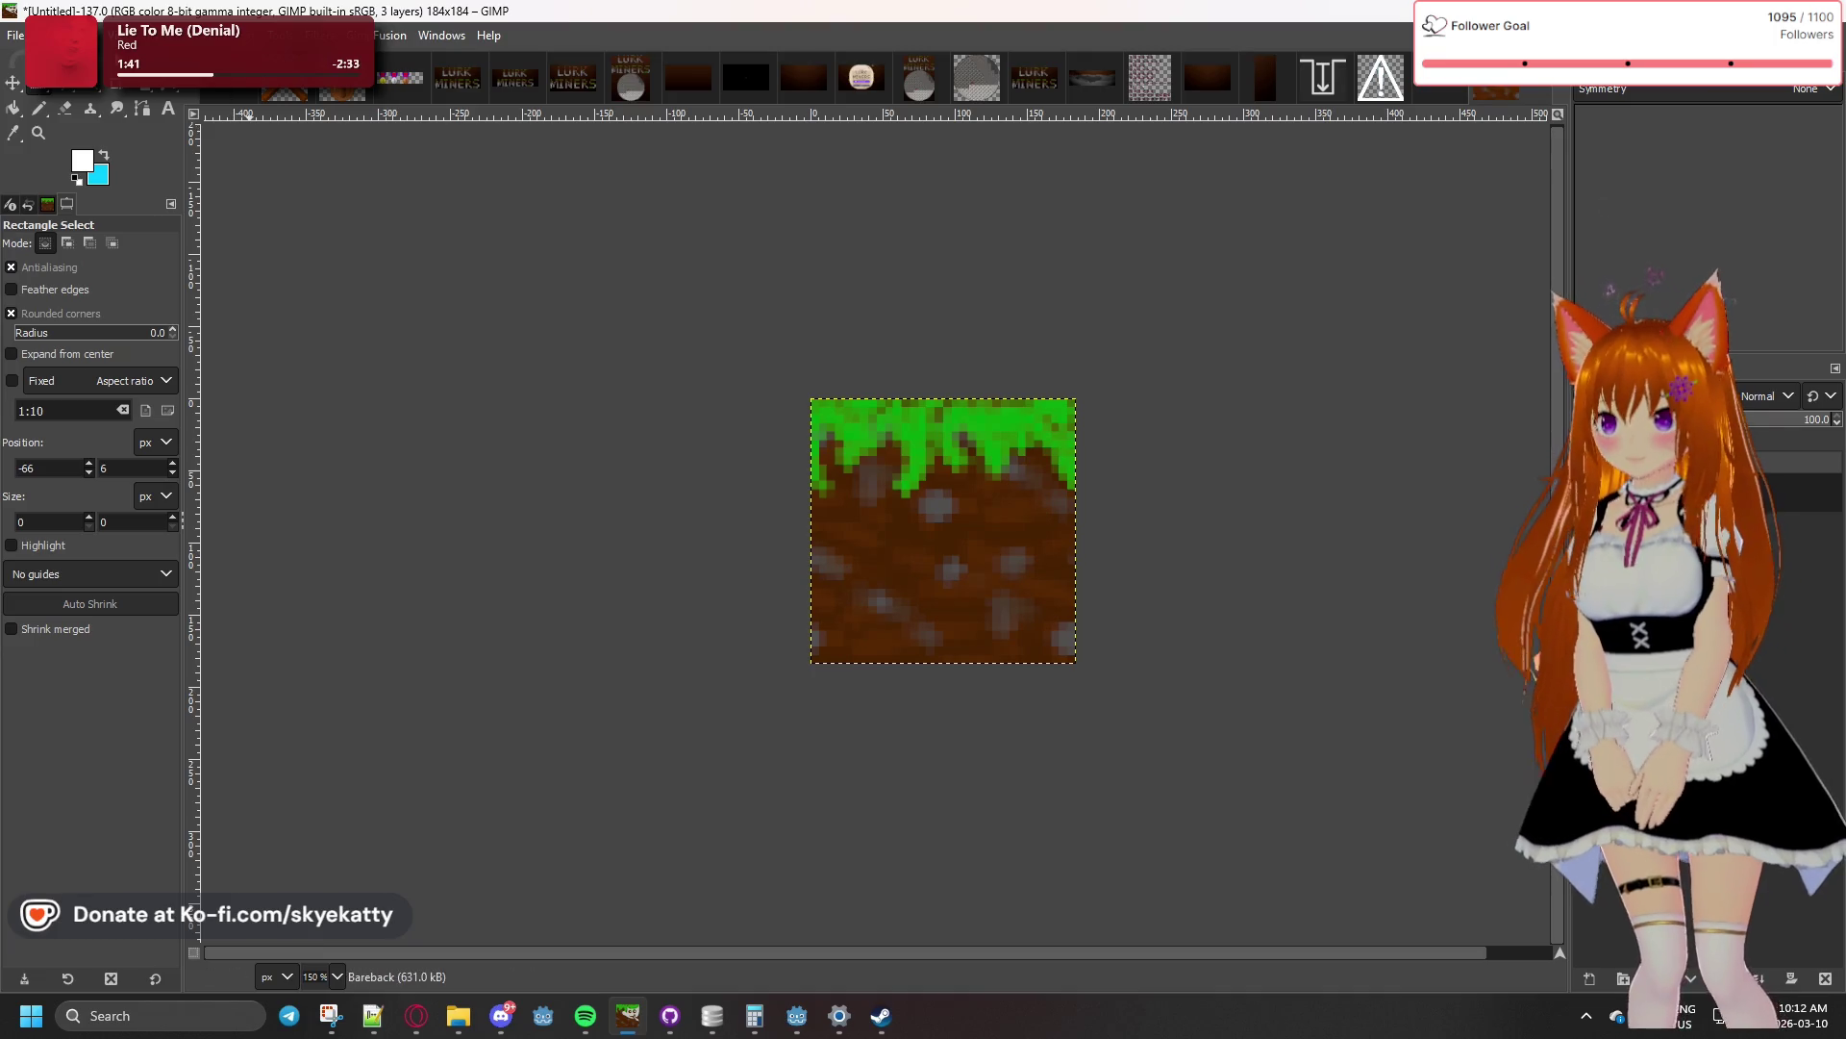
click(15, 35)
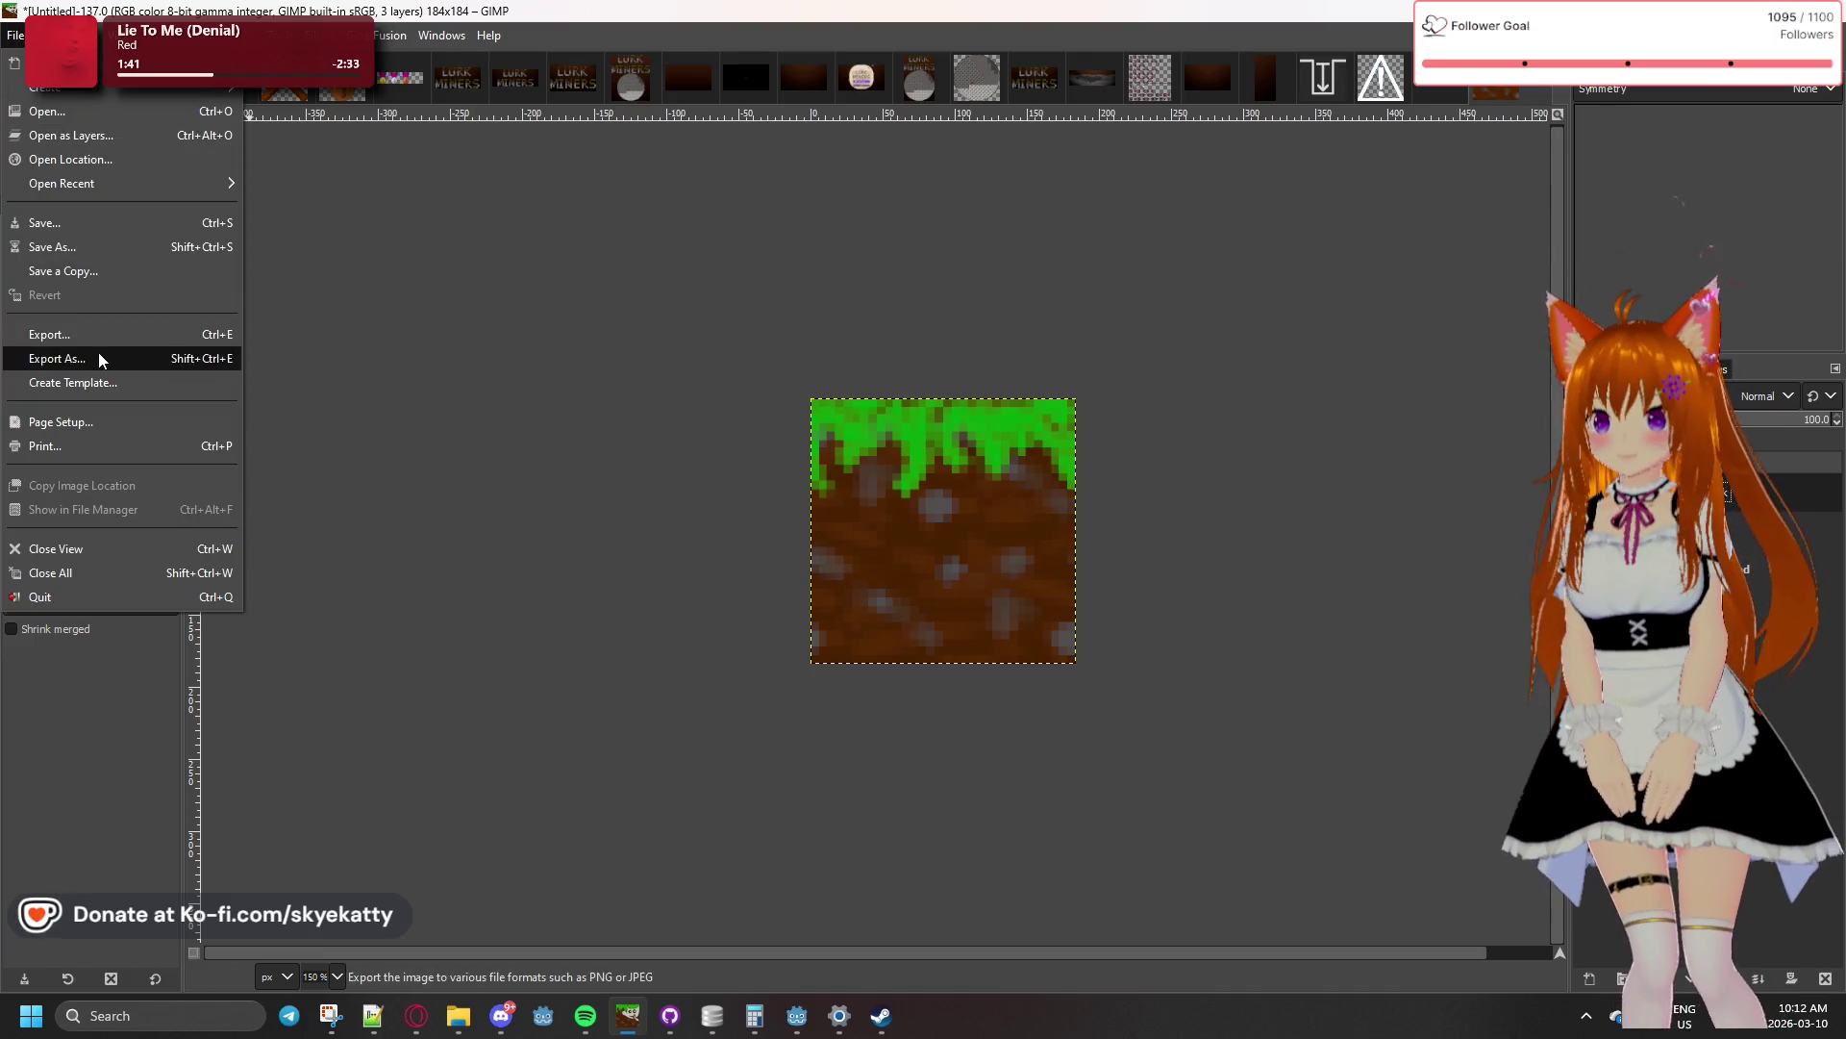
click(104, 359)
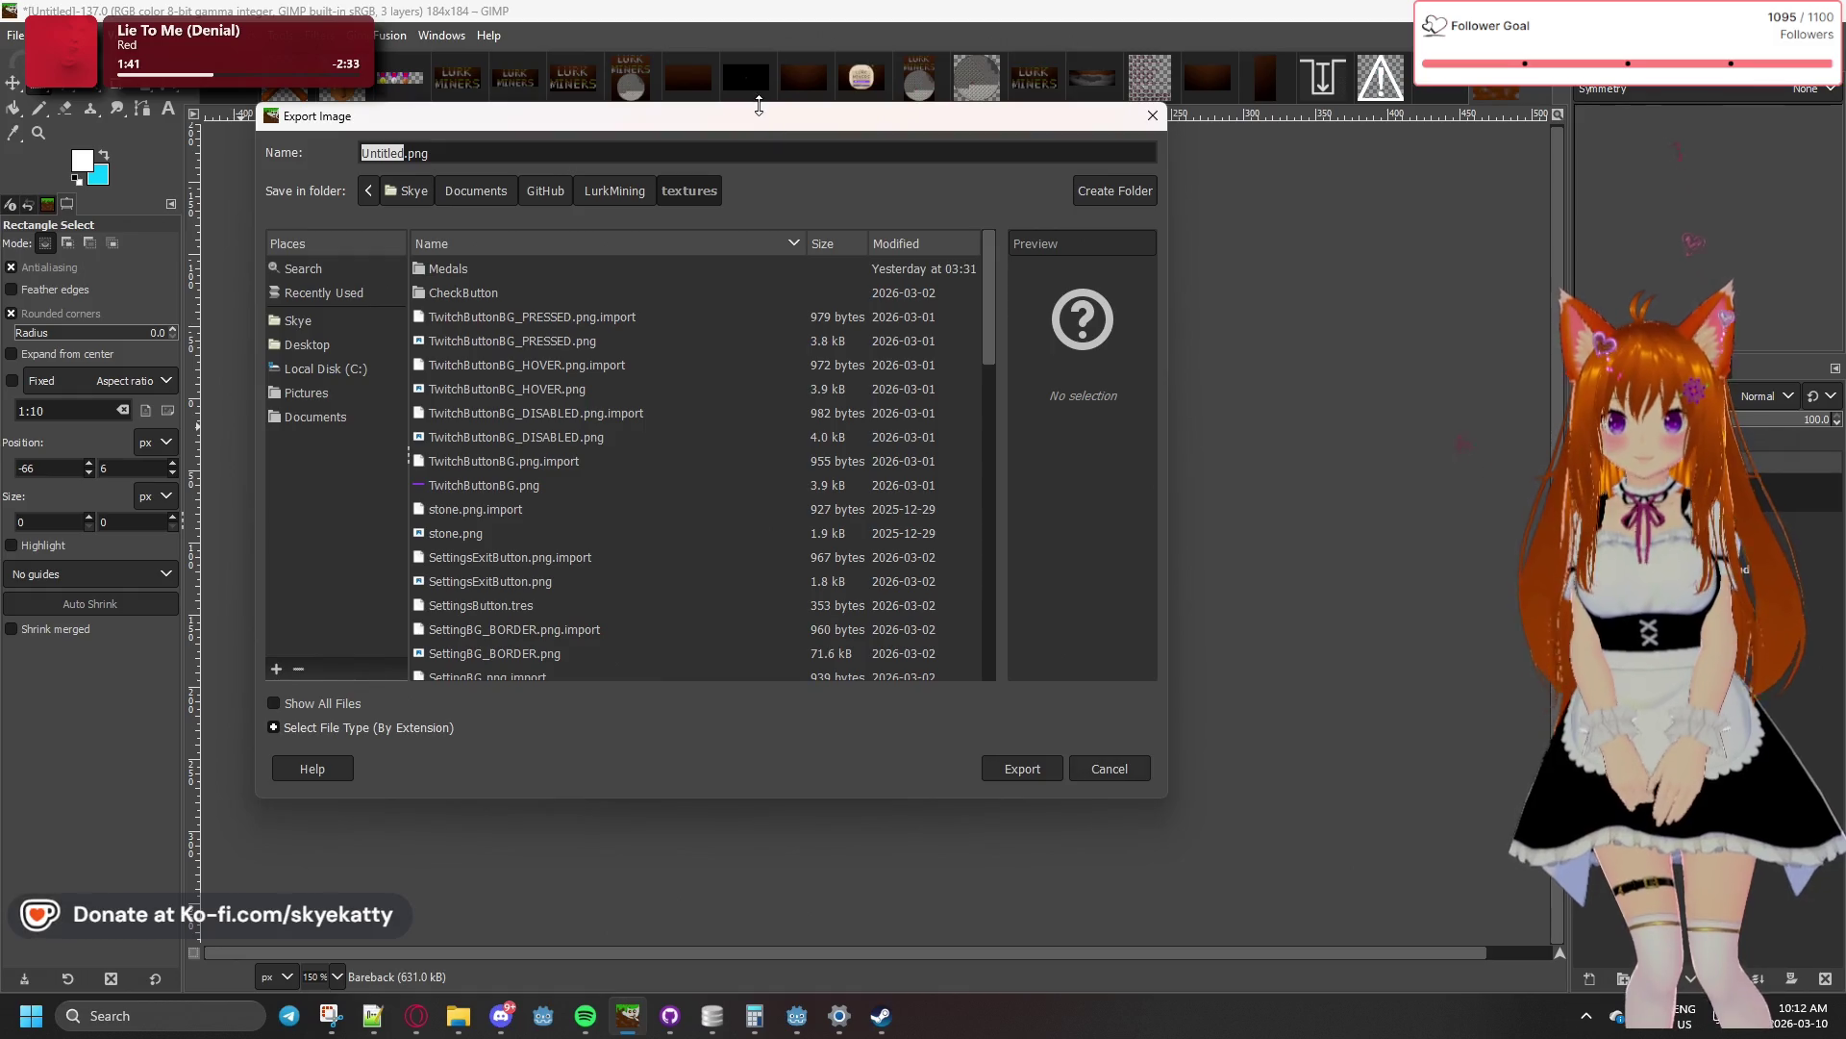
mouse_move(753, 132)
mouse_down()
mouse_move(1000, 212)
mouse_move(1845, 186)
mouse_up()
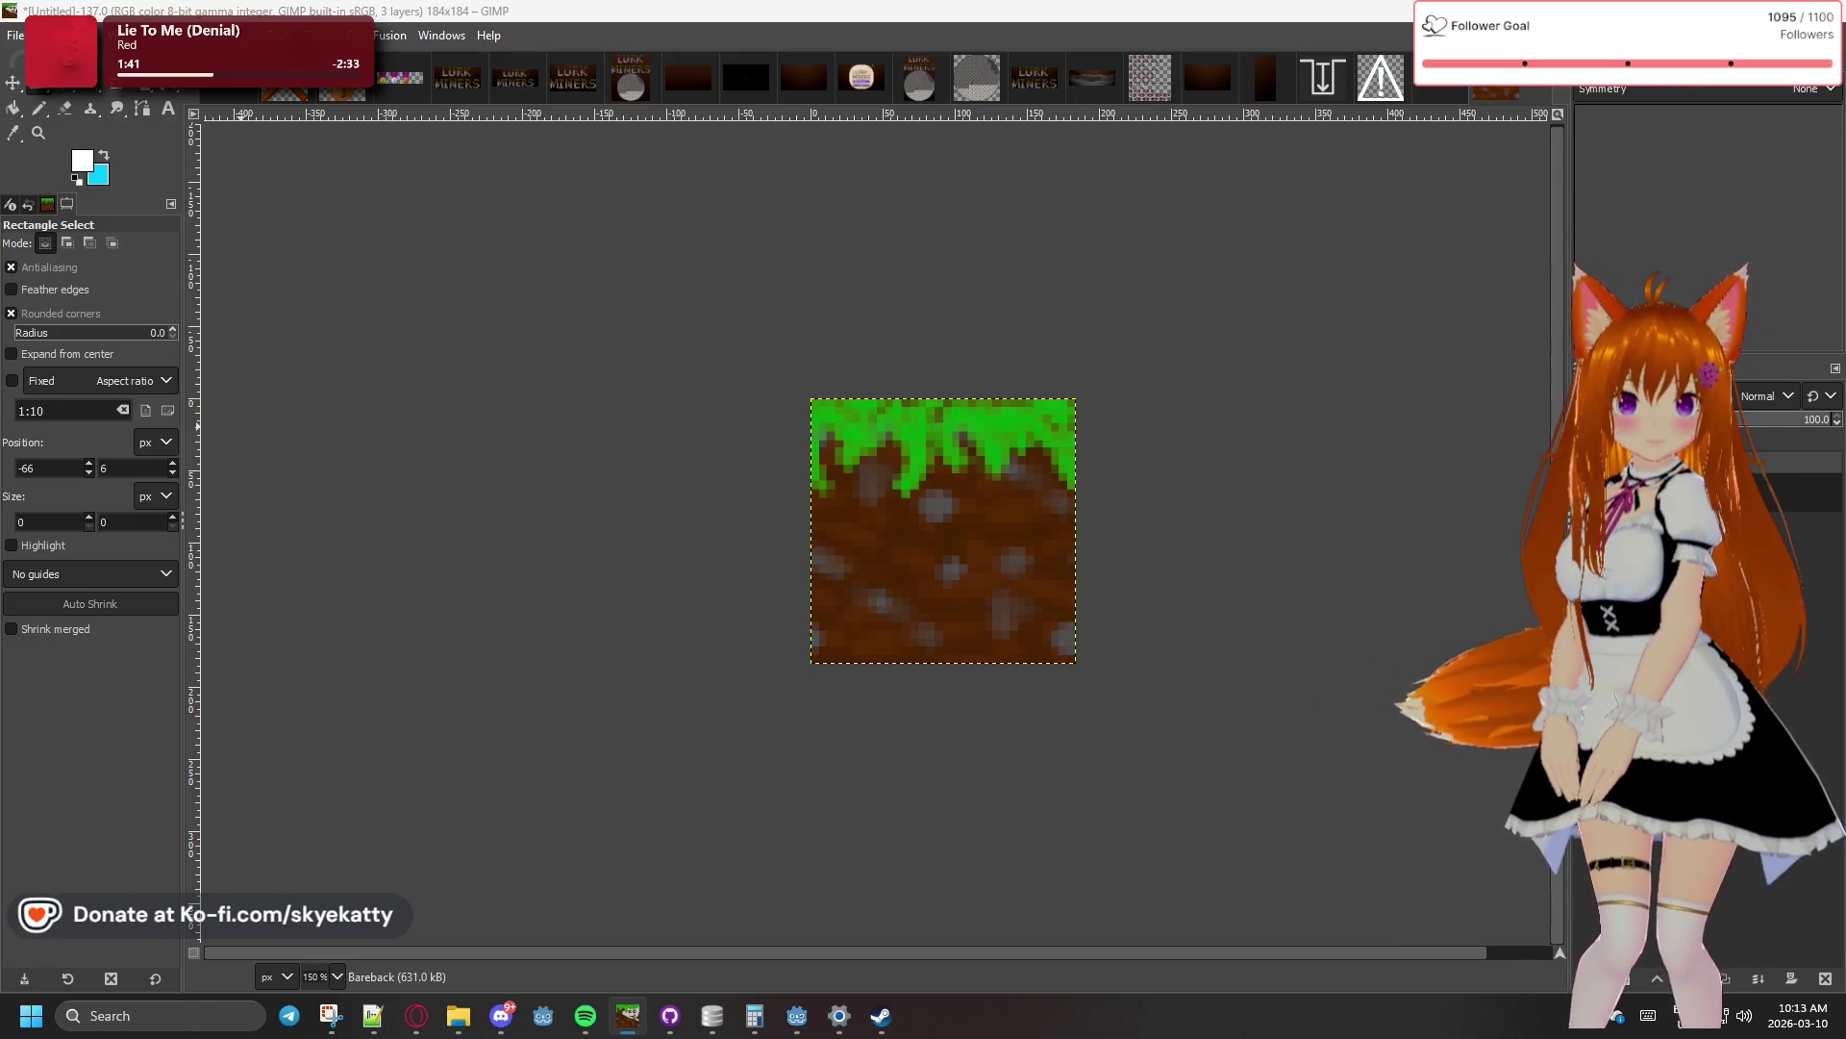
- Switch briefly to the browser and back to GIMP, then show the desktop
key(alt+Tab)
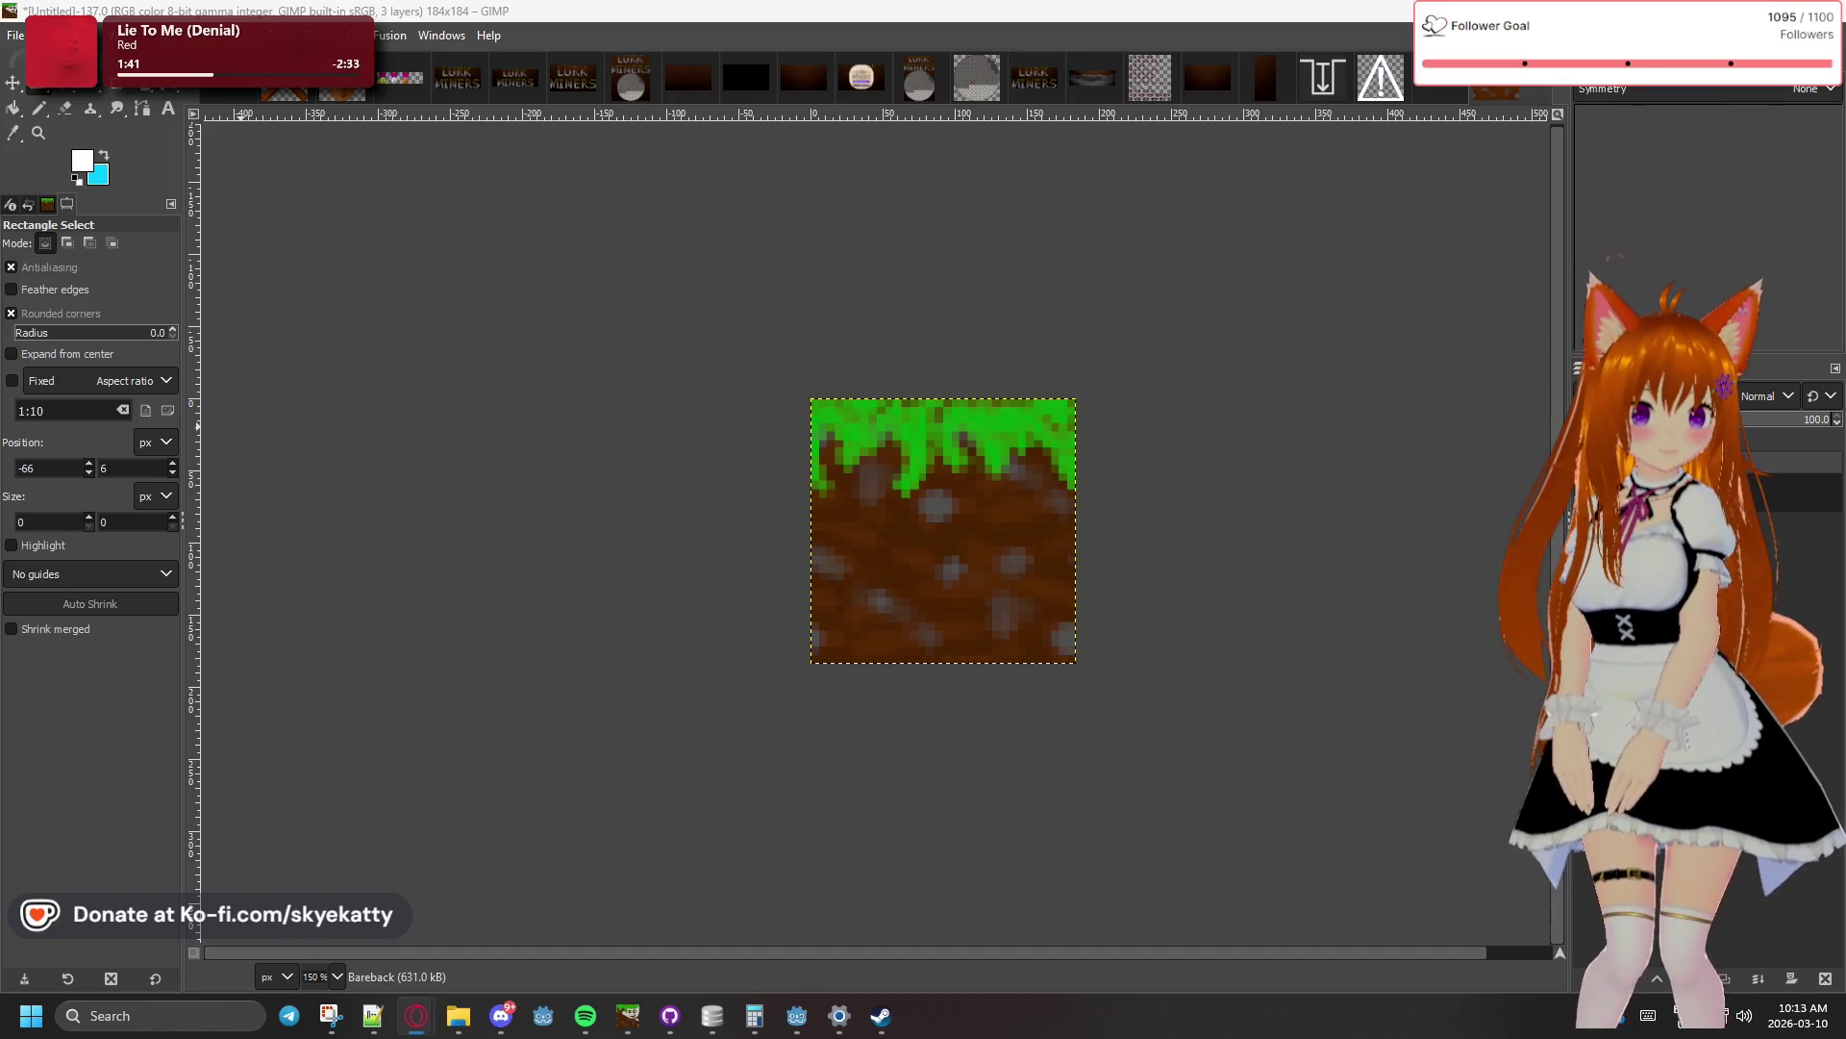
key(alt+Tab)
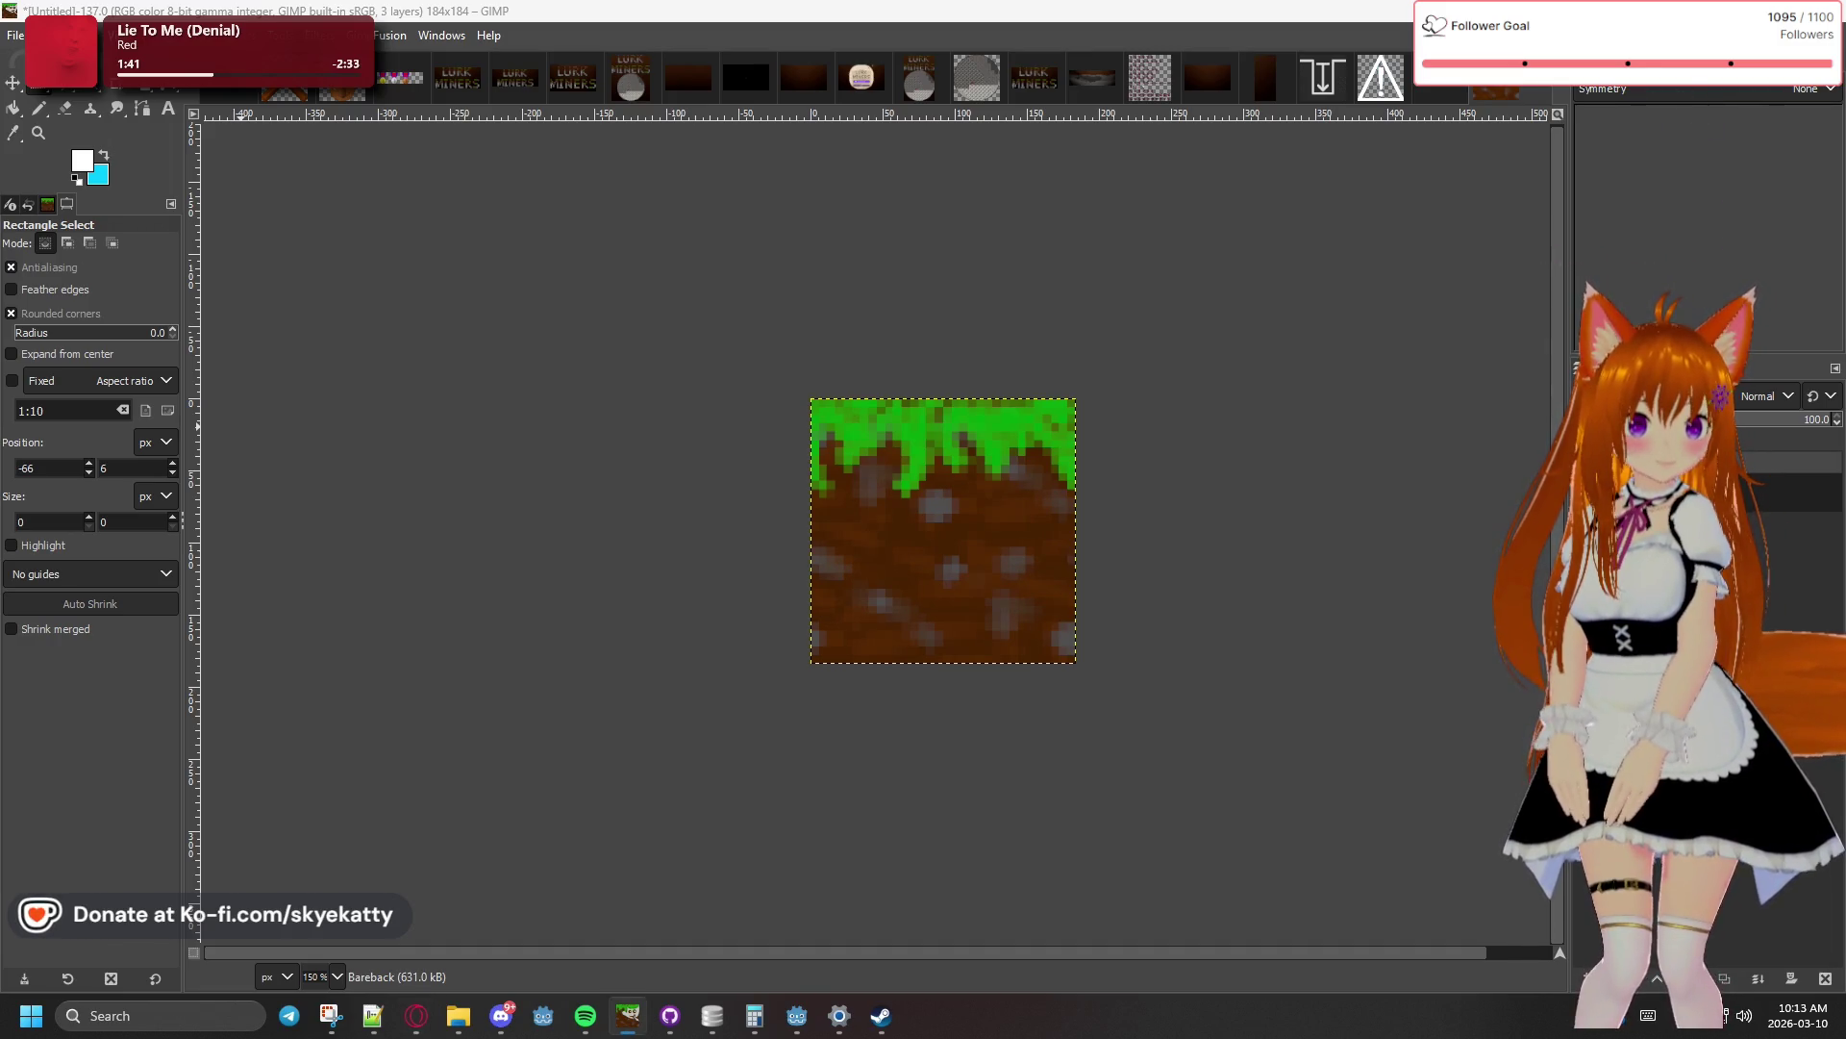
key(super+d)
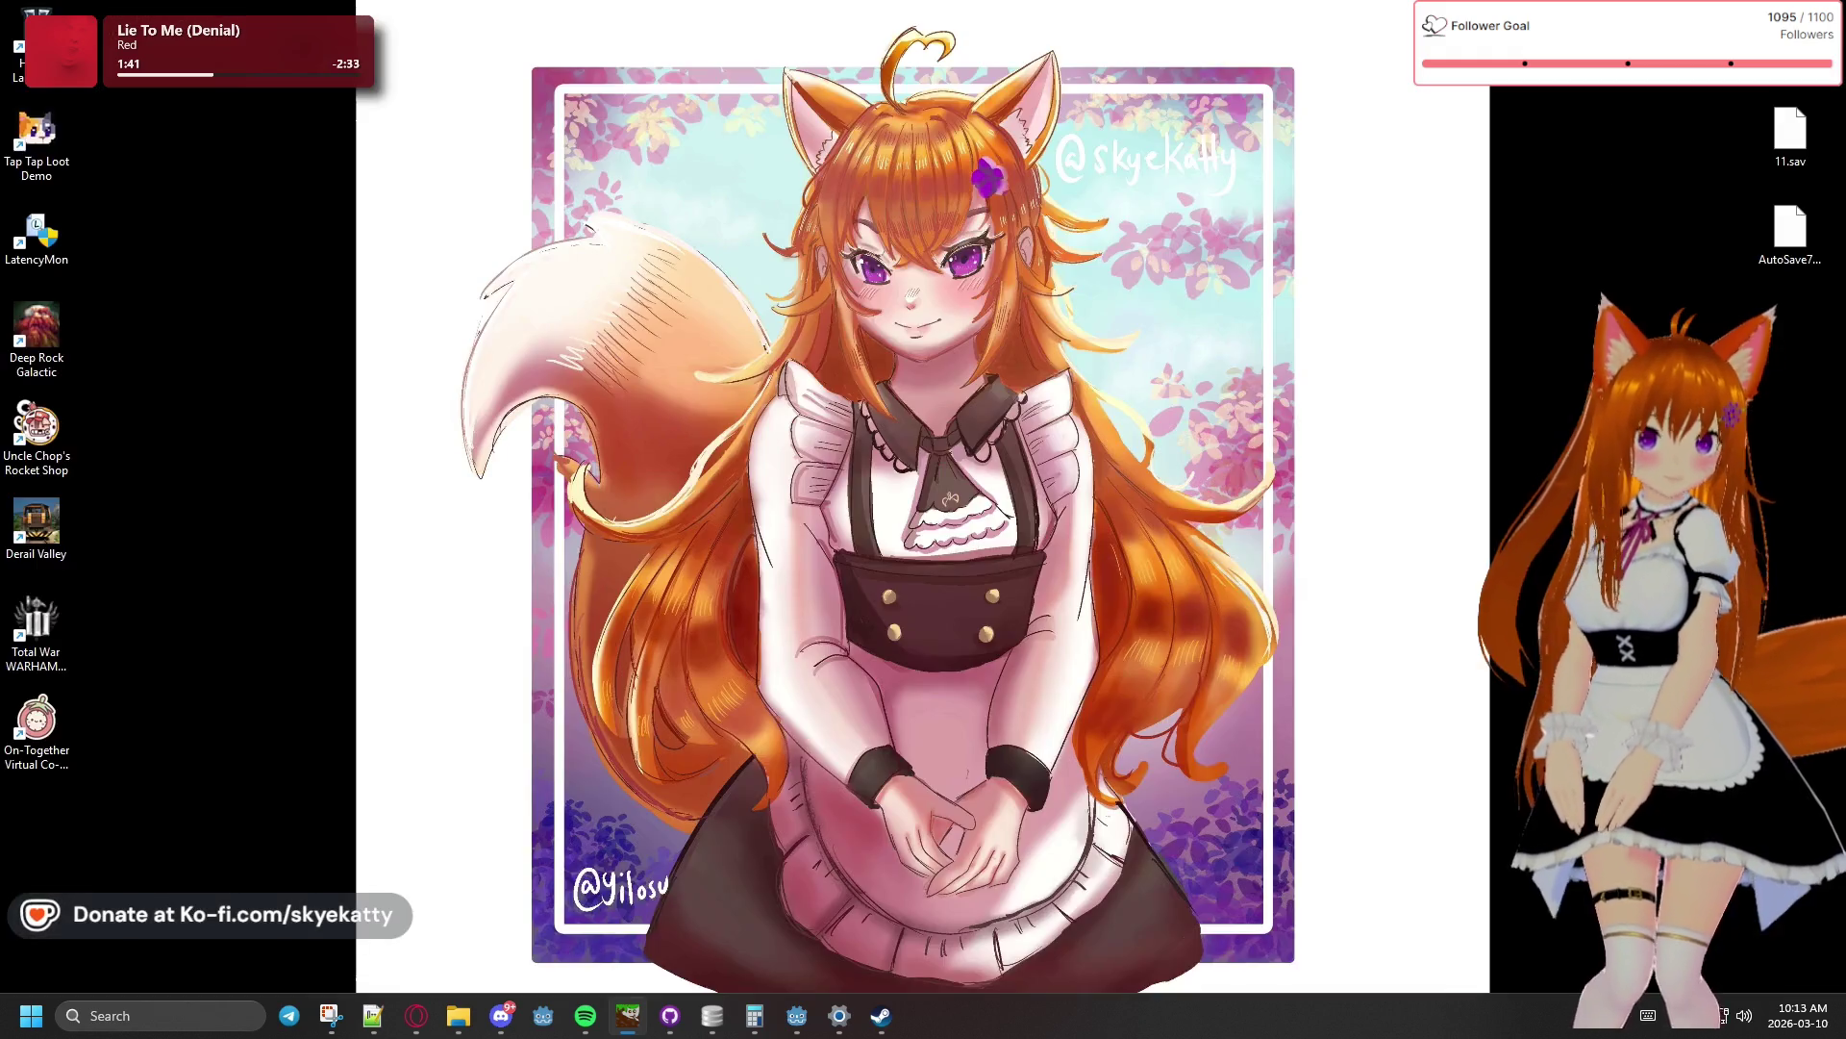
- Restore GIMP from the desktop and bring the Steam Assets folder window forward
key(super+d)
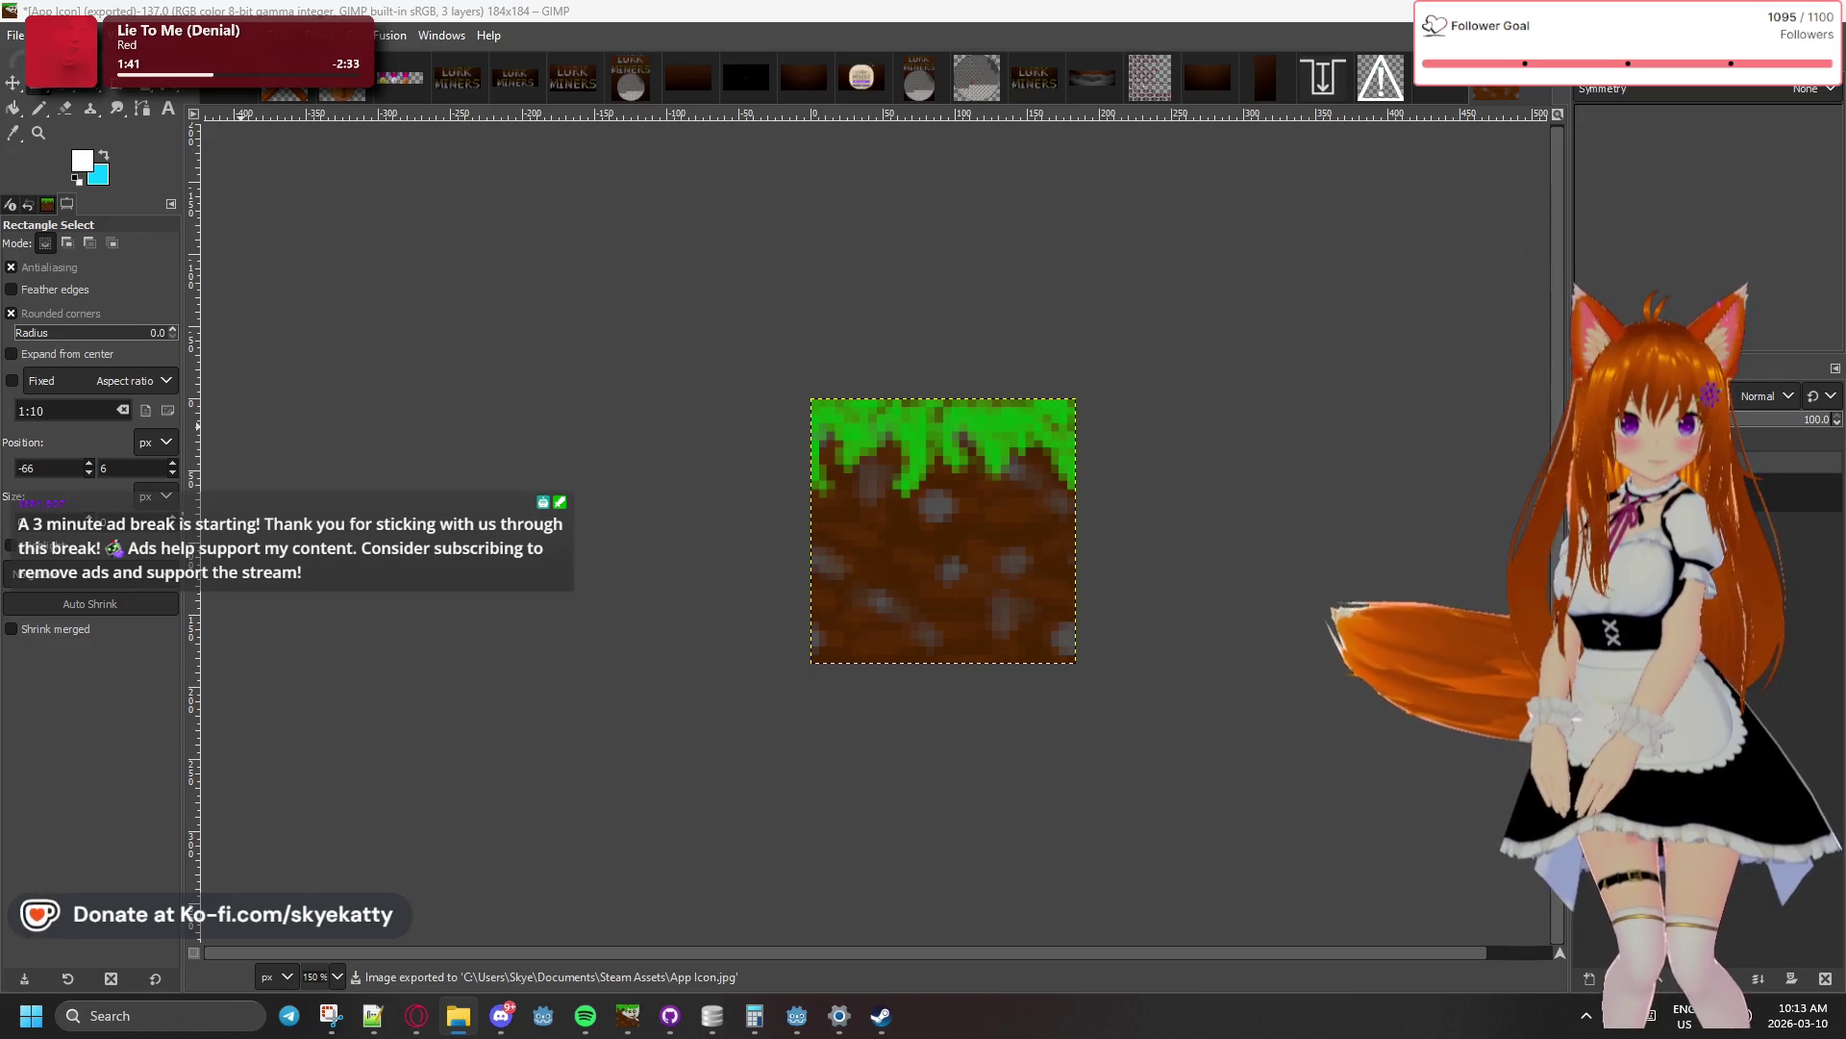
key(alt+Tab)
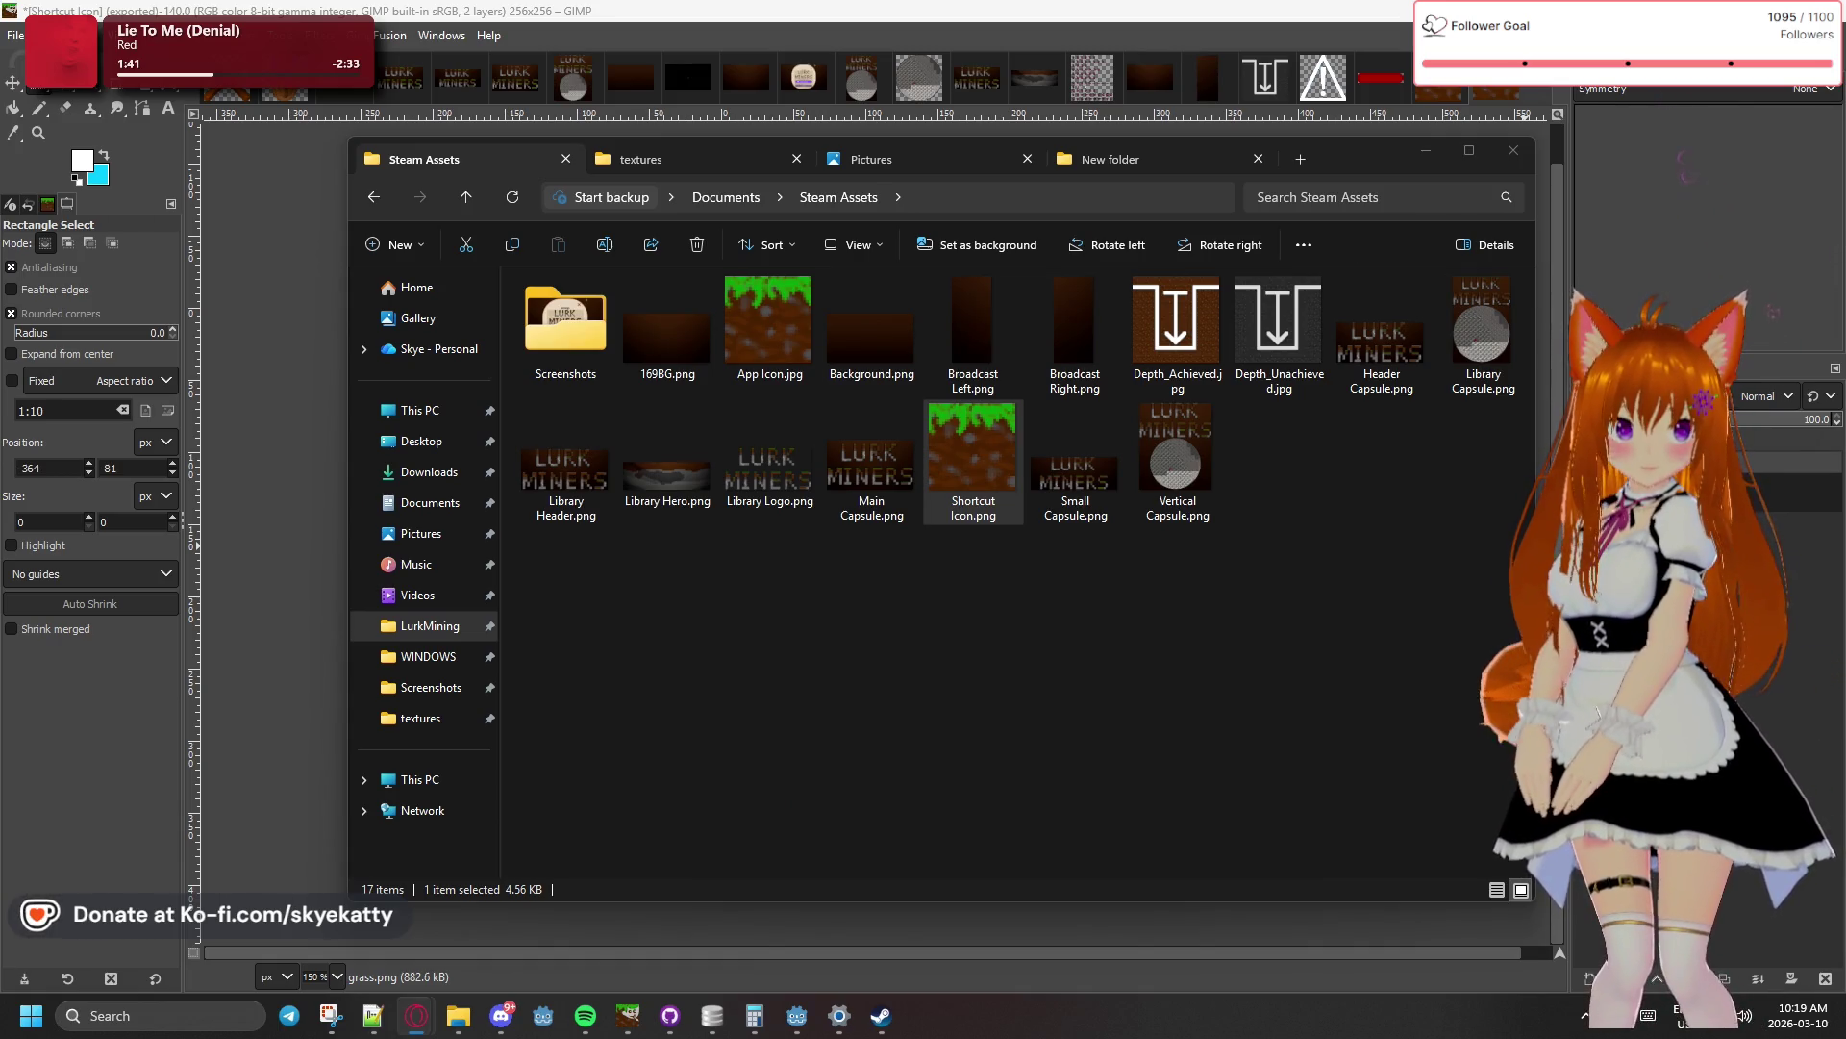
- Switch from File Explorer to the Steamworks system requirements page in Opera
key(alt+Tab)
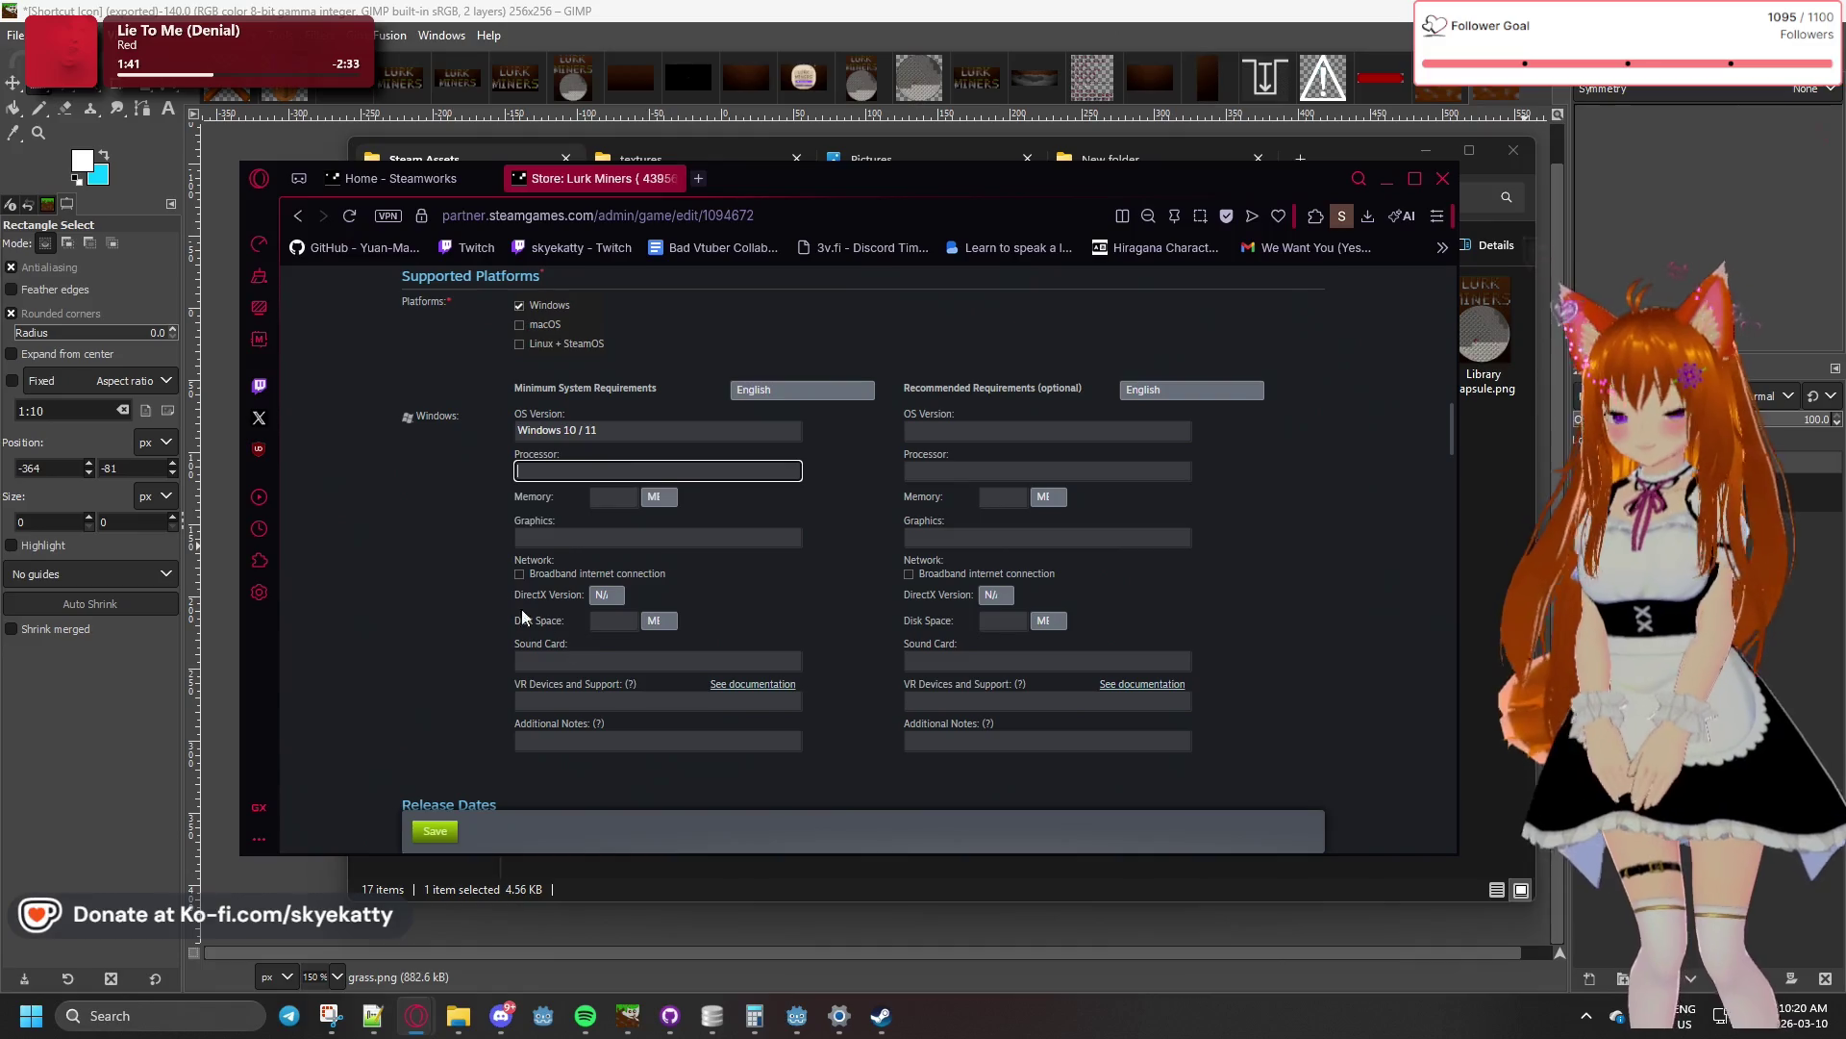
- Move from the Processor field to the Graphics field in the Windows requirements form
key(Tab)
key(Tab)
key(Tab)
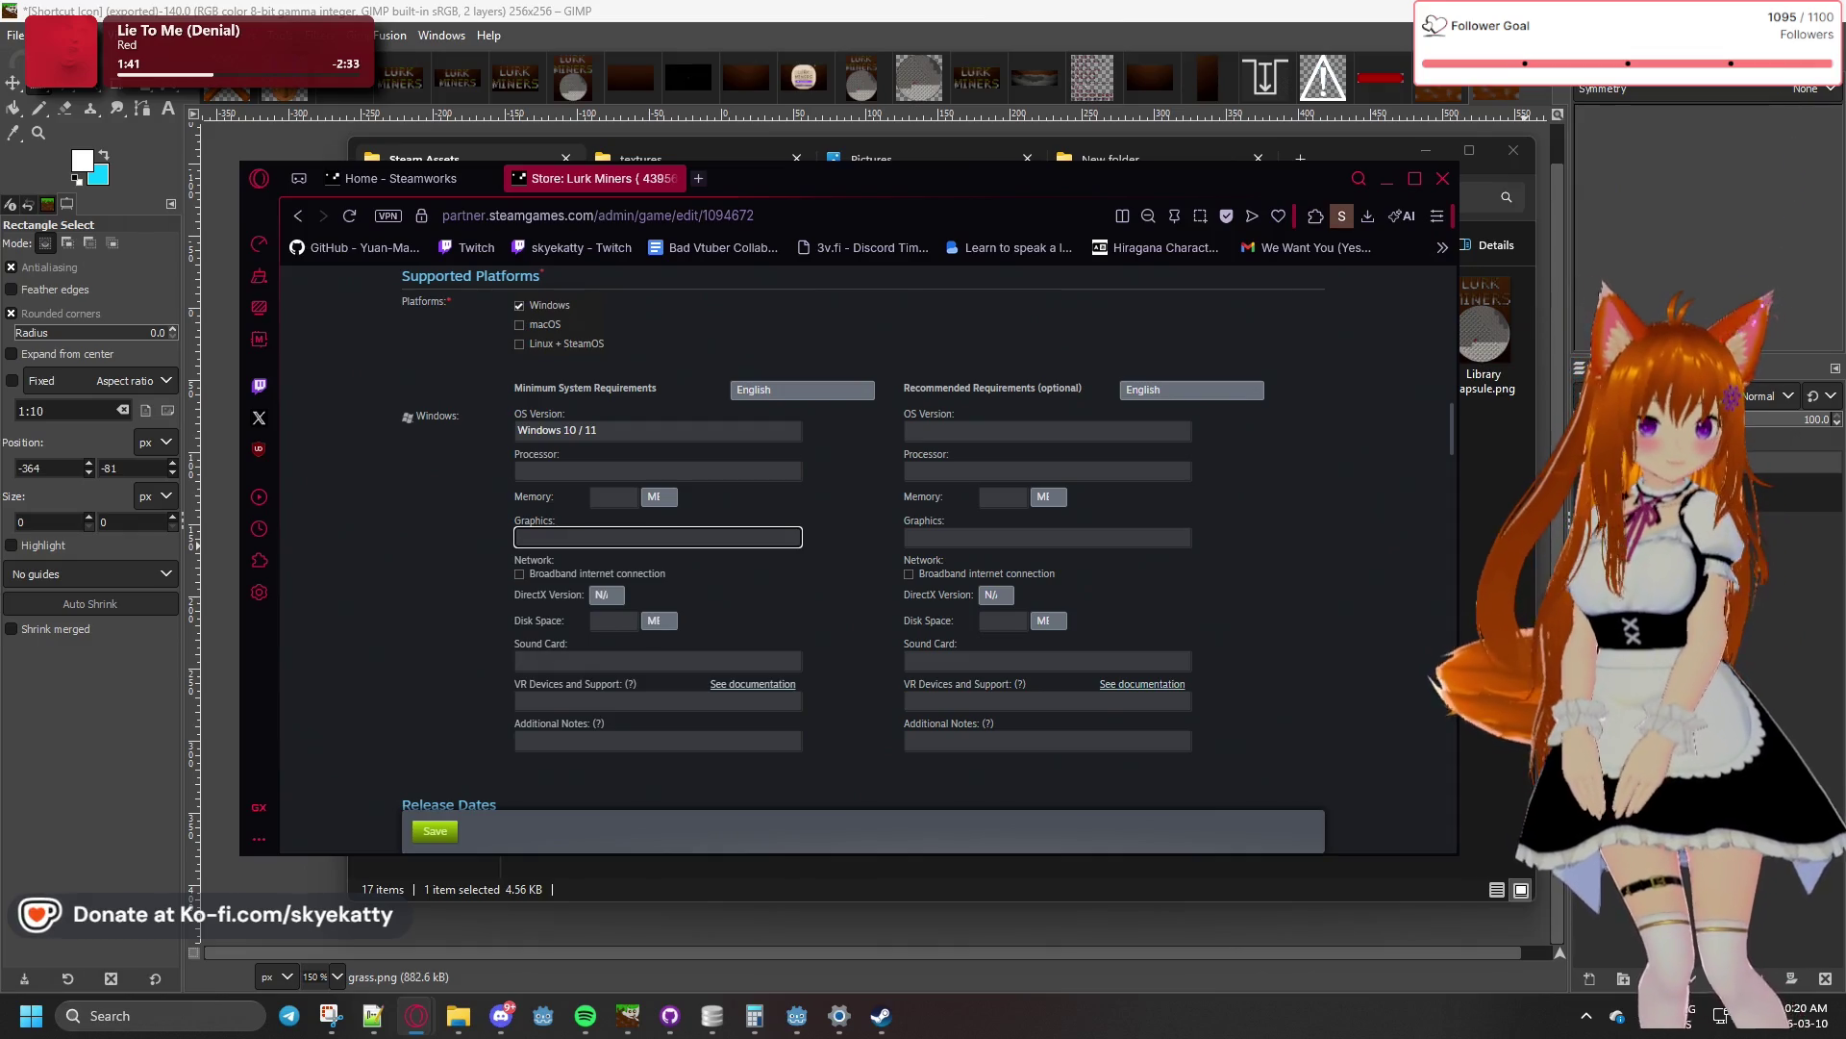
key(alt+Tab)
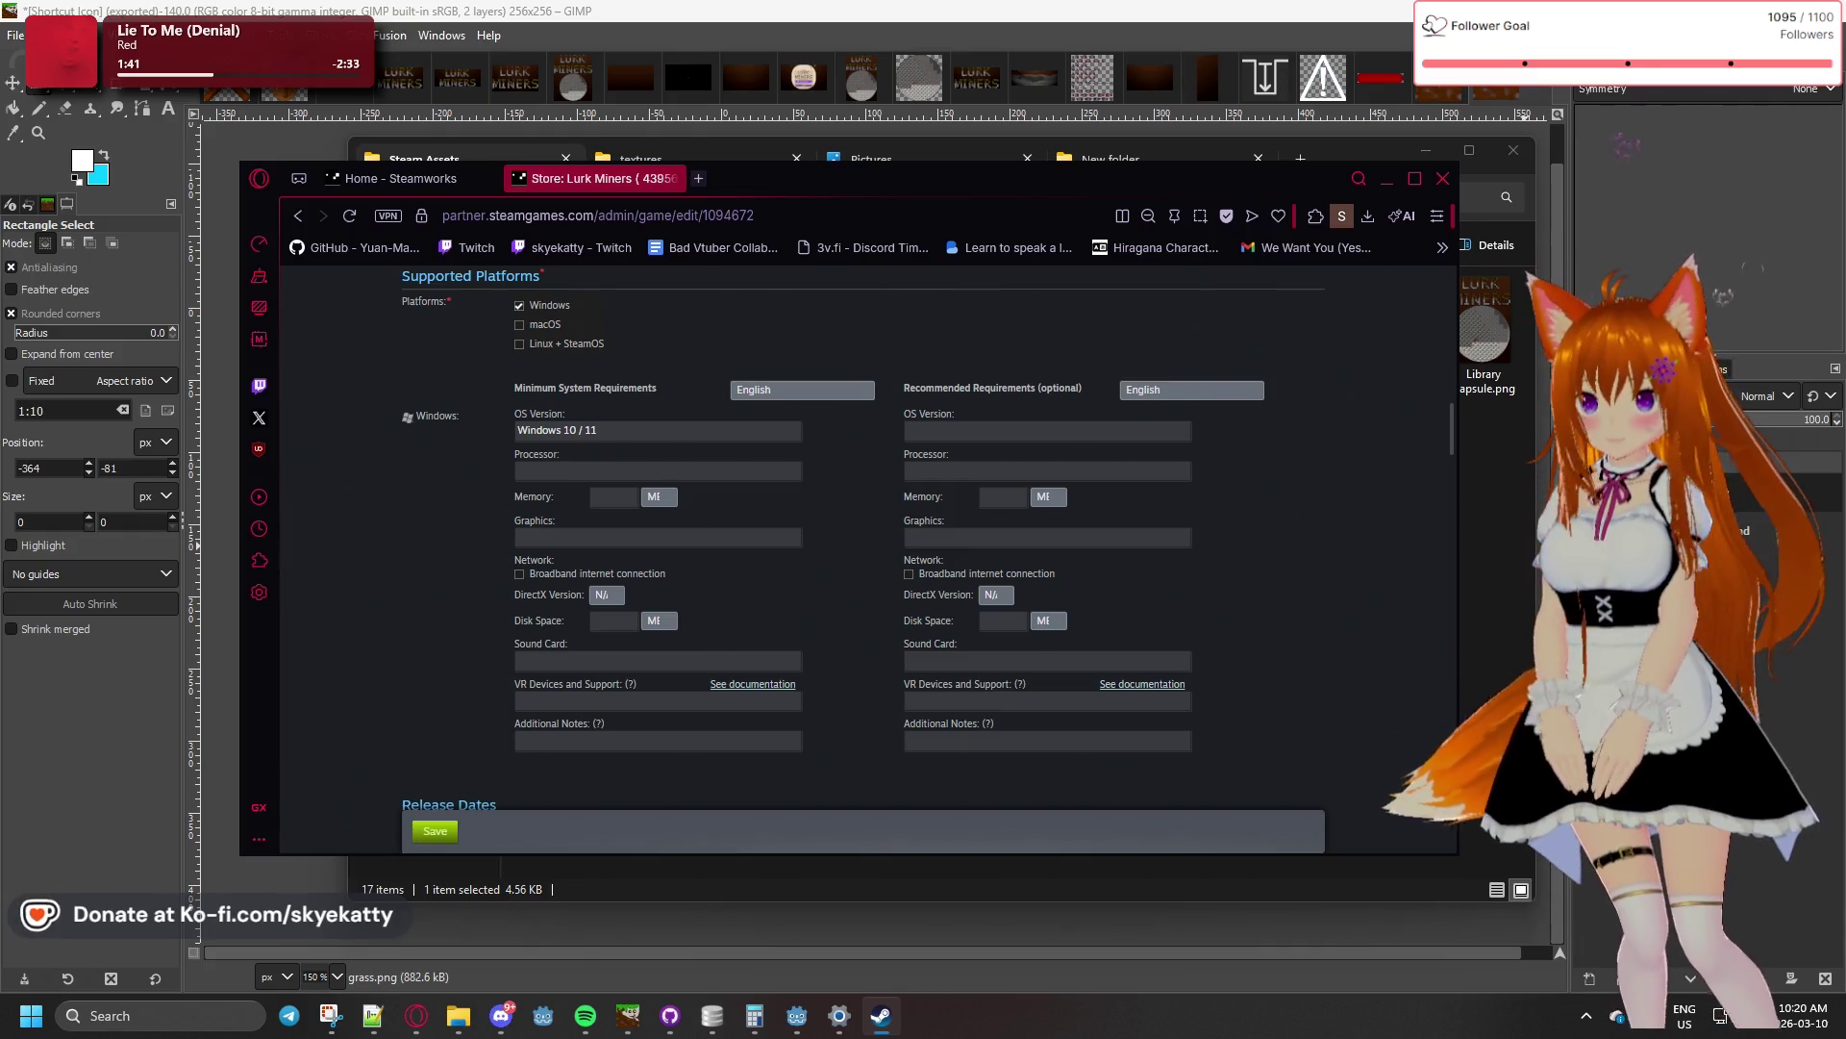
- Enter Intel i5 as the minimum processor and 8 GB as minimum memory
click(638, 468)
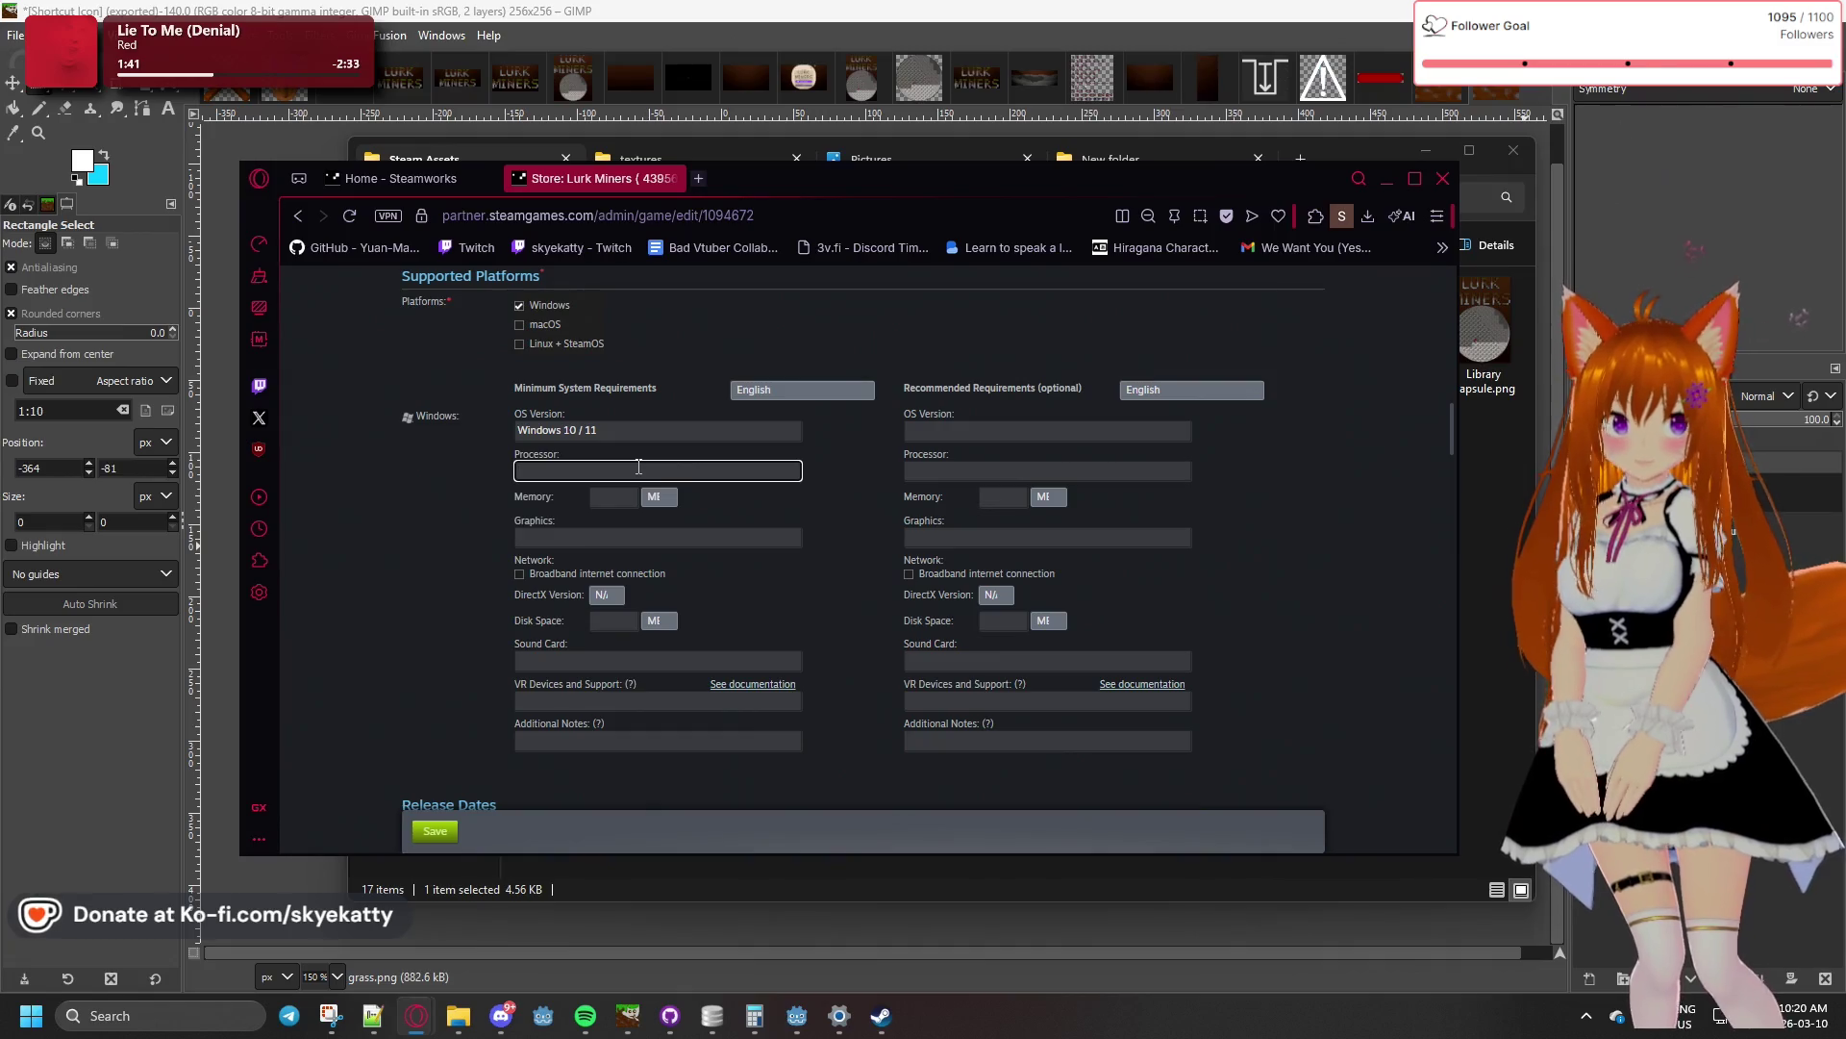
text(Intel i5)
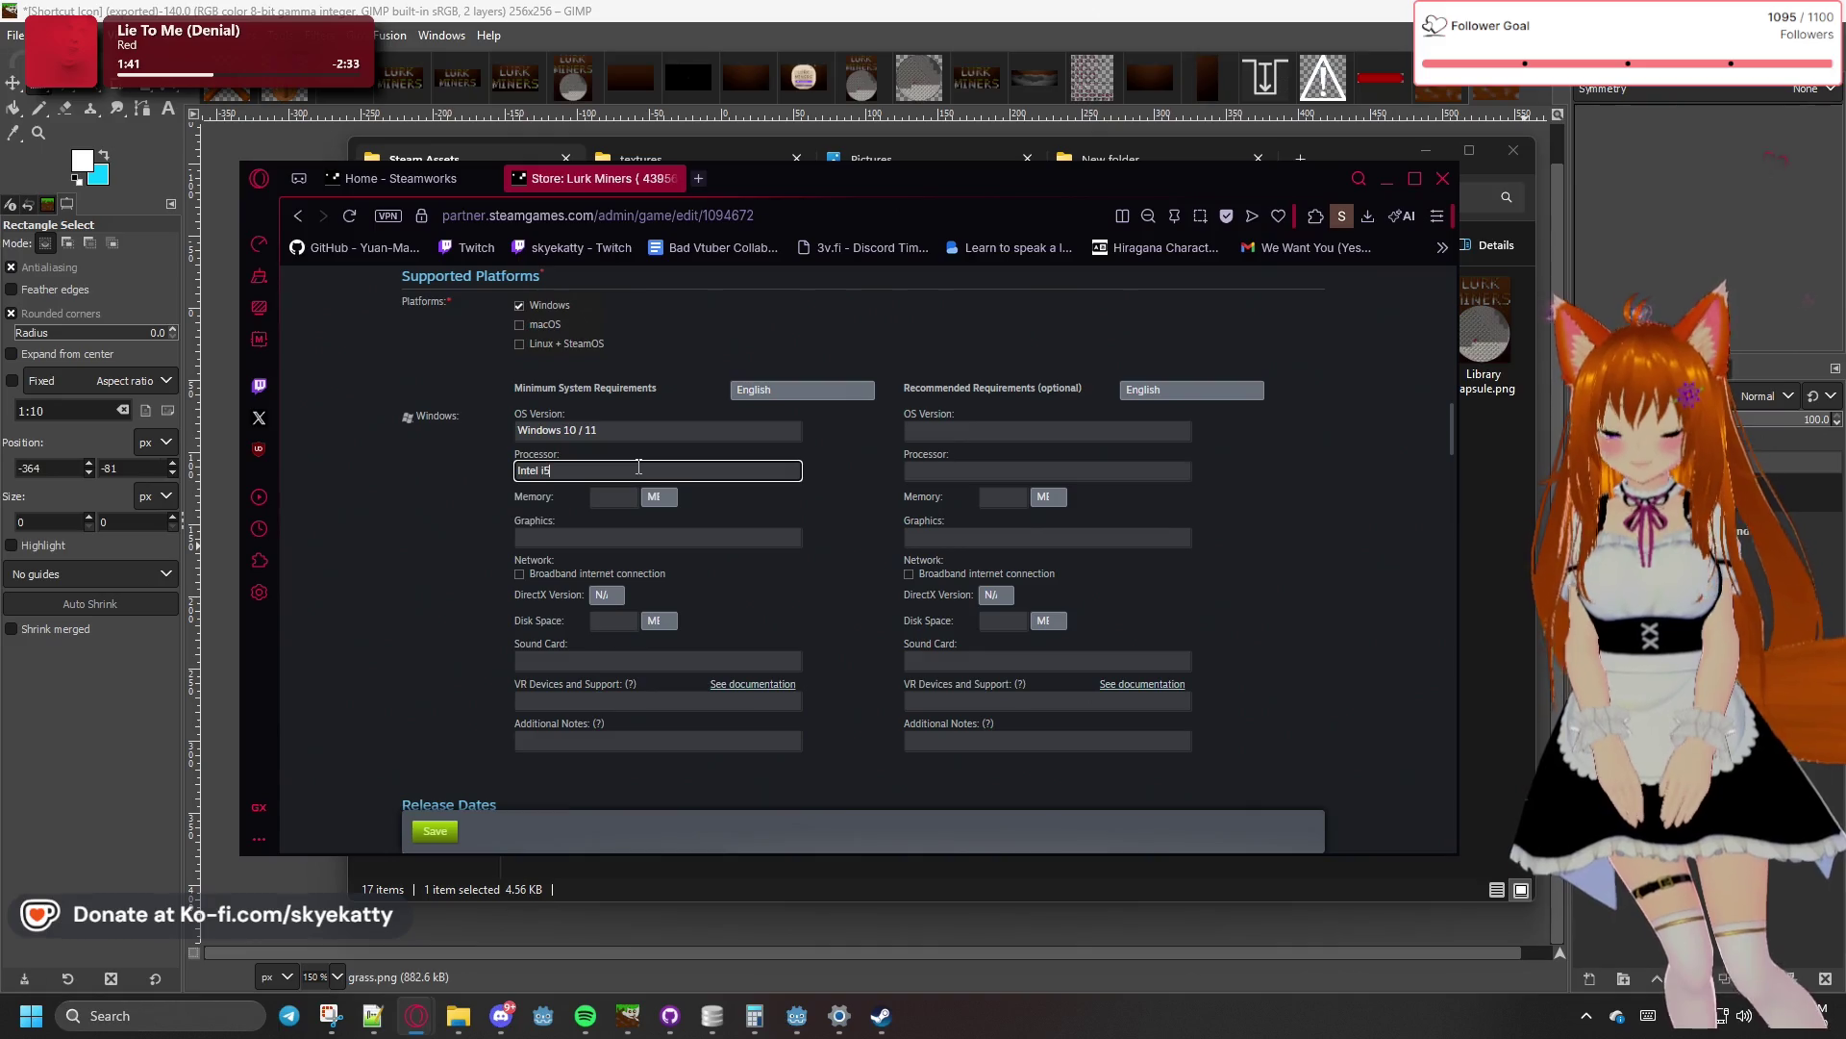
key(Tab)
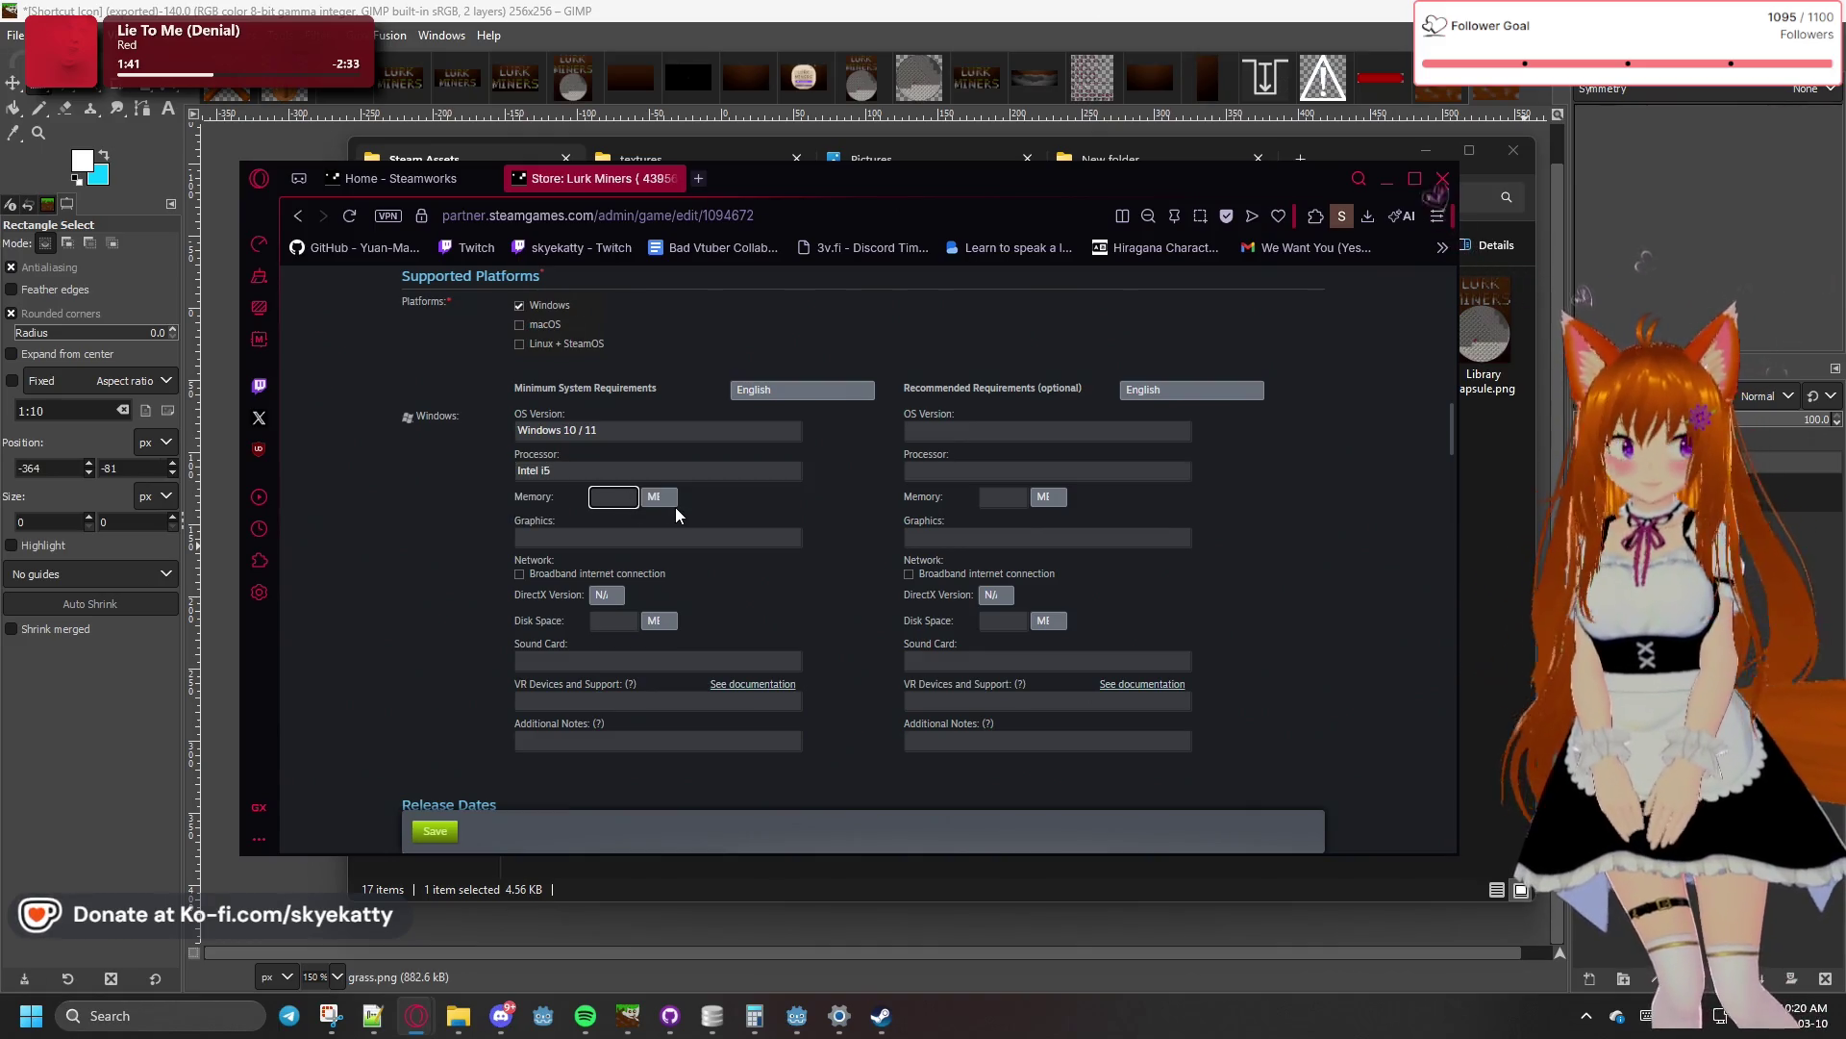
click(675, 506)
click(655, 543)
click(634, 499)
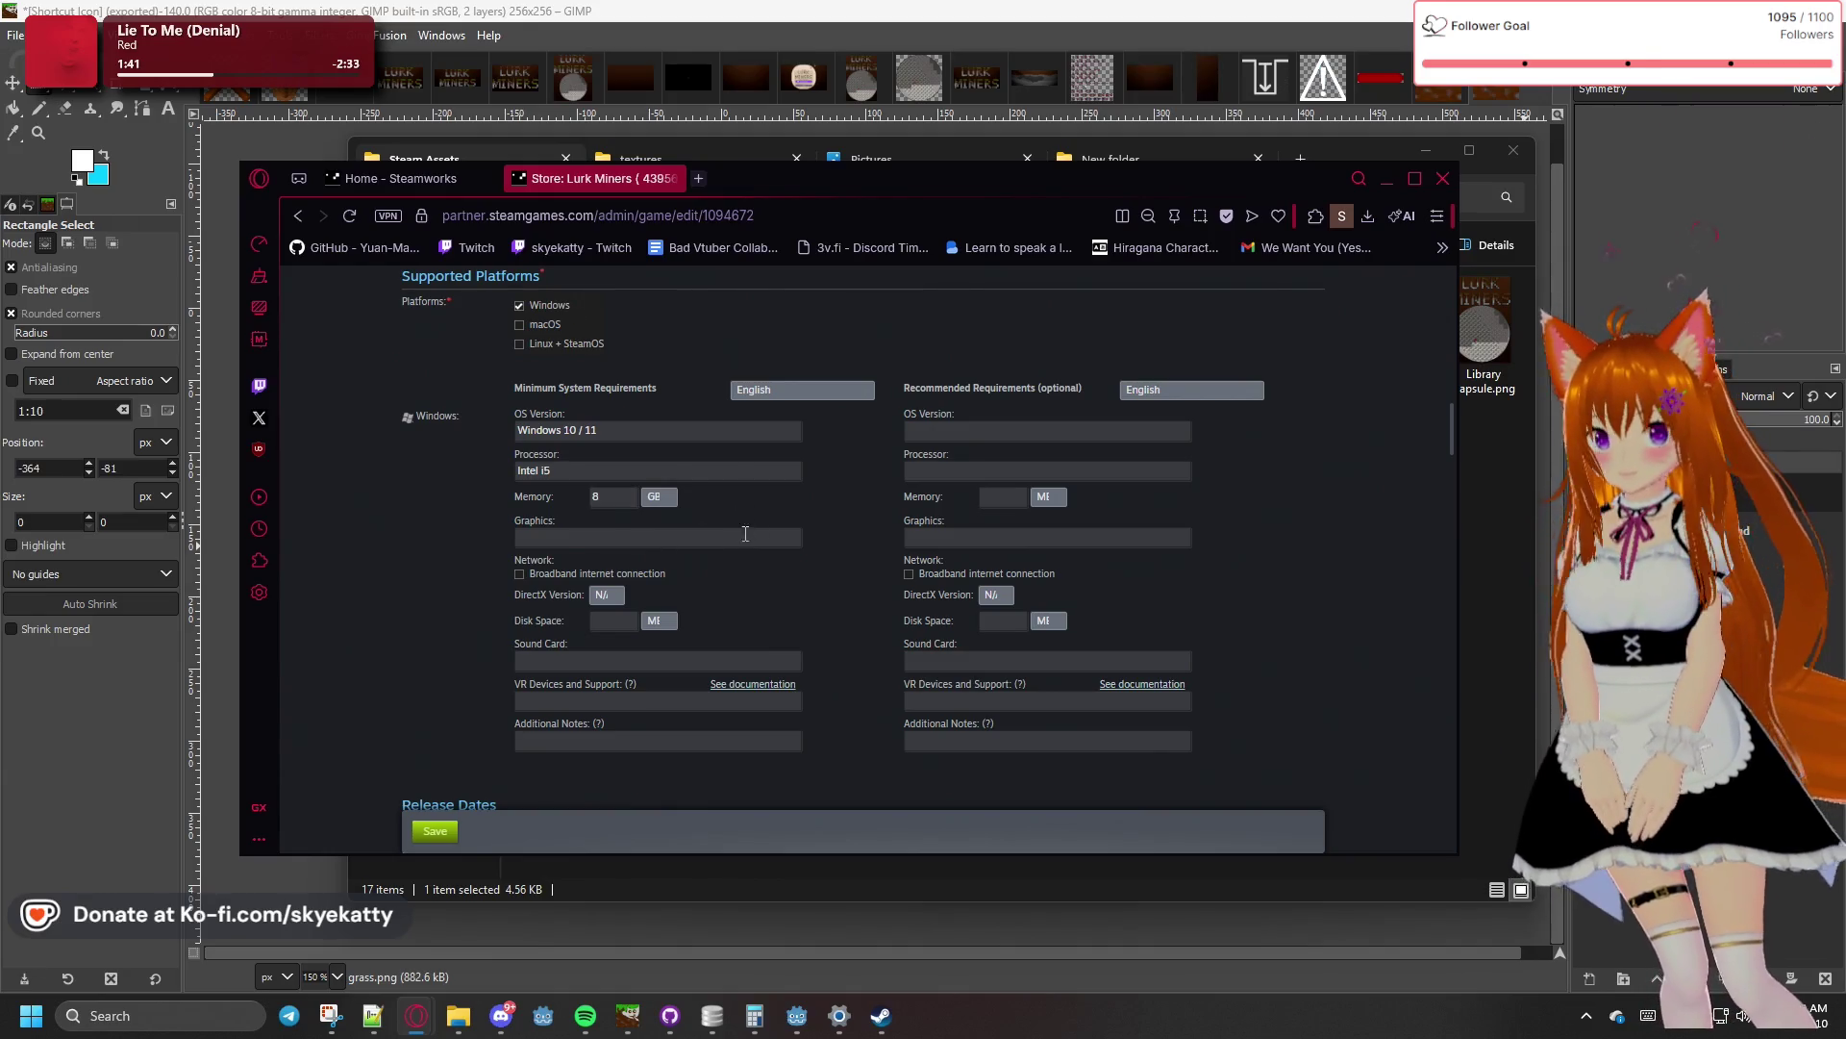
- Enter NVIDIA RTX 2070 as minimum graphics and require a broadband internet connection
click(620, 536)
text(NV)
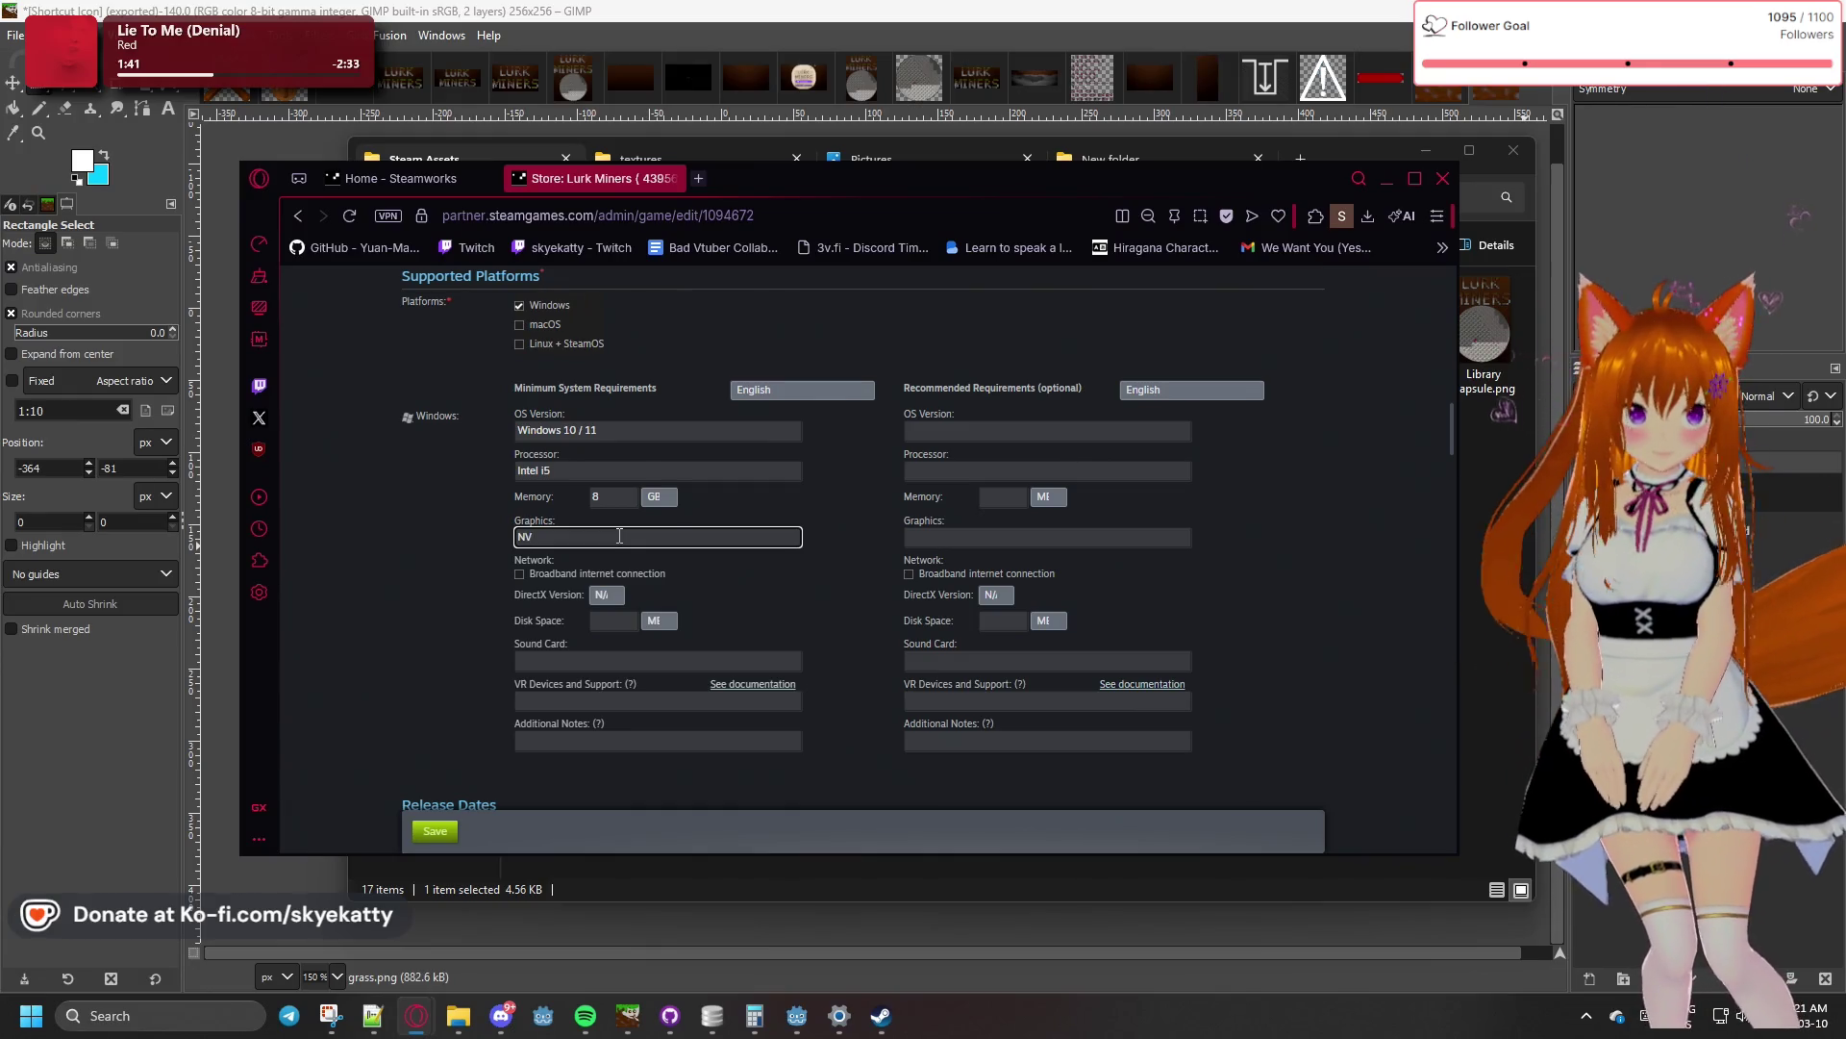
text(IDIA)
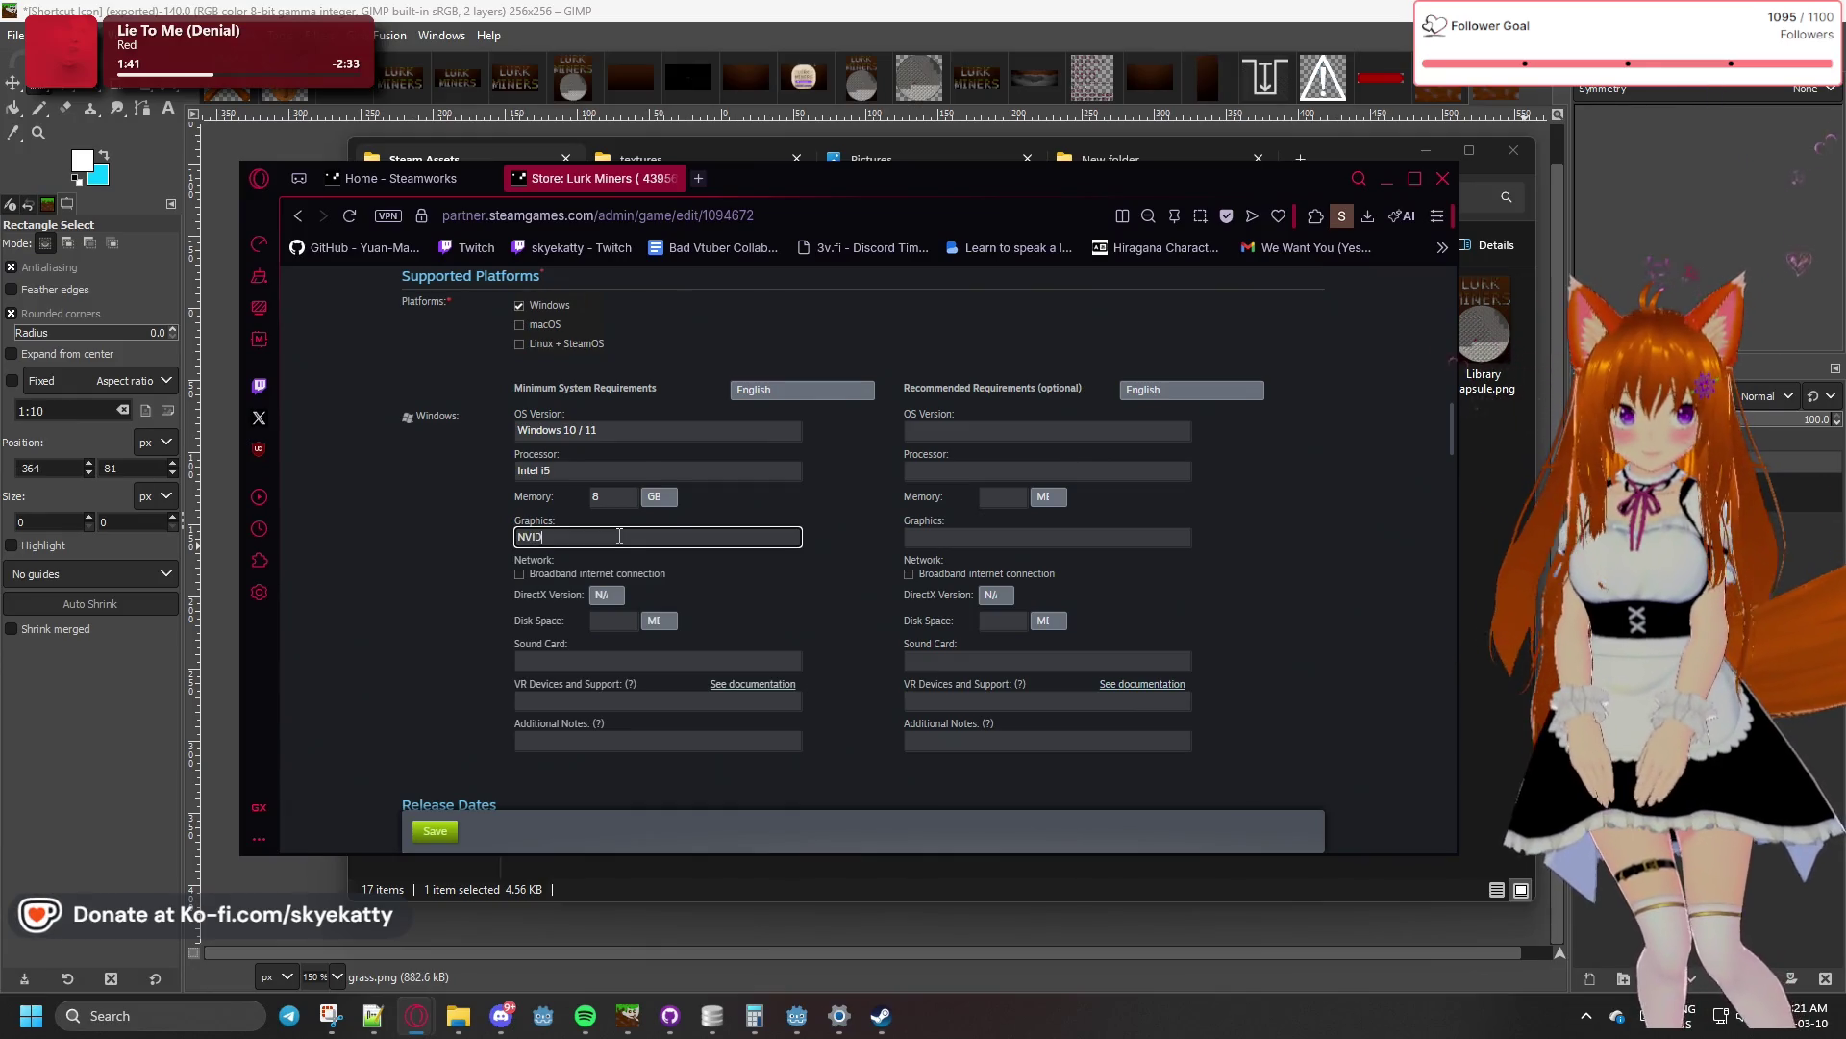
text( RTX 2070)
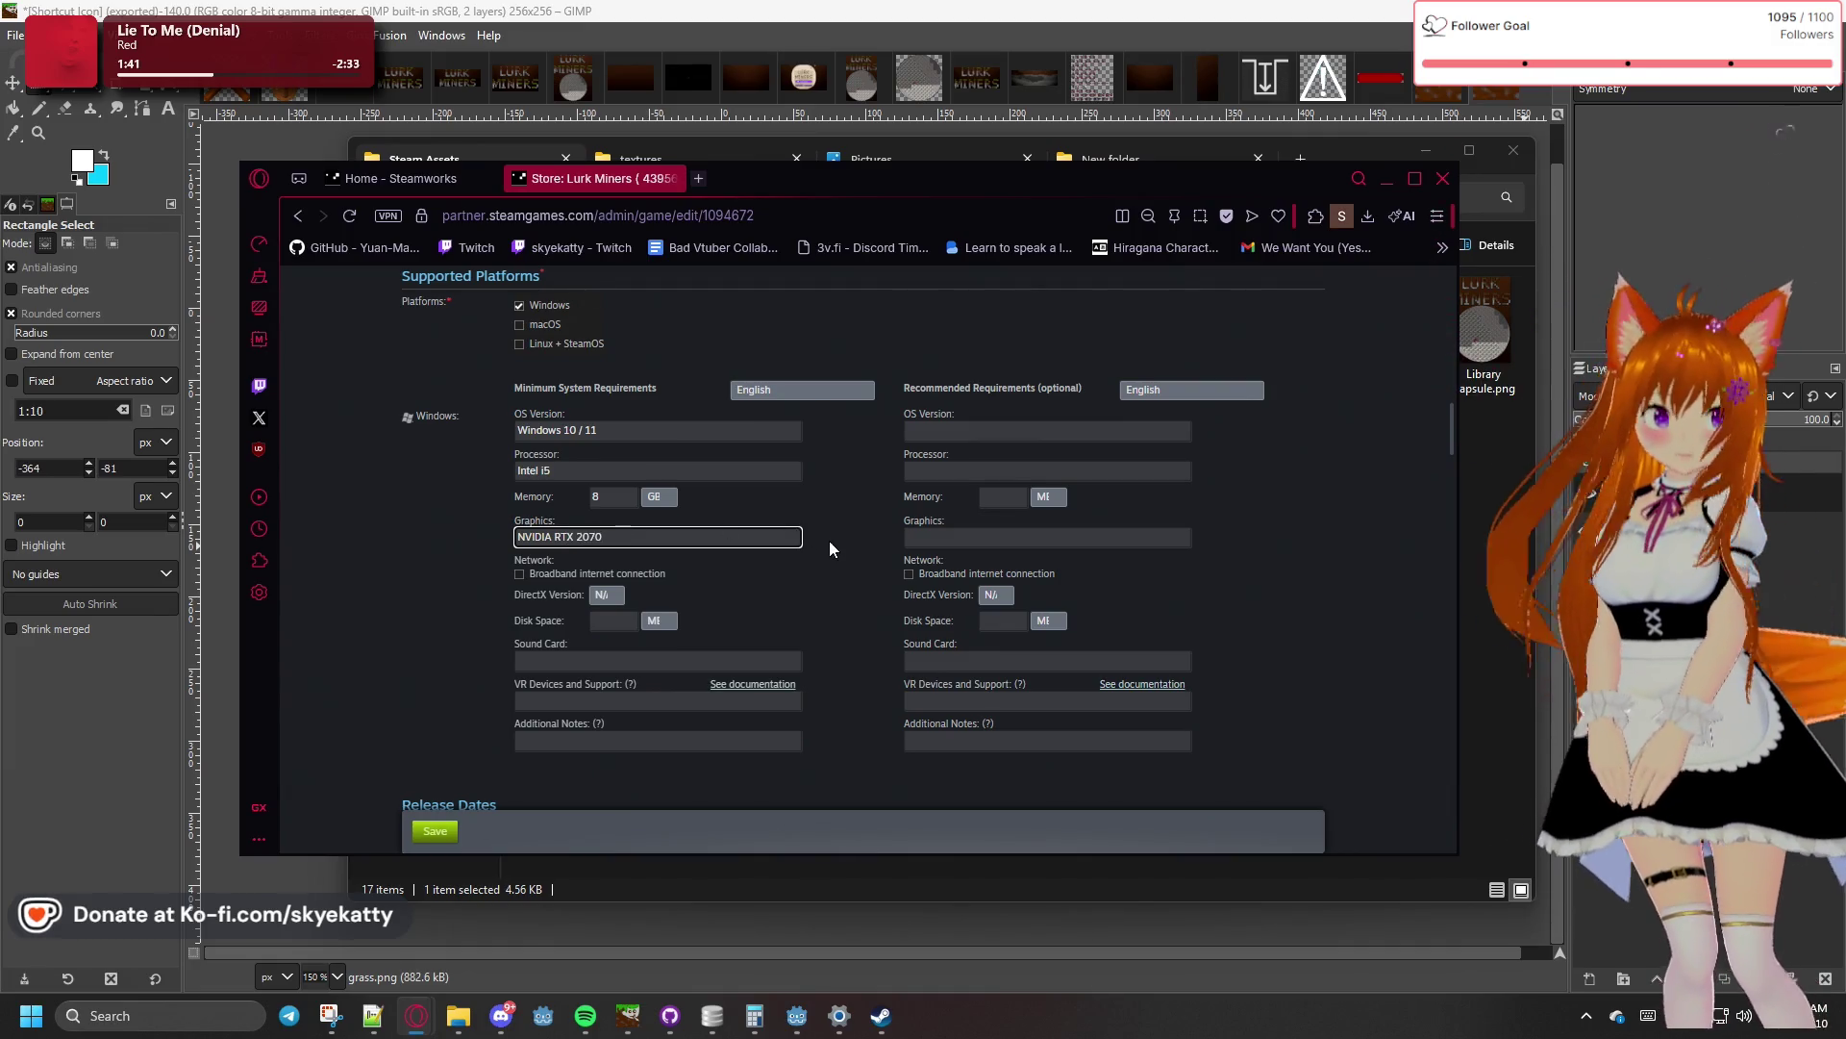
click(827, 582)
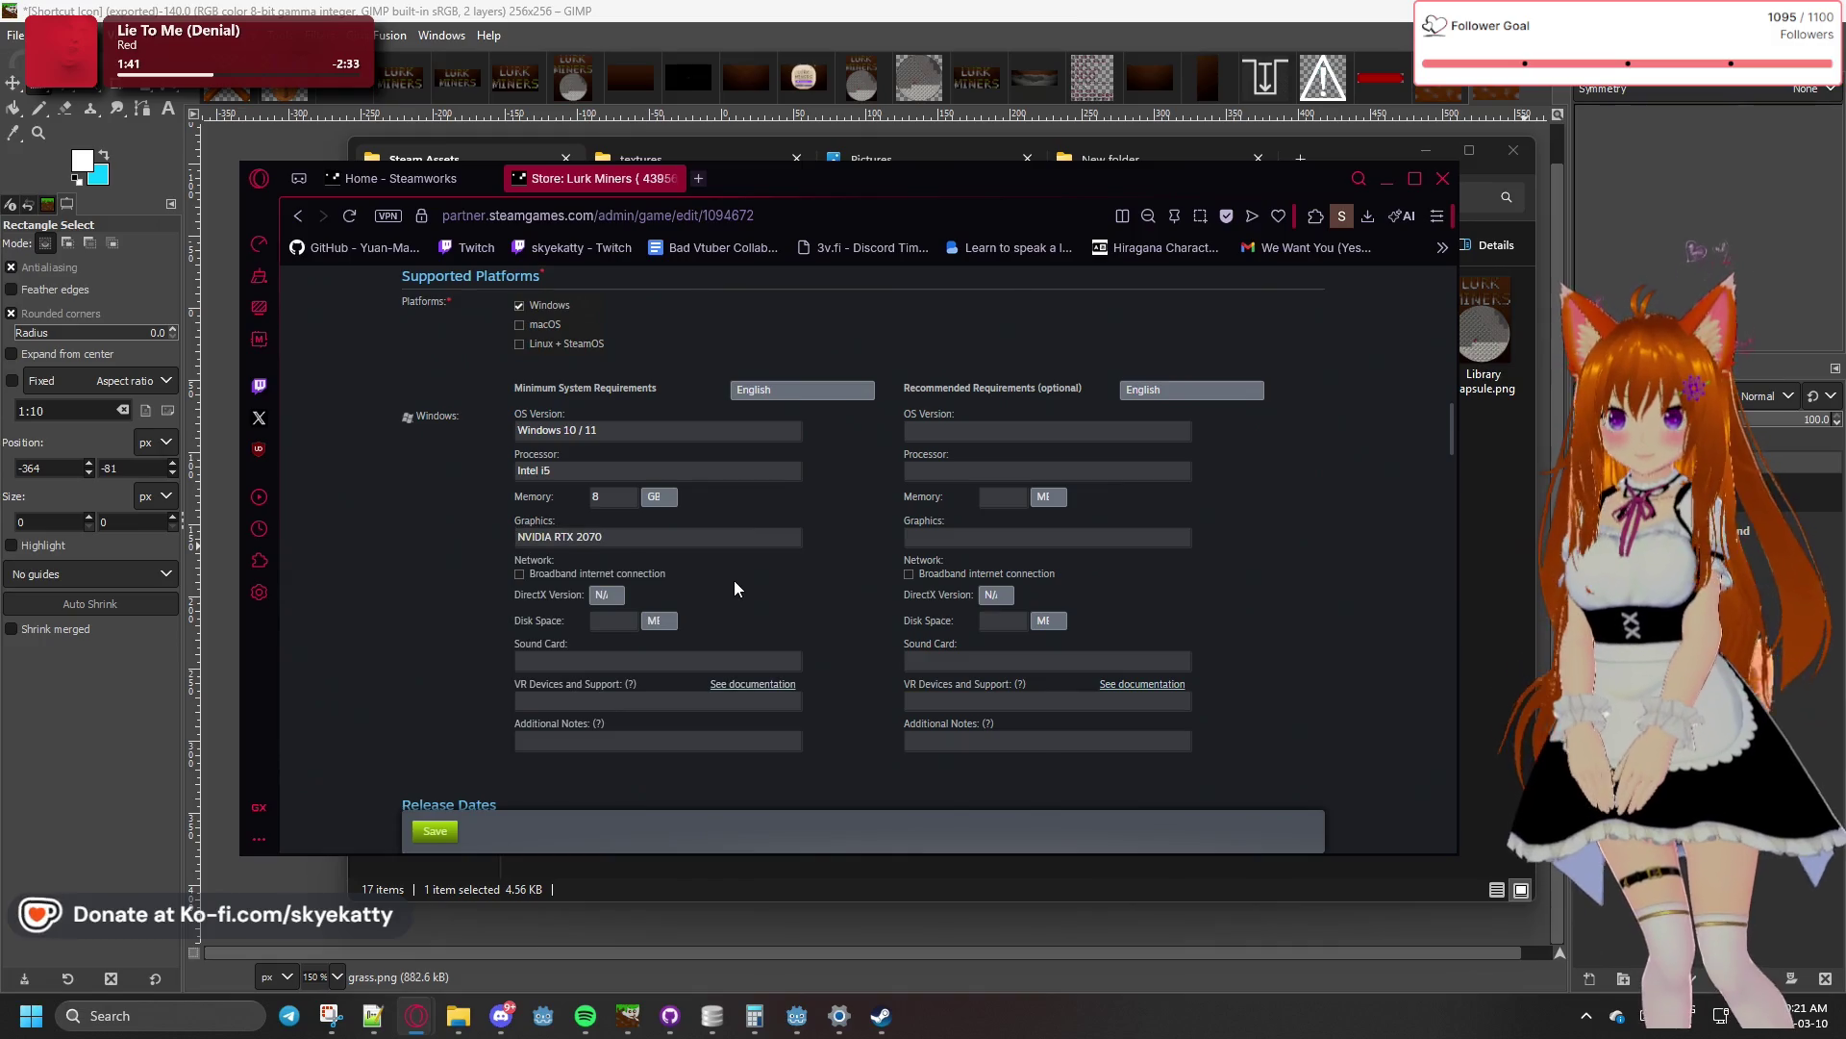
click(520, 577)
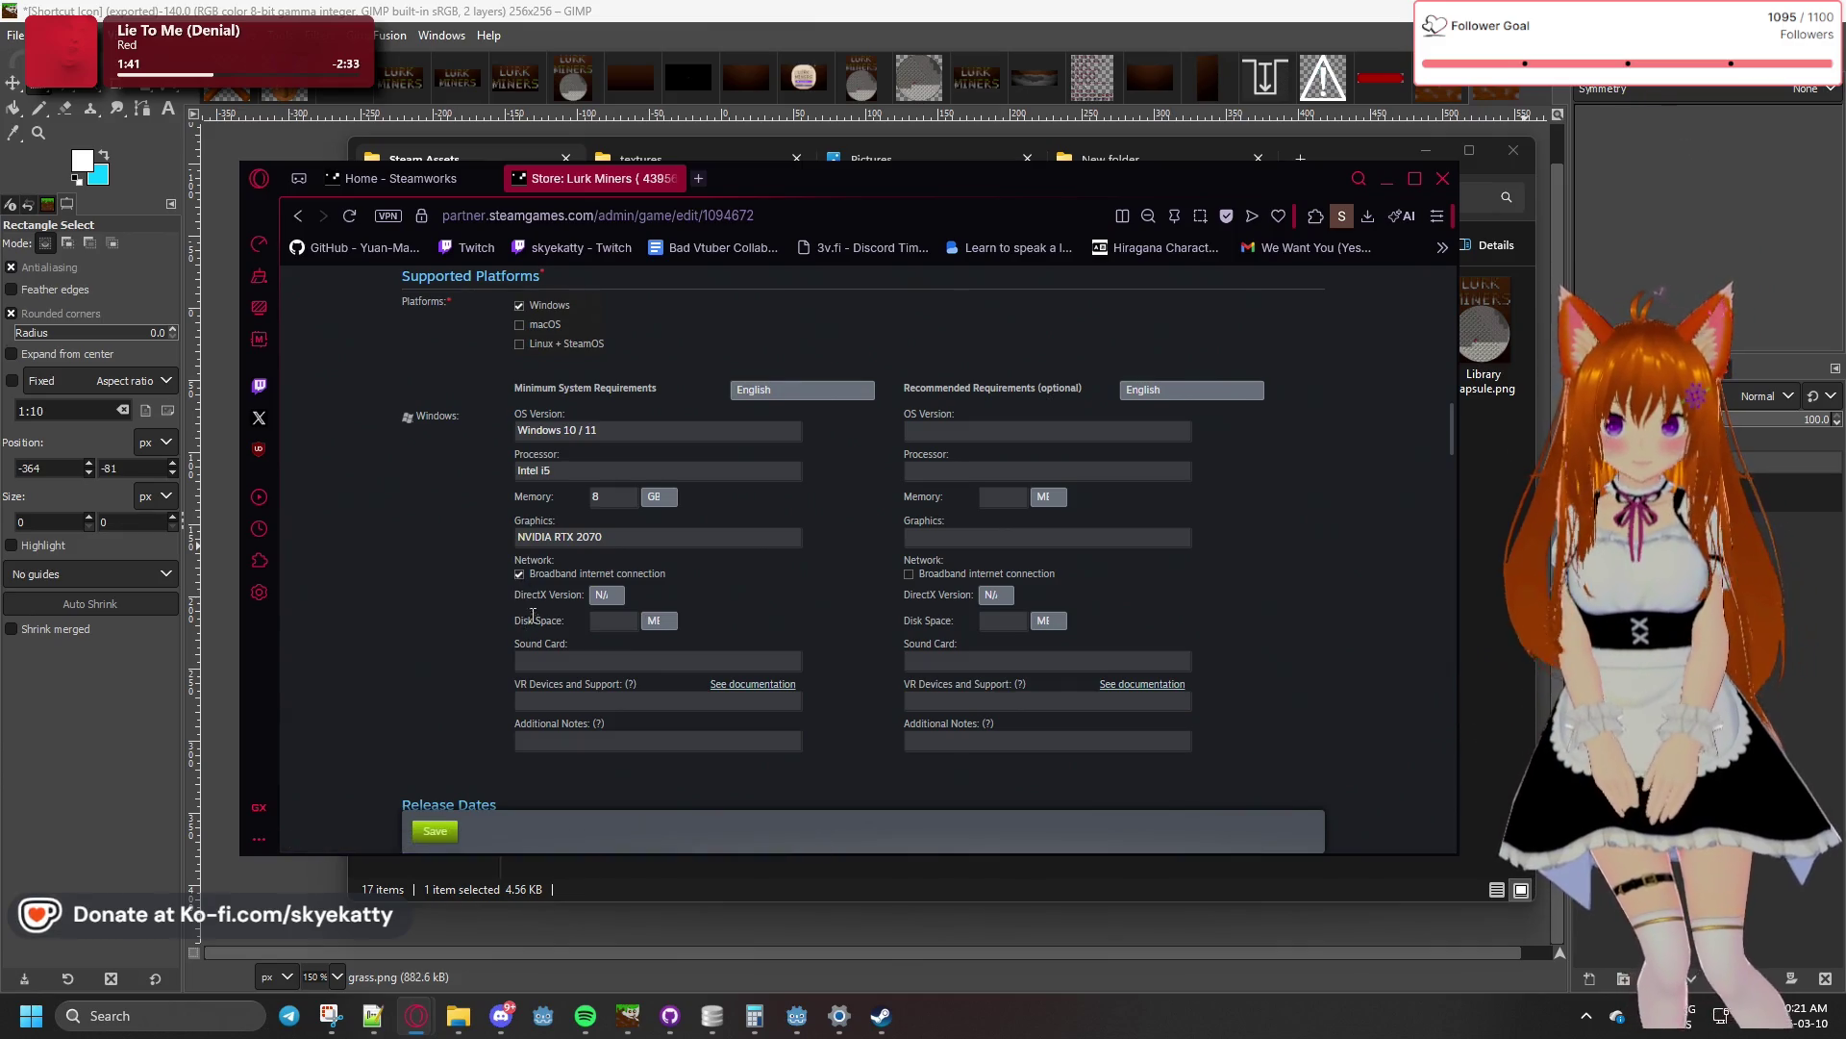
scroll(564, 612, down, 1)
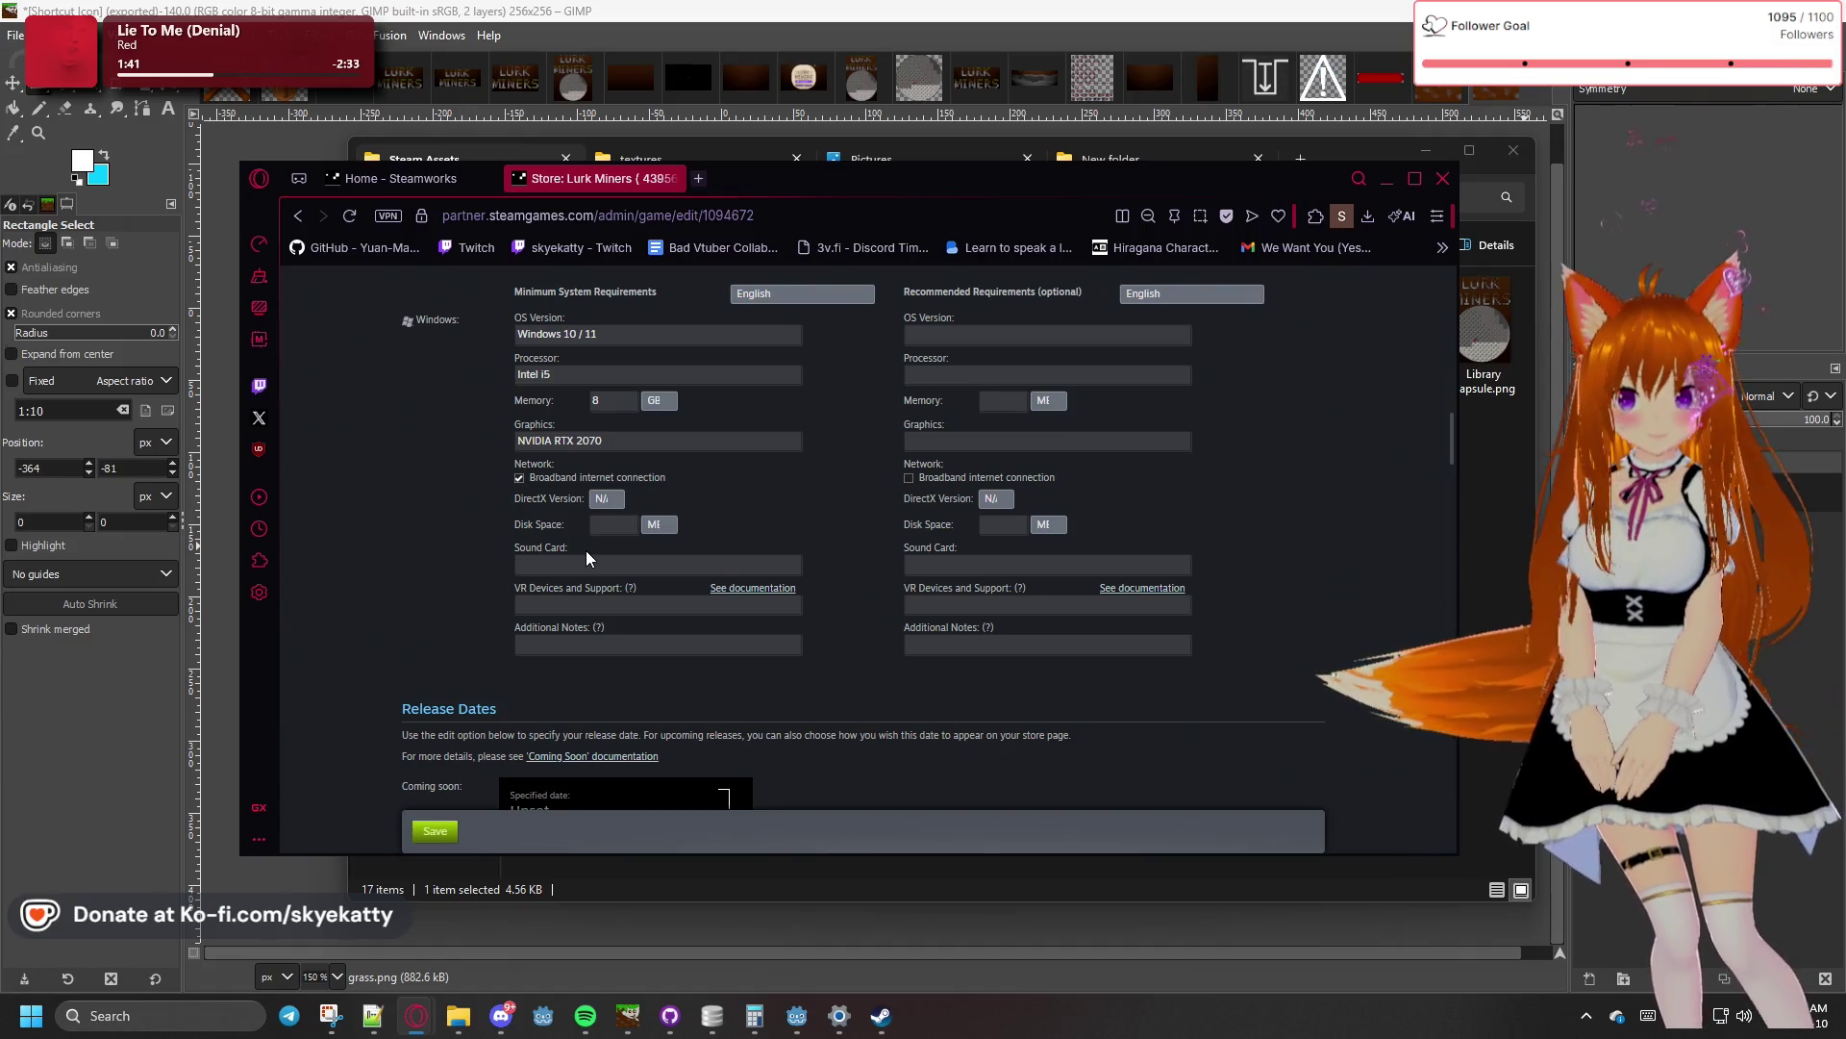
- Set the minimum disk space to 1 GB
click(600, 527)
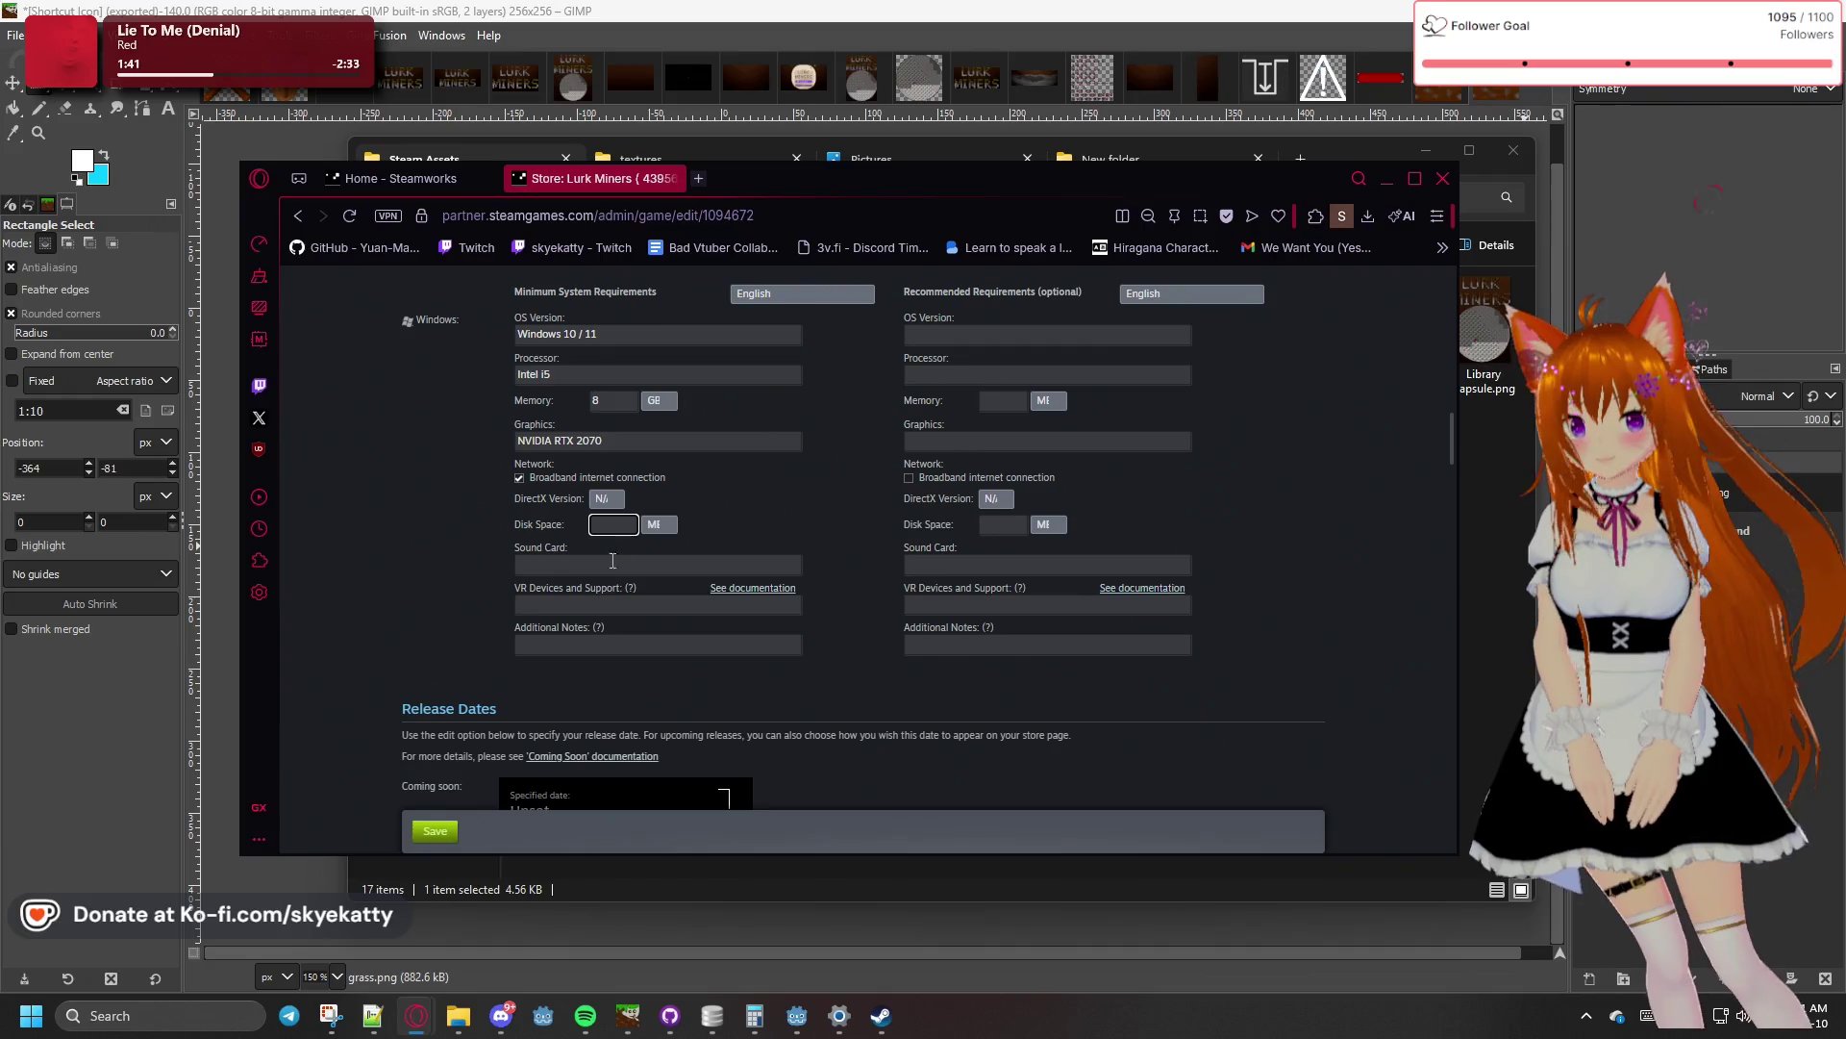
text(1)
click(660, 524)
click(660, 555)
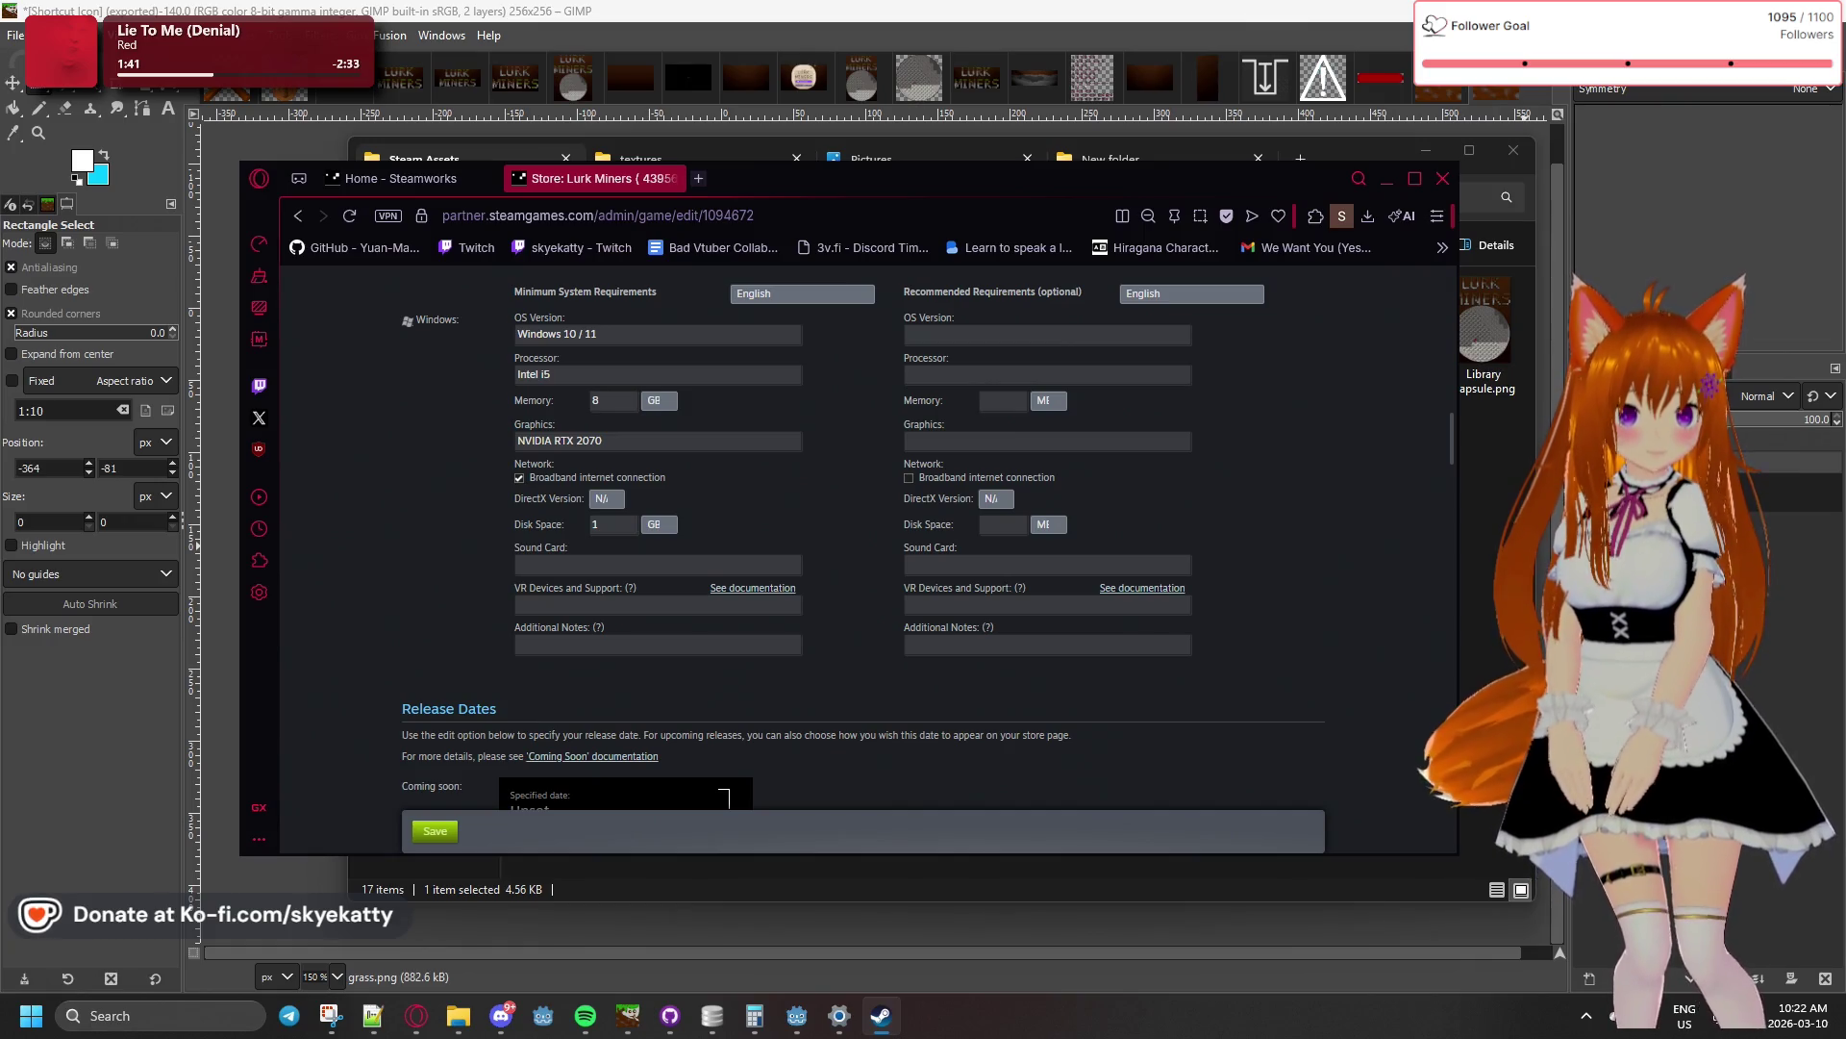
- Paste the prepared note about streaming alongside OBS and another game into Additional Notes
click(626, 646)
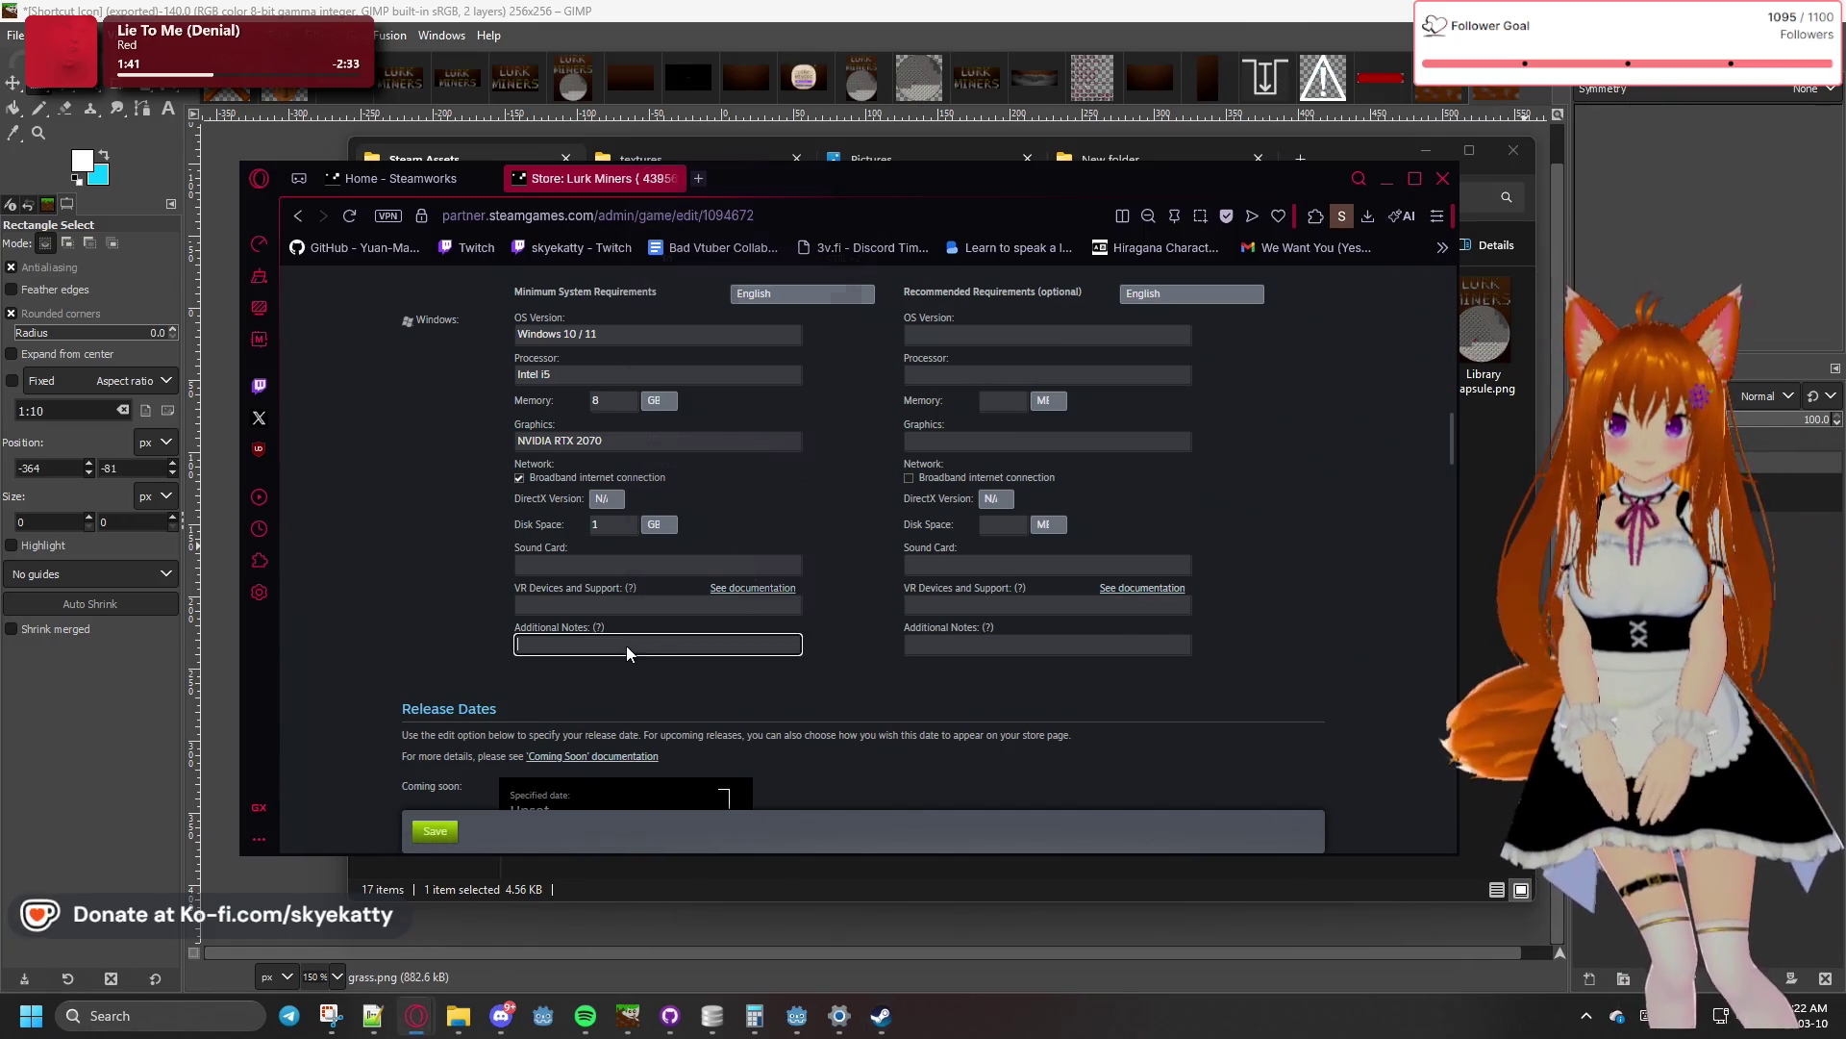
right_click(626, 644)
click(679, 382)
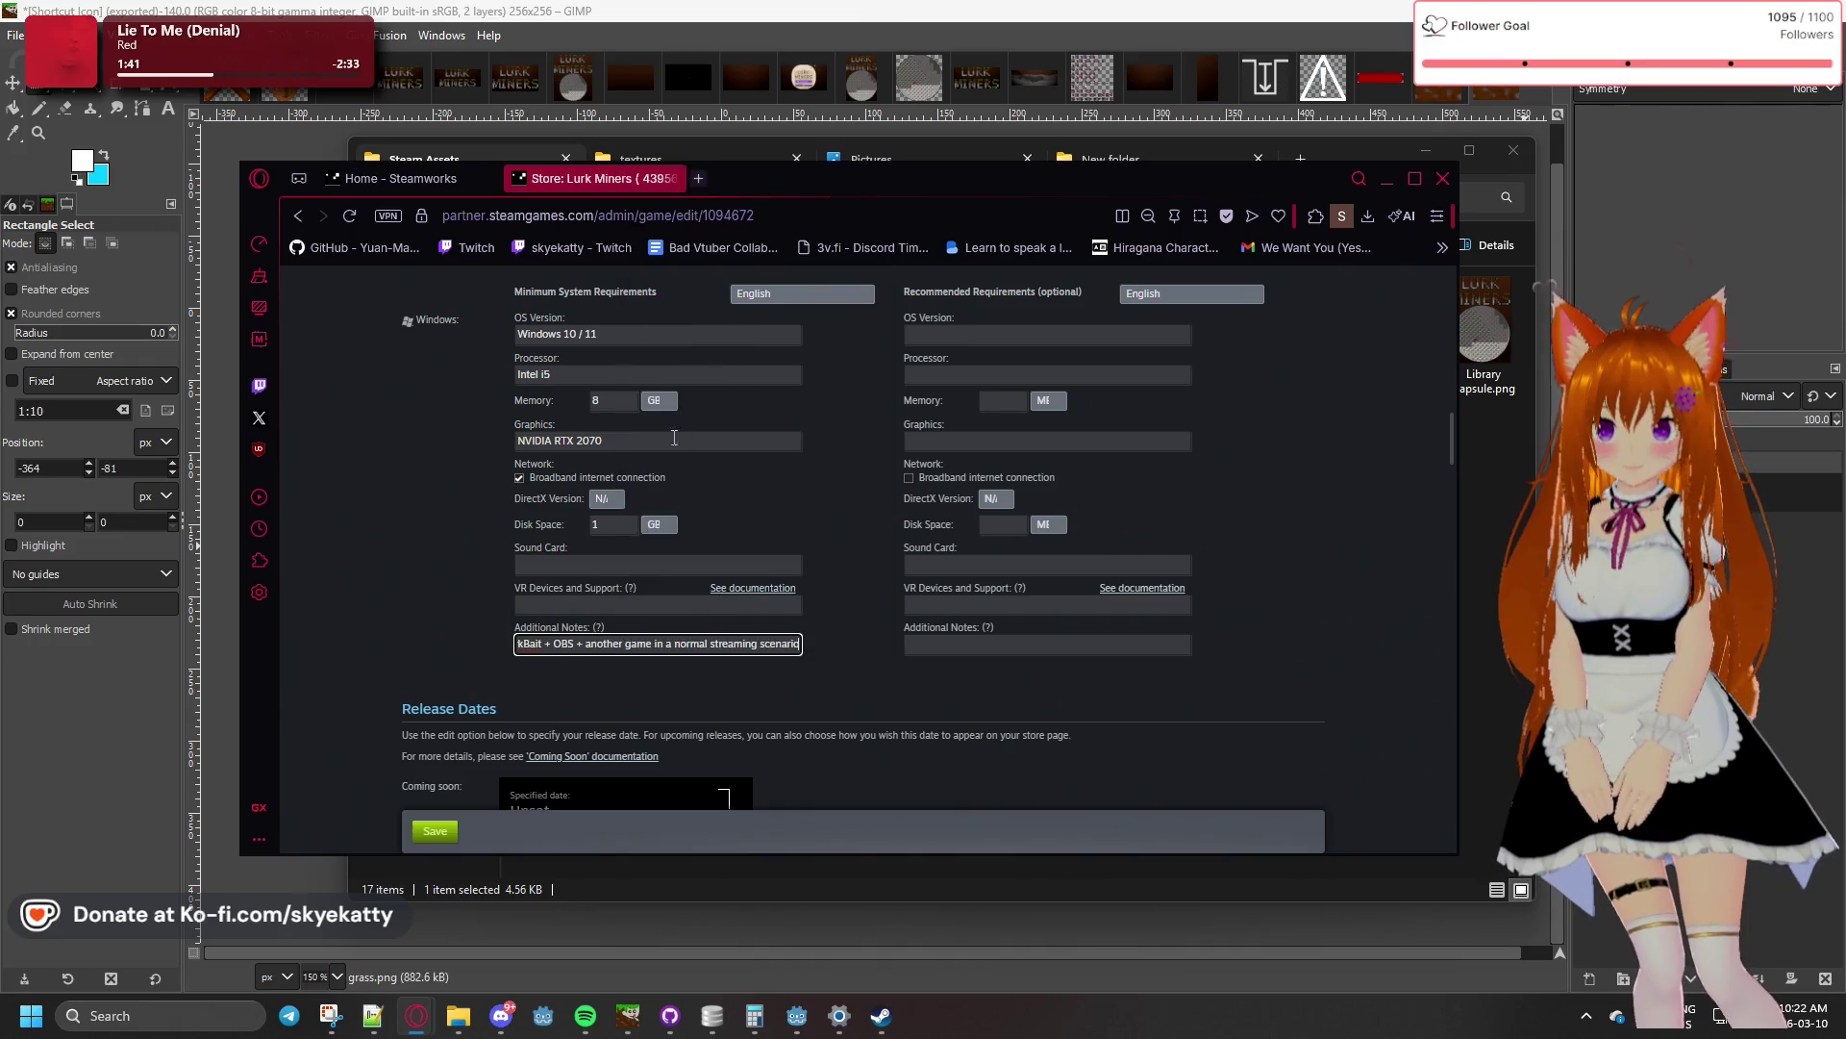
click(404, 650)
click(588, 647)
click(475, 644)
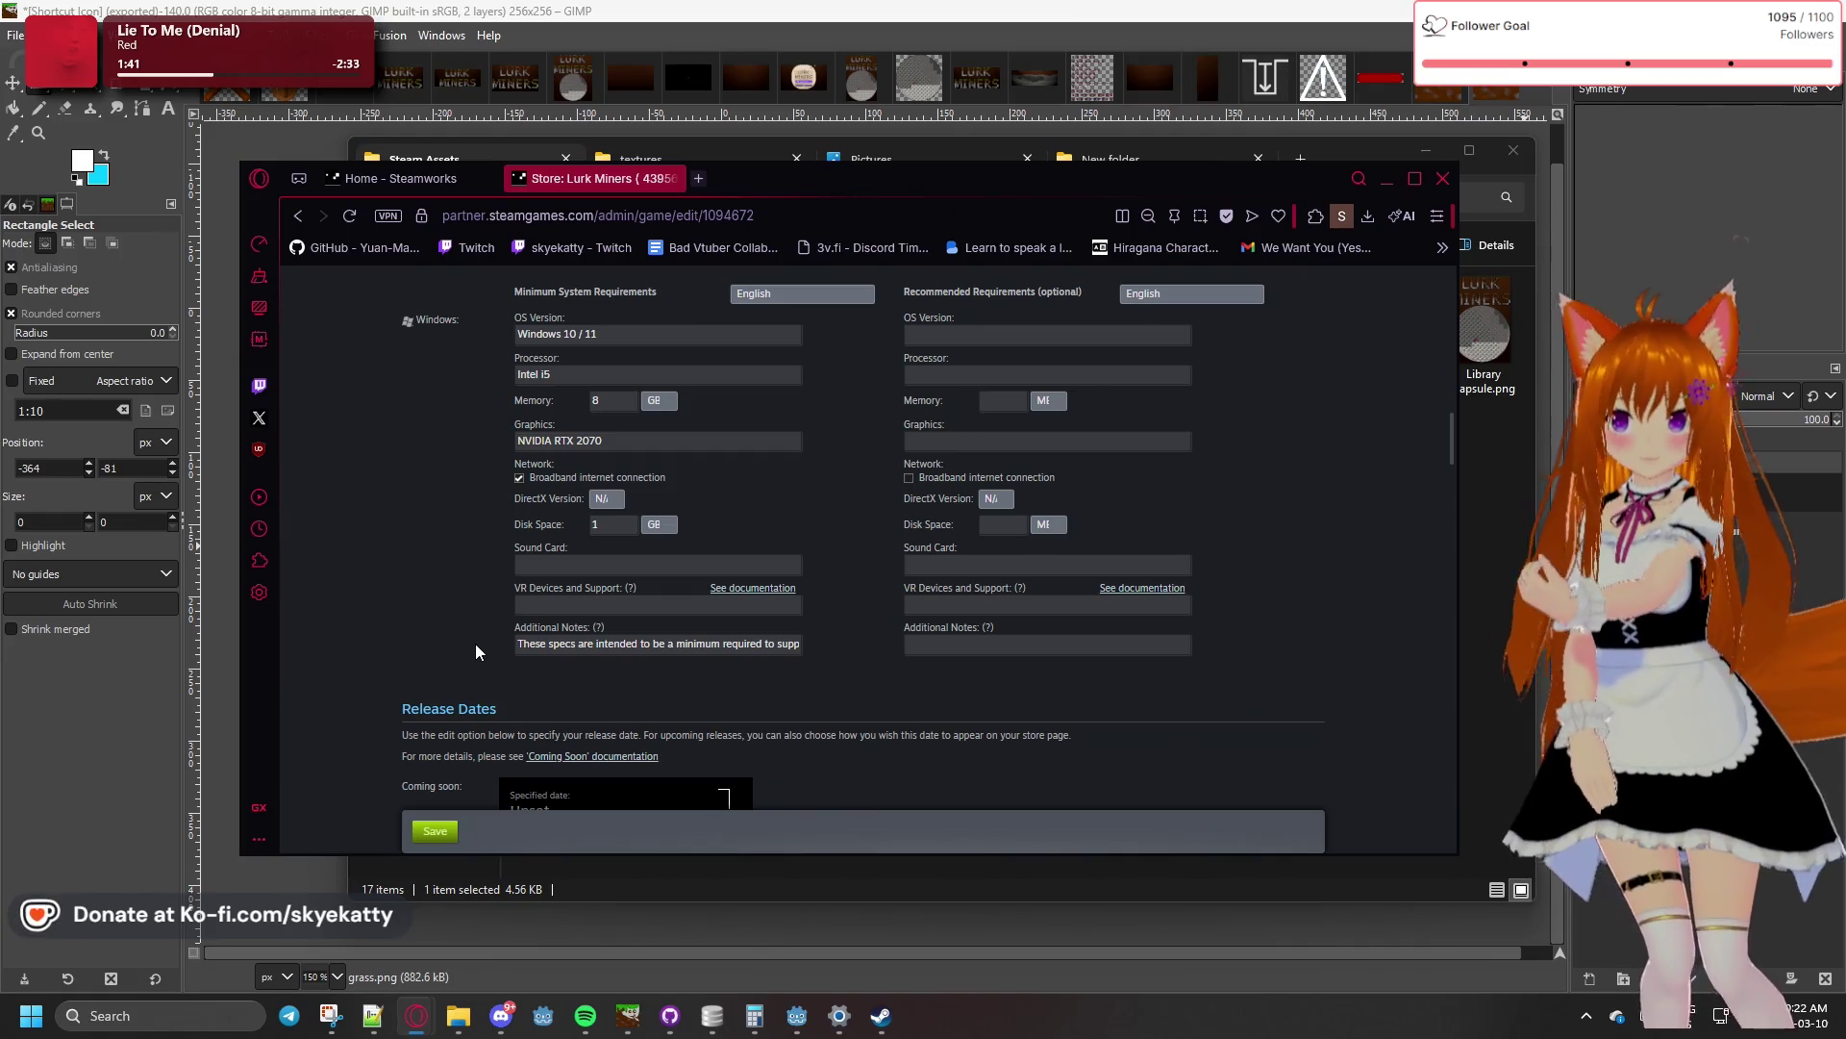
- Change the minimum graphics from NVIDIA RTX 2070 to RTX 2080
click(599, 442)
text(8)
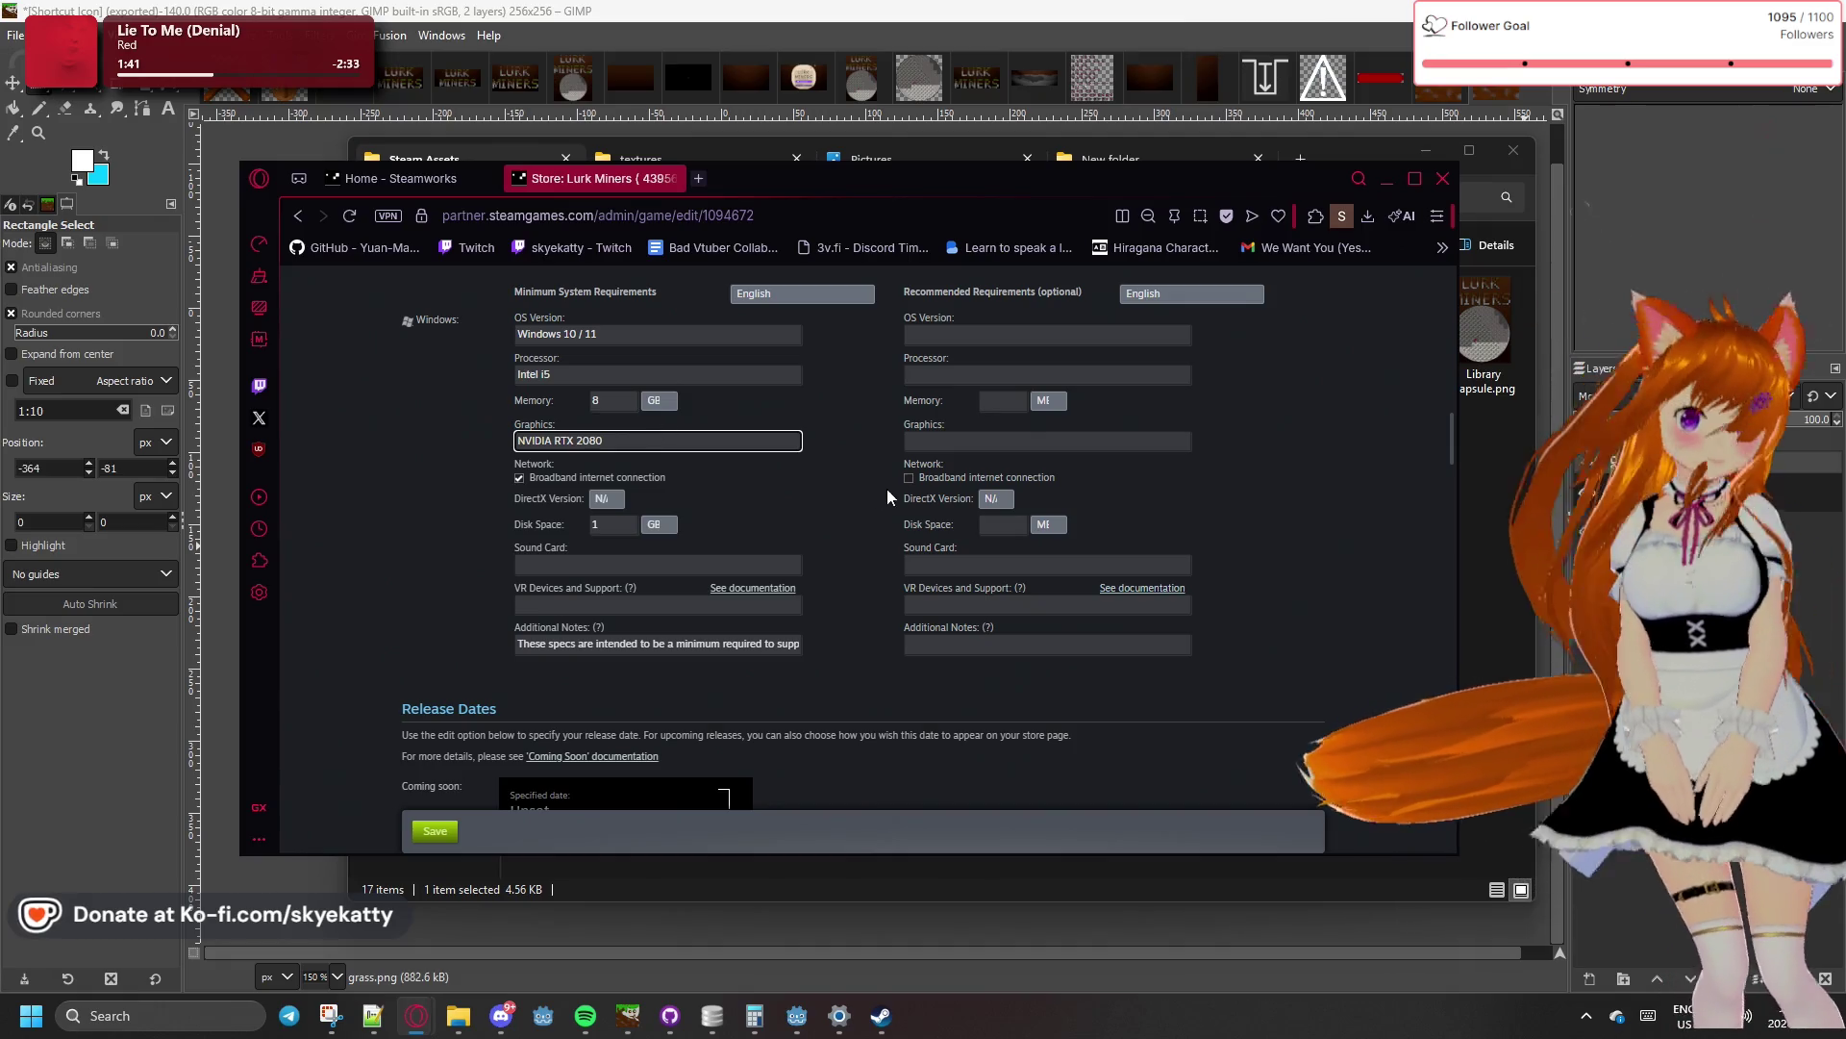
click(761, 541)
- Replace the wrong game name in the Additional Notes with 'Lurk Miners'
mouse_move(520, 643)
mouse_down()
mouse_move(819, 641)
mouse_move(482, 651)
mouse_up()
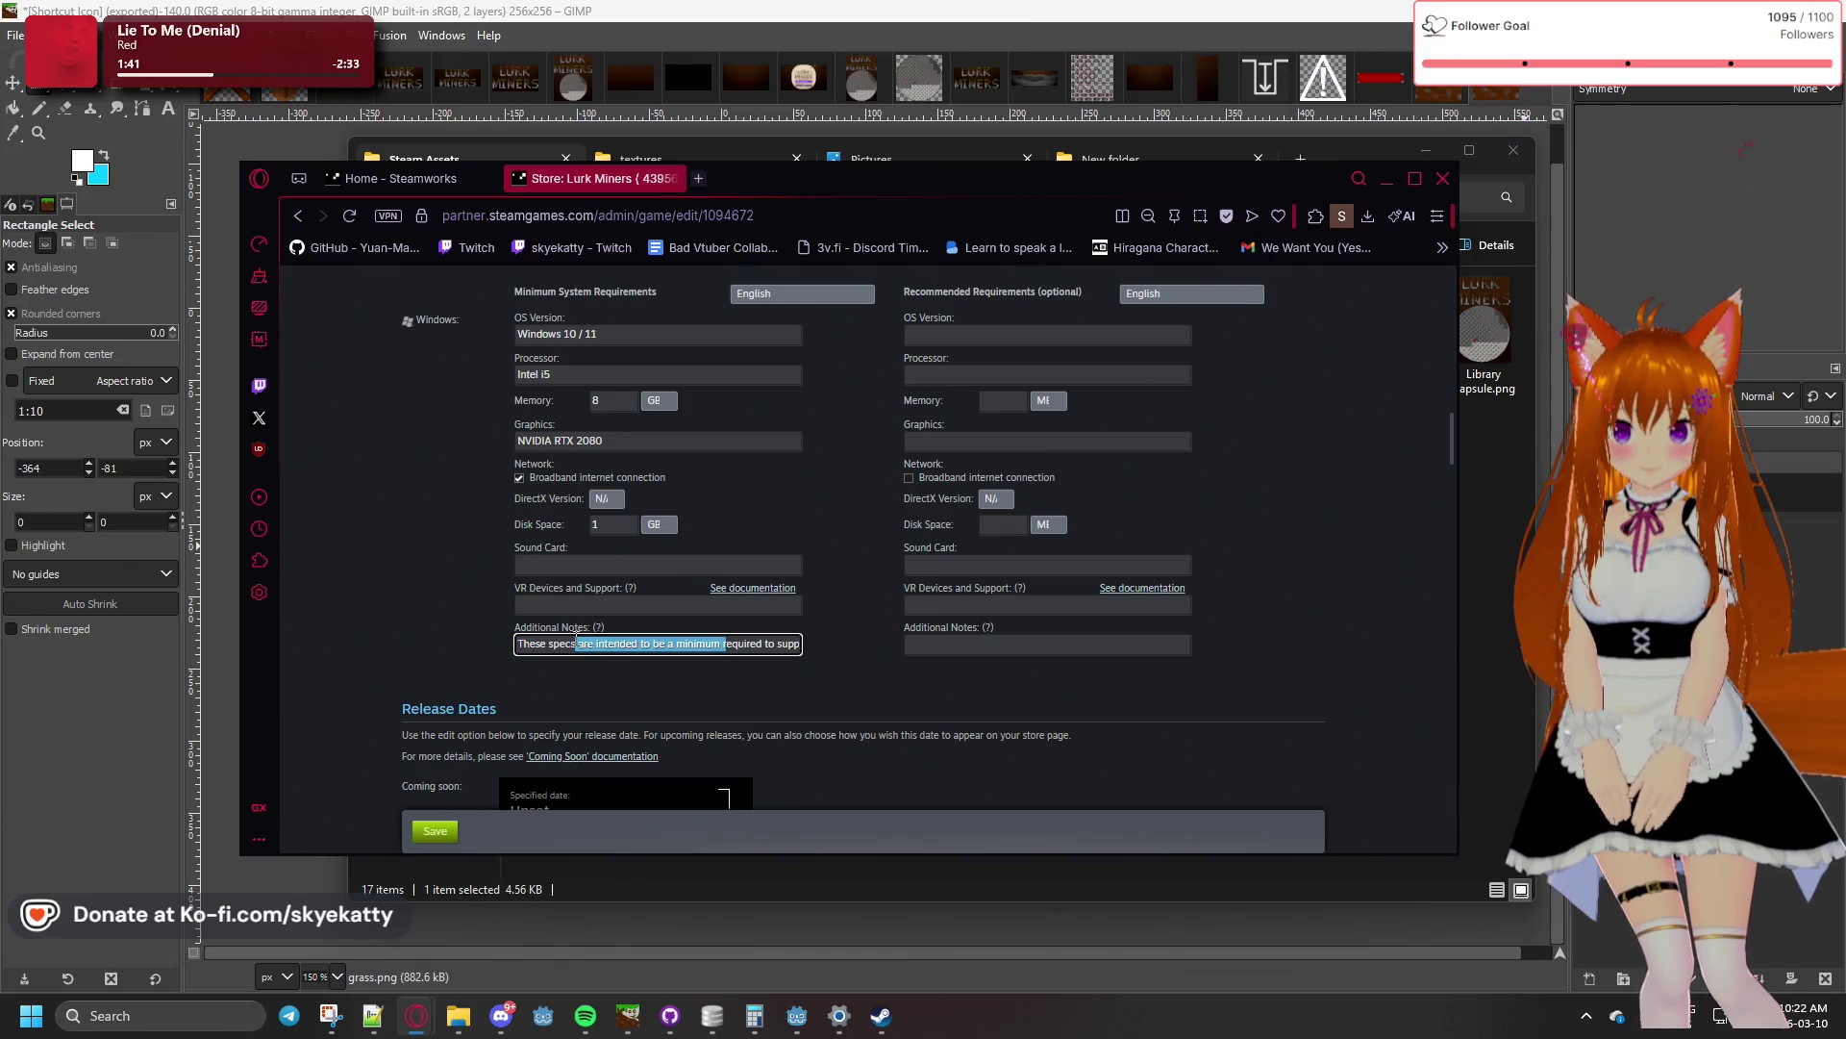
click(800, 635)
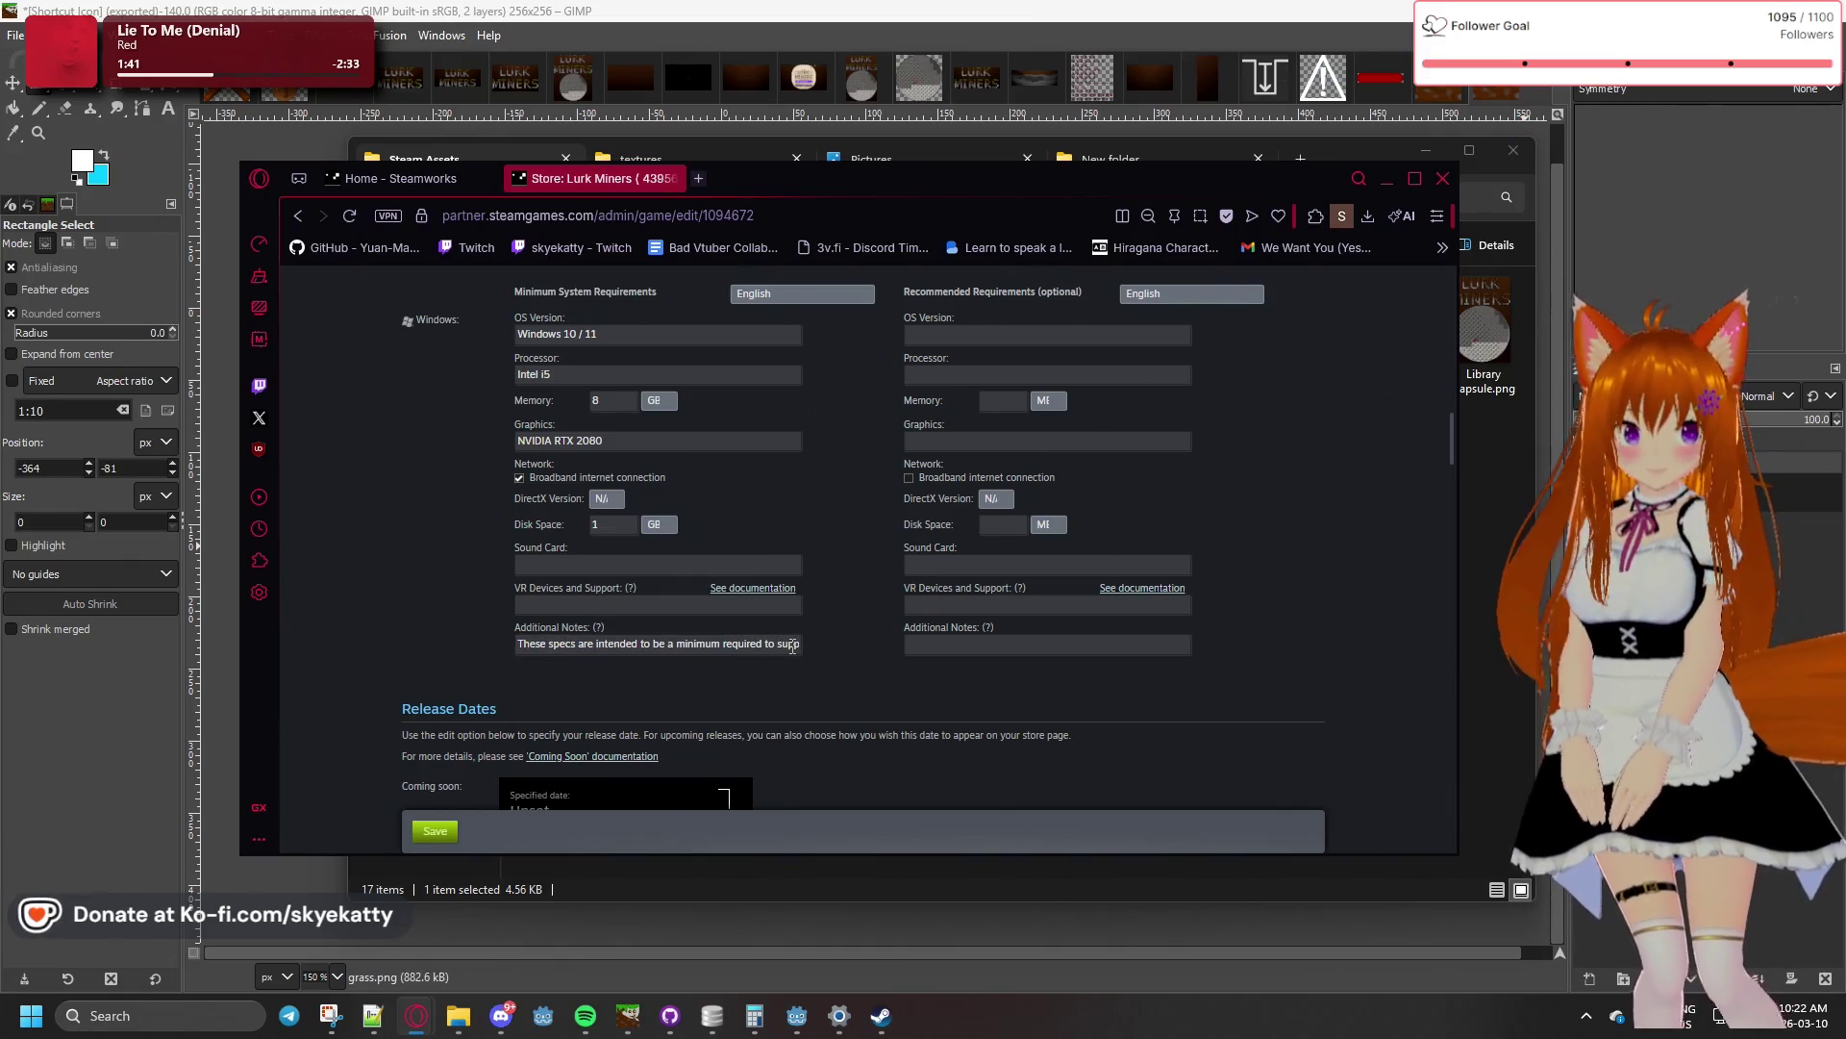
mouse_move(792, 646)
mouse_down()
mouse_move(808, 646)
mouse_move(574, 653)
mouse_up()
text(Lu)
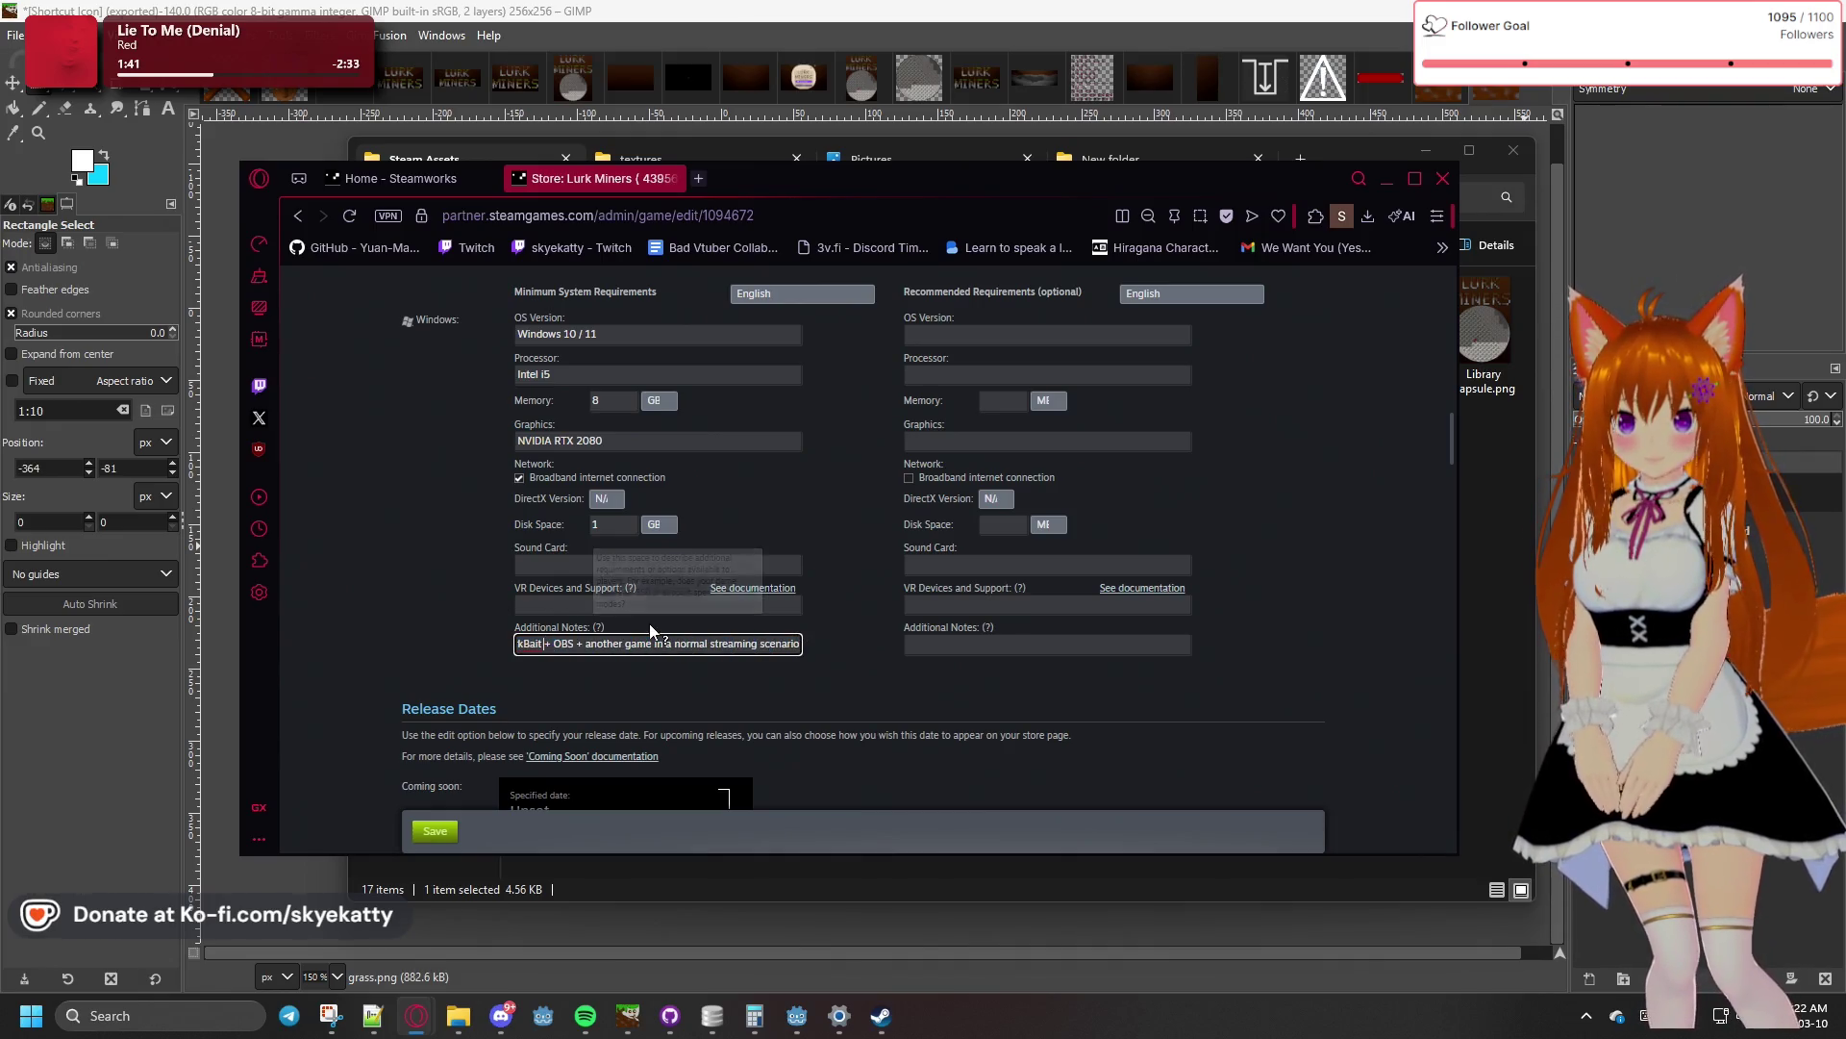
key(BackSpace)
key(BackSpace)
text(por)
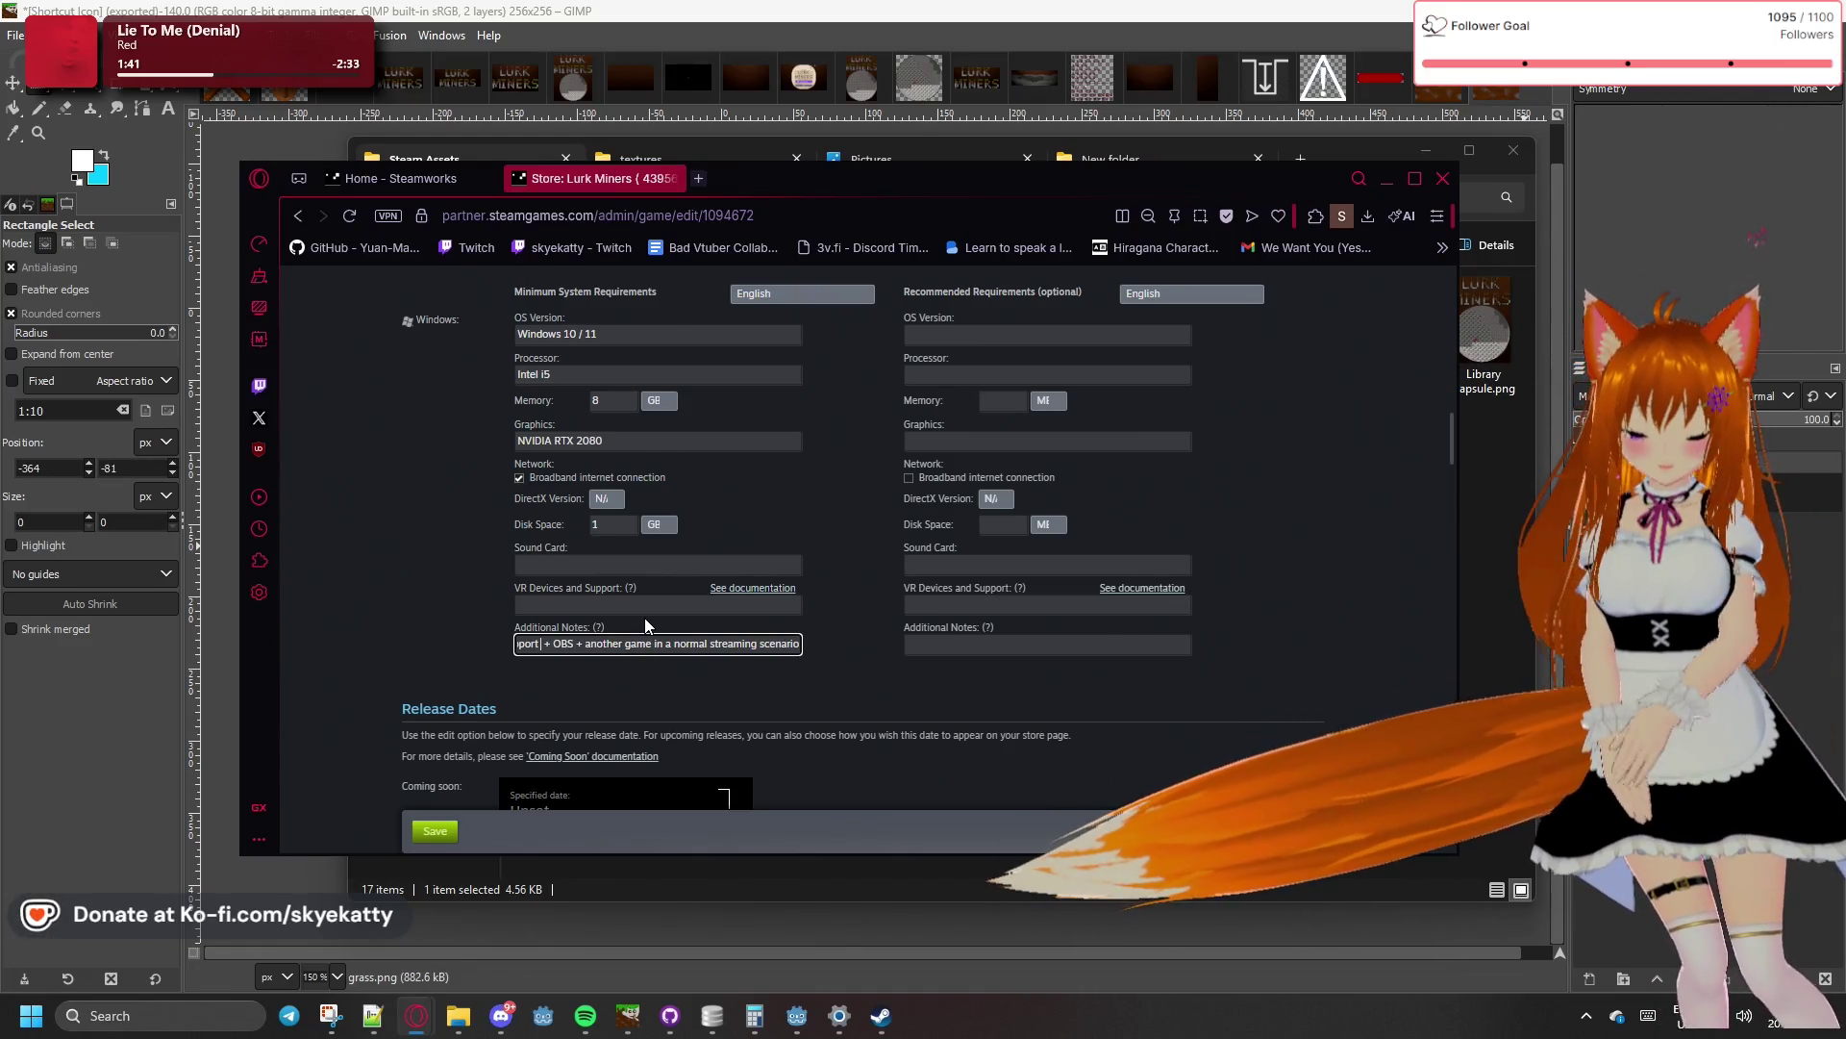
text(Lurk Miner)
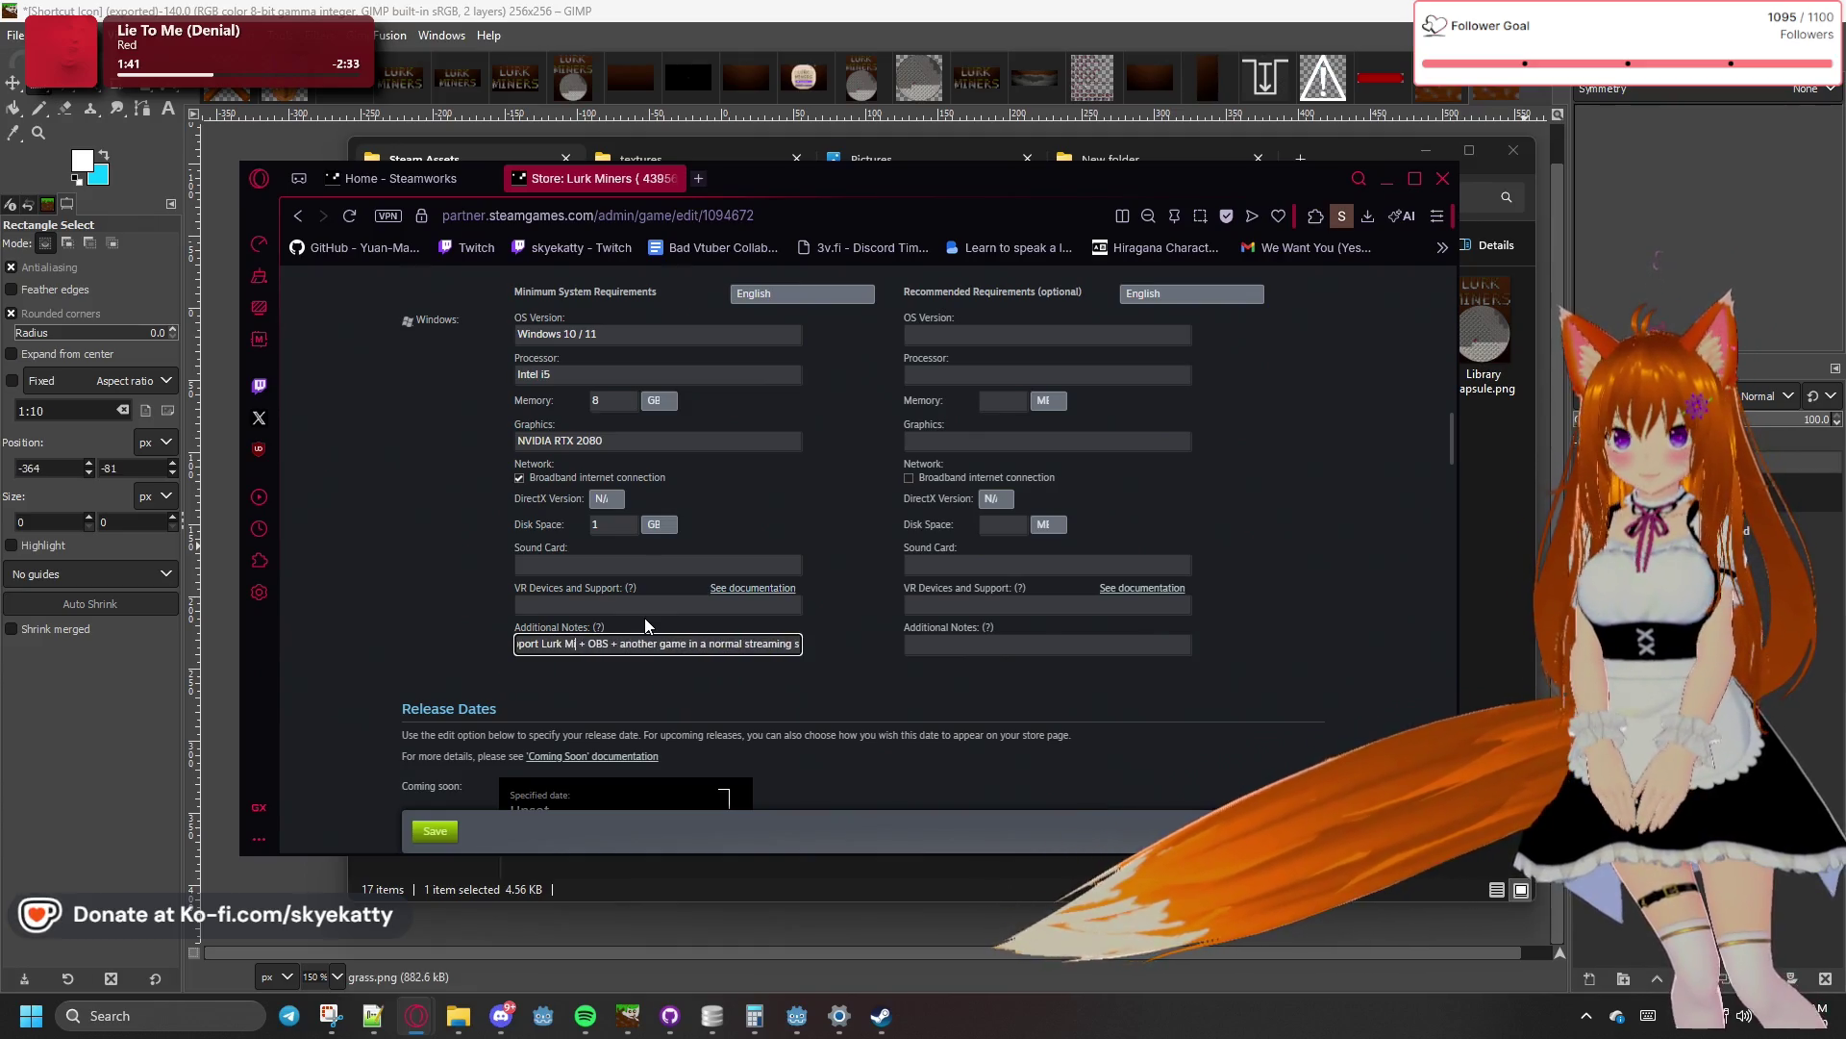
text(s)
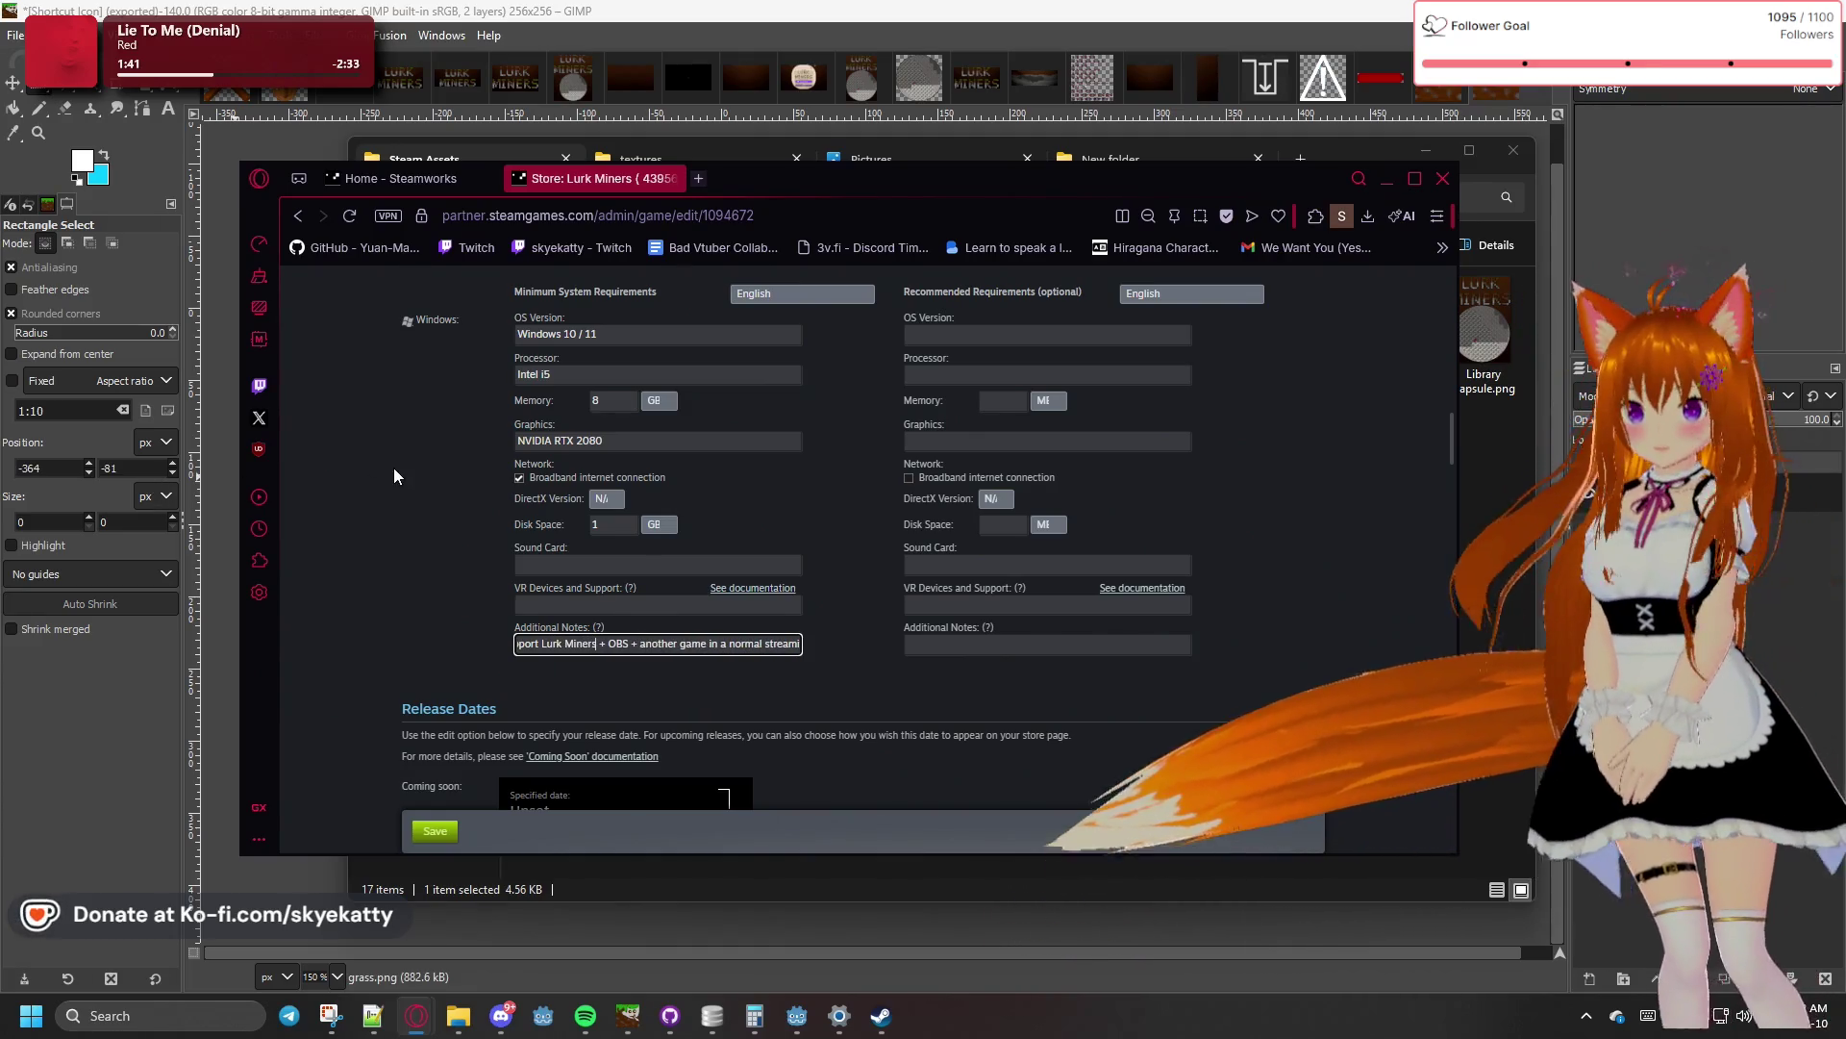
click(419, 469)
- Scroll past Release Dates and Supported Languages and save the Windows minimum requirements
scroll(867, 394, up, 2)
scroll(861, 400, down, 2)
scroll(753, 532, down, 1)
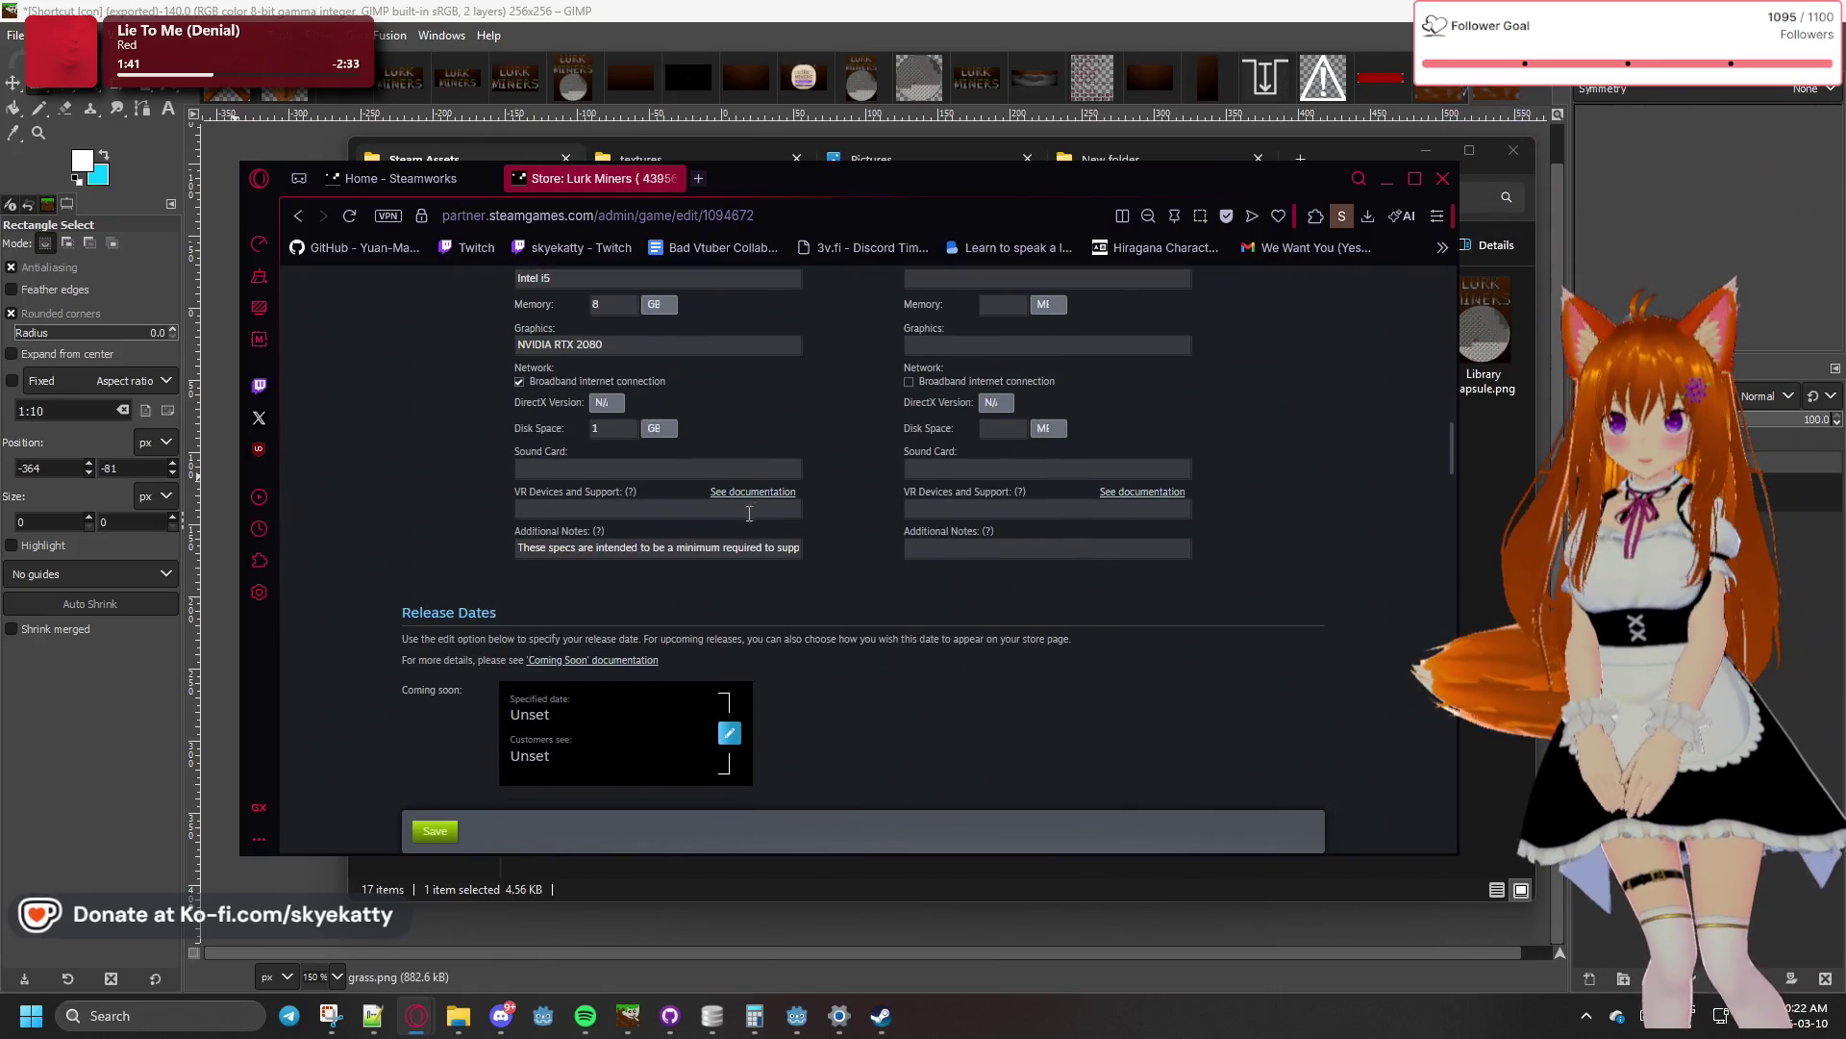
click(769, 509)
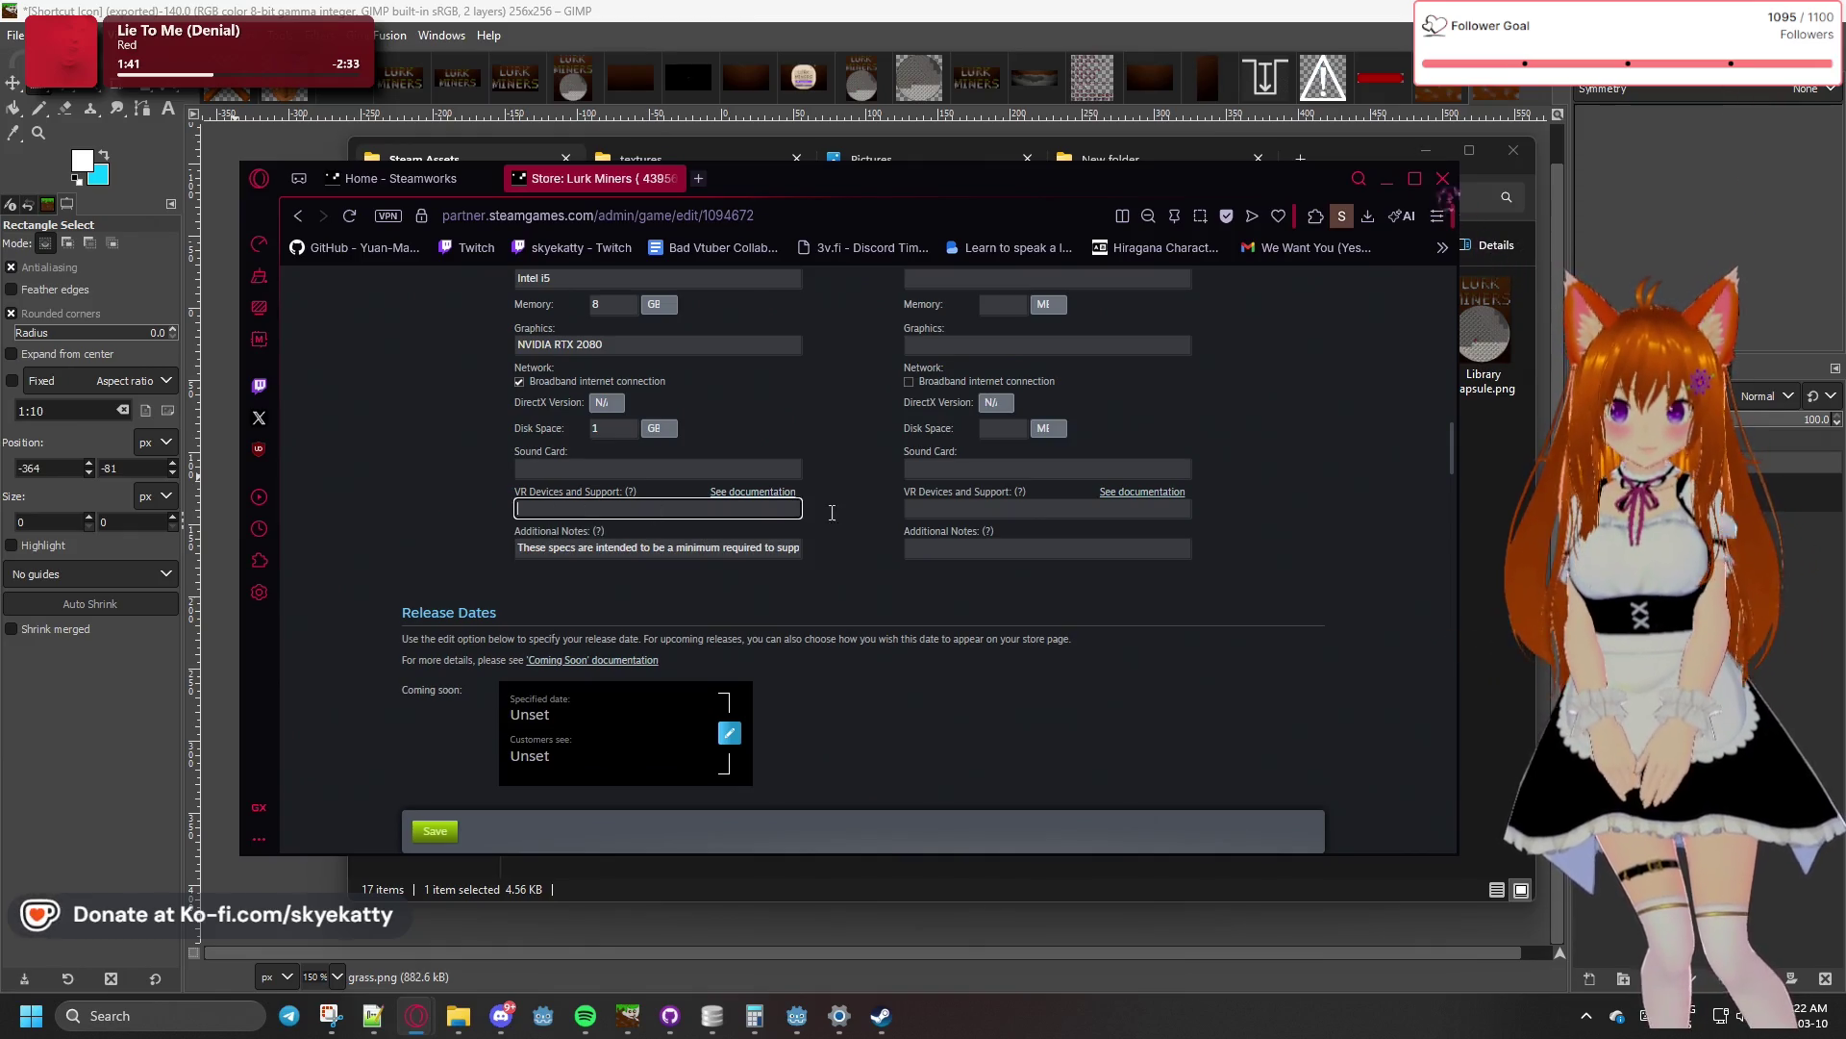
scroll(939, 545, up, 2)
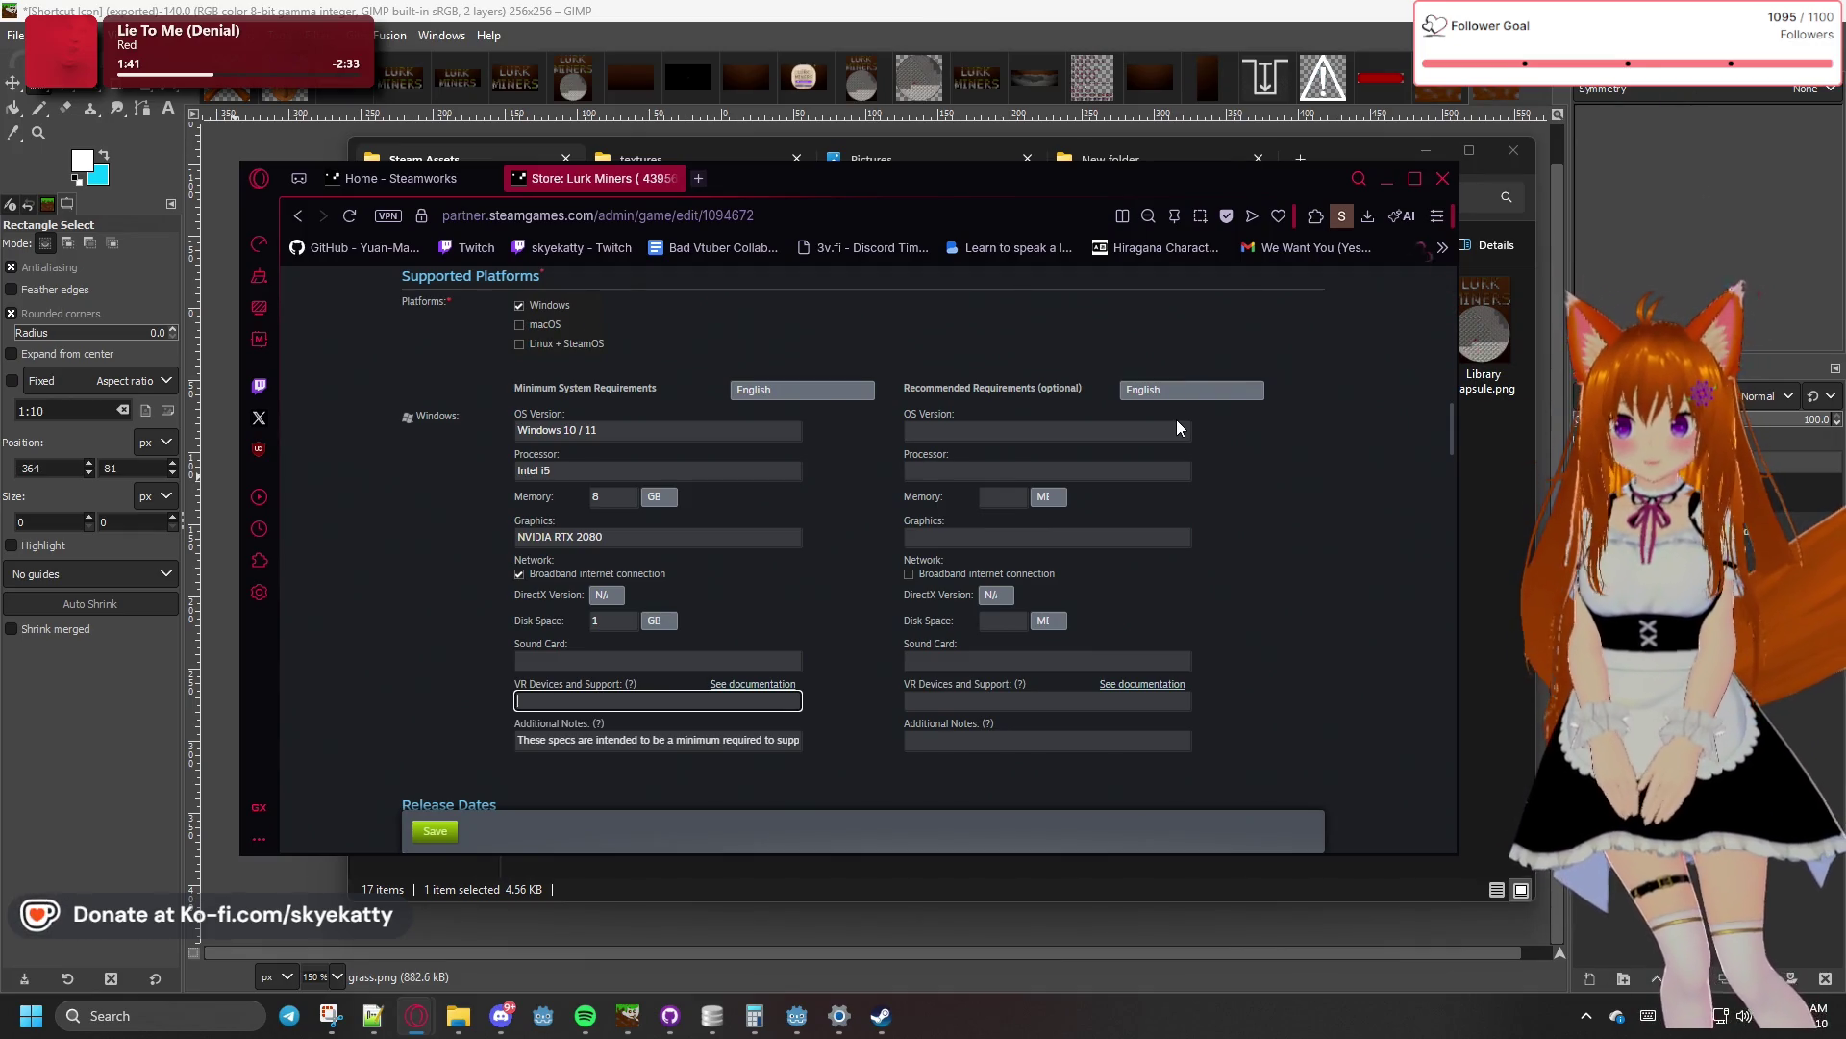
scroll(1129, 470, down, 2)
scroll(1129, 470, up, 3)
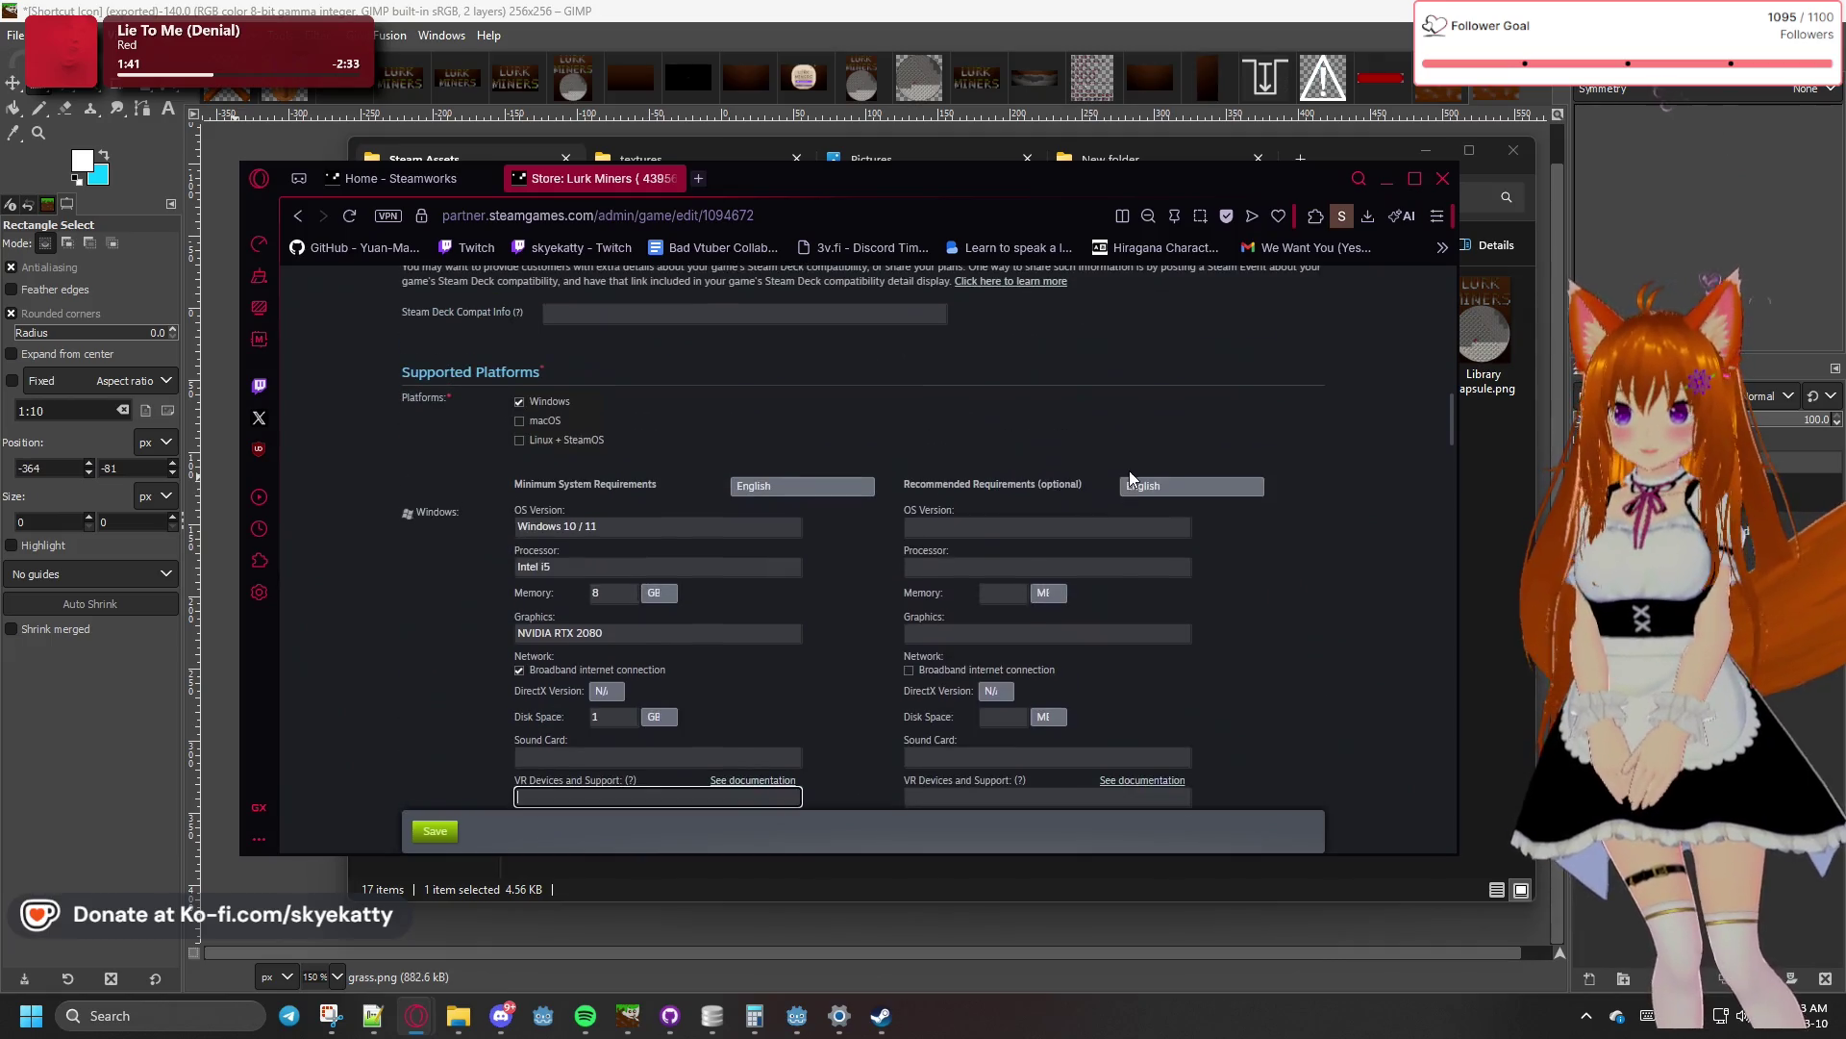
scroll(423, 516, down, 2)
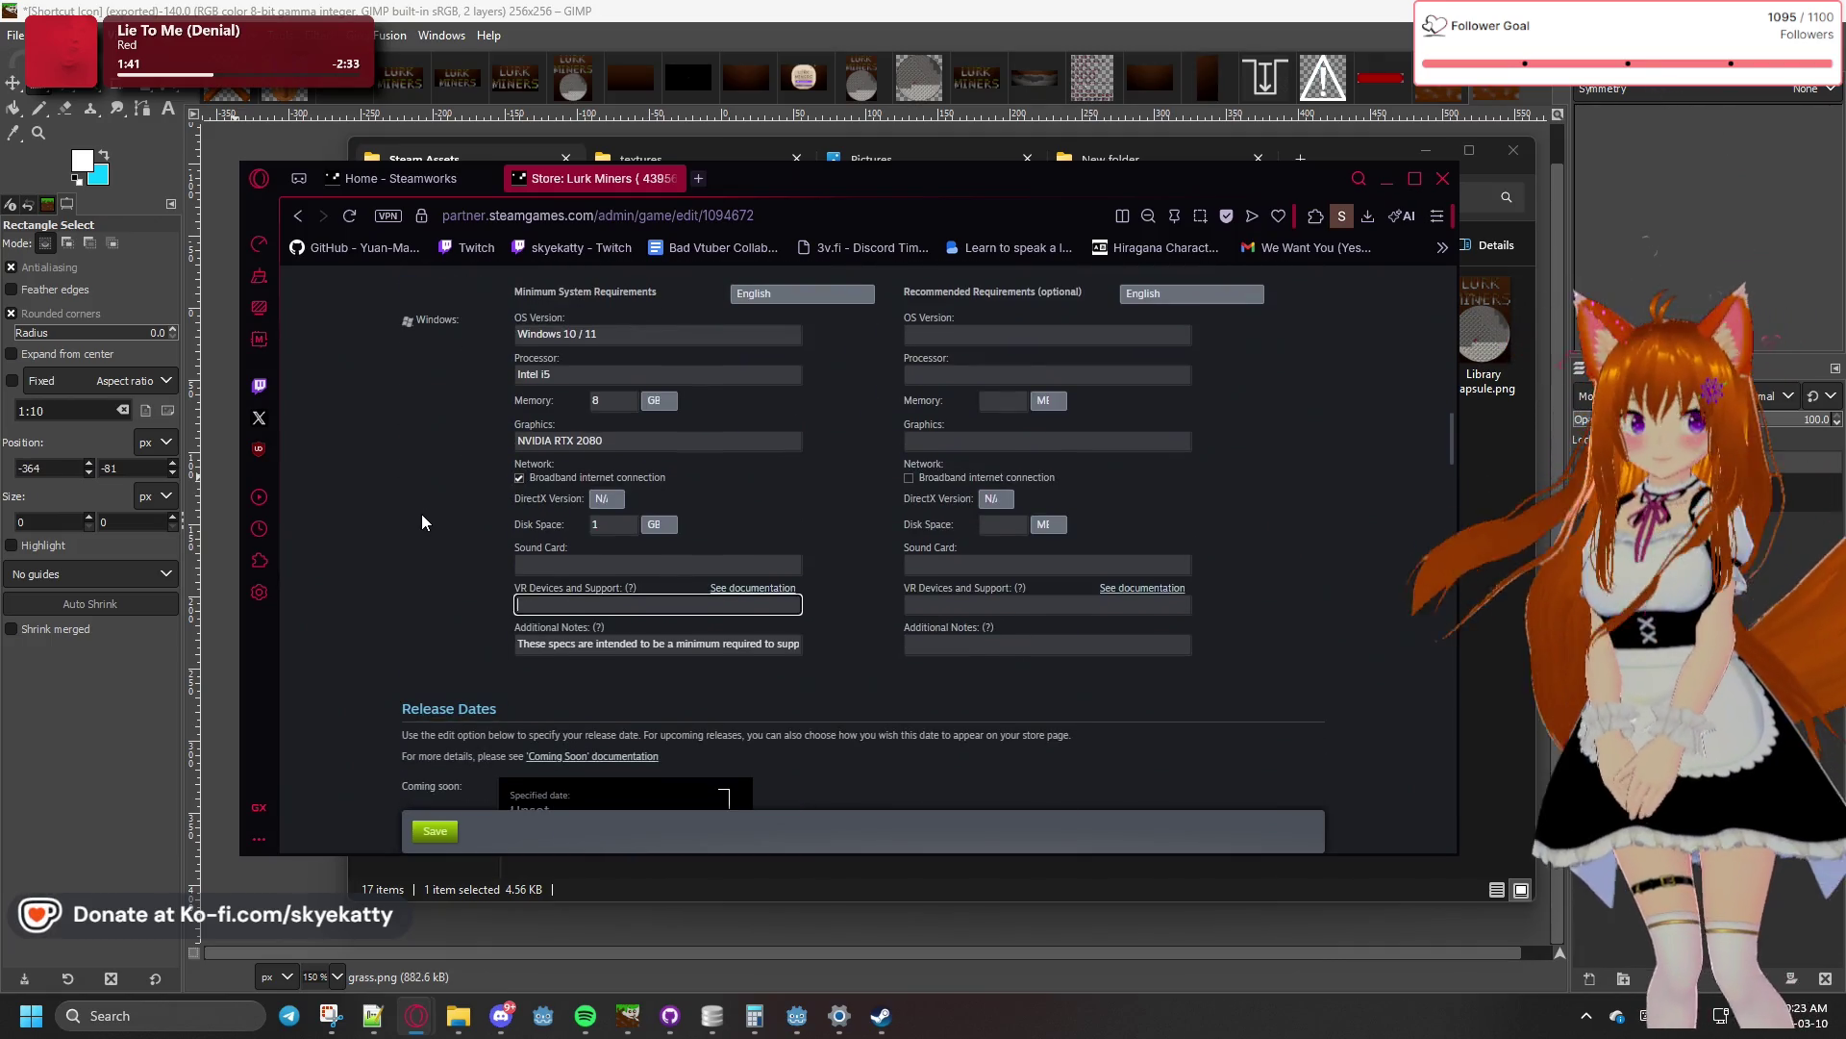
scroll(421, 519, down, 4)
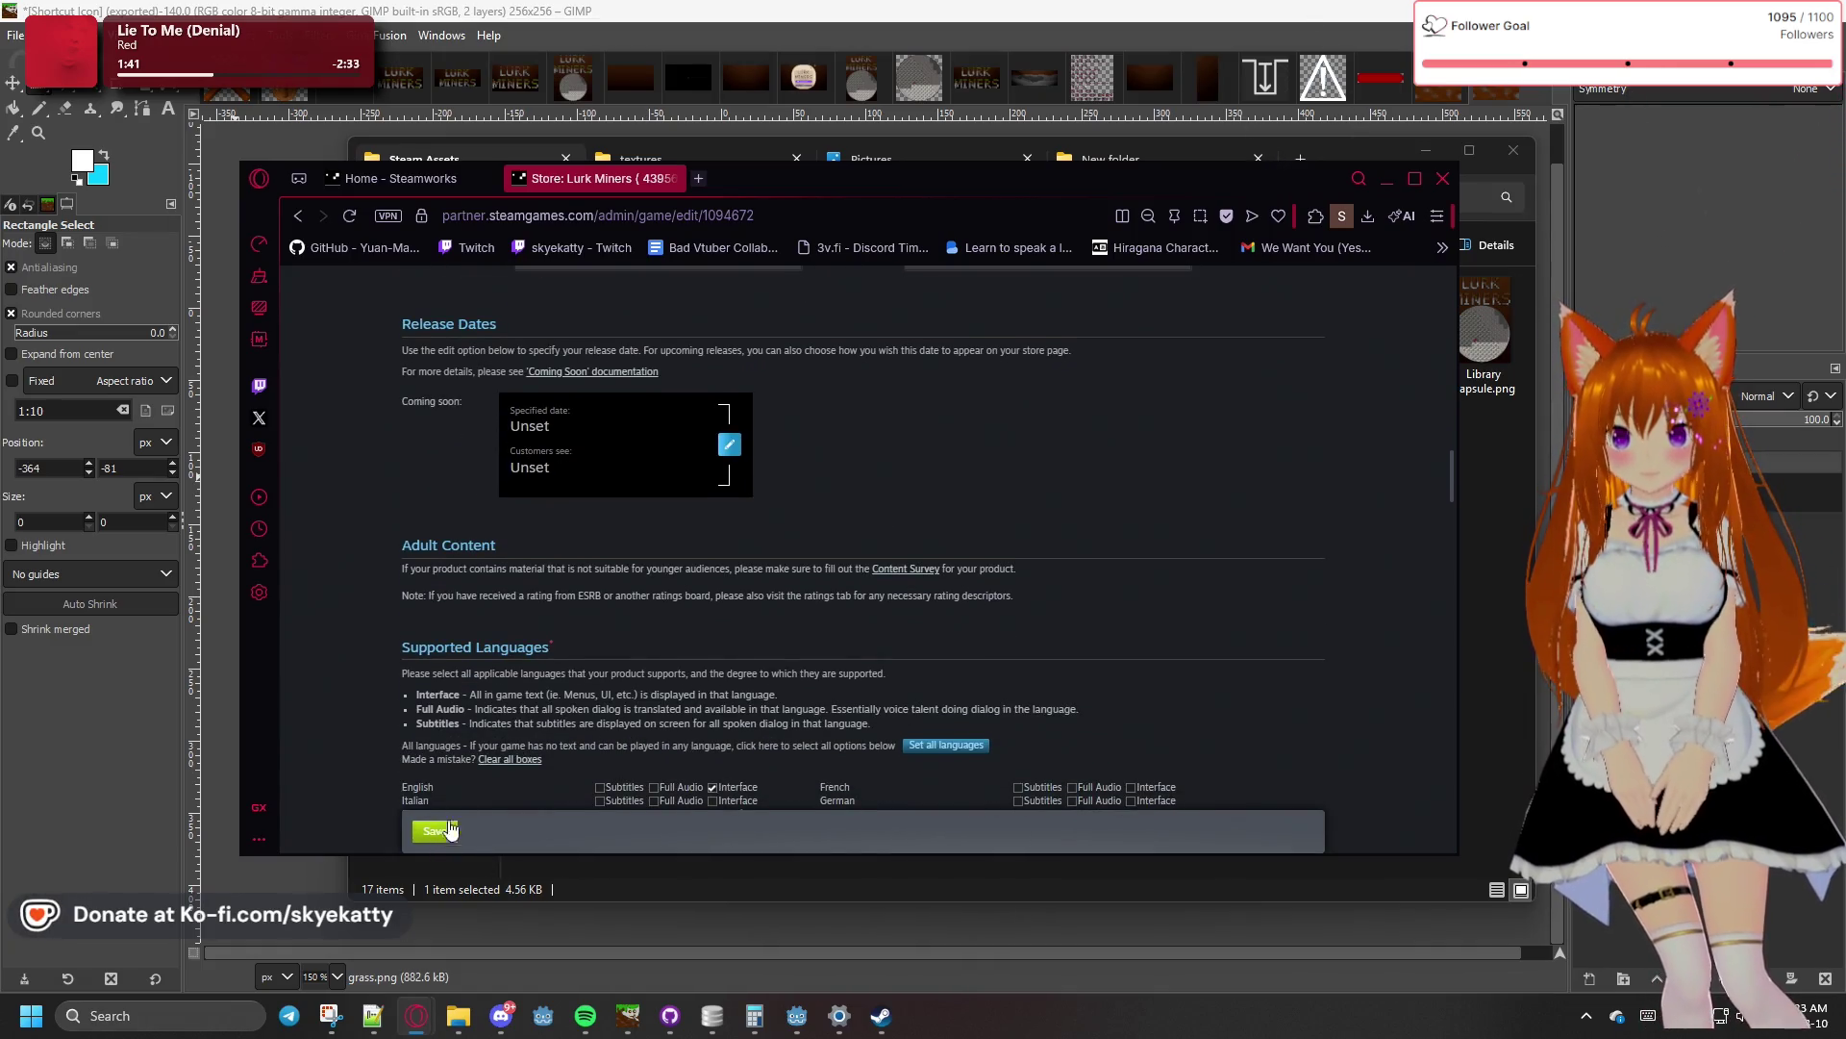
scroll(450, 829, down, 1)
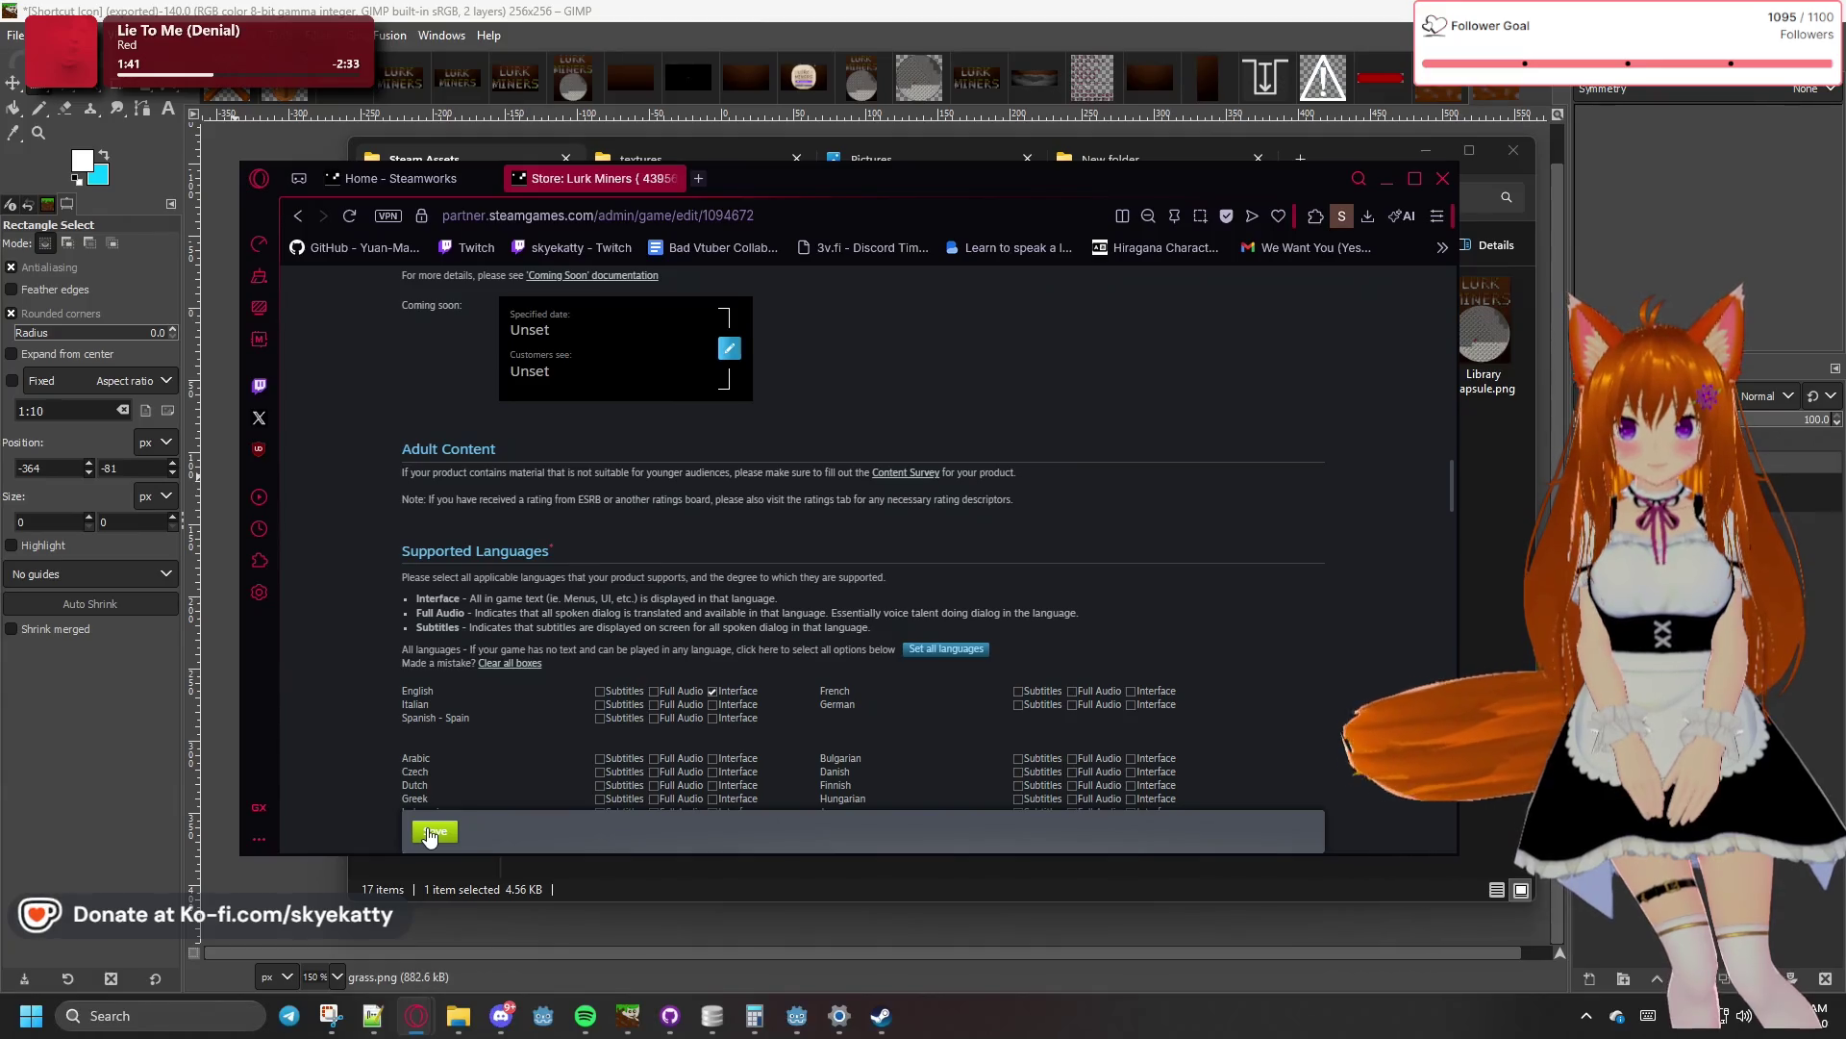
scroll(473, 764, down, 2)
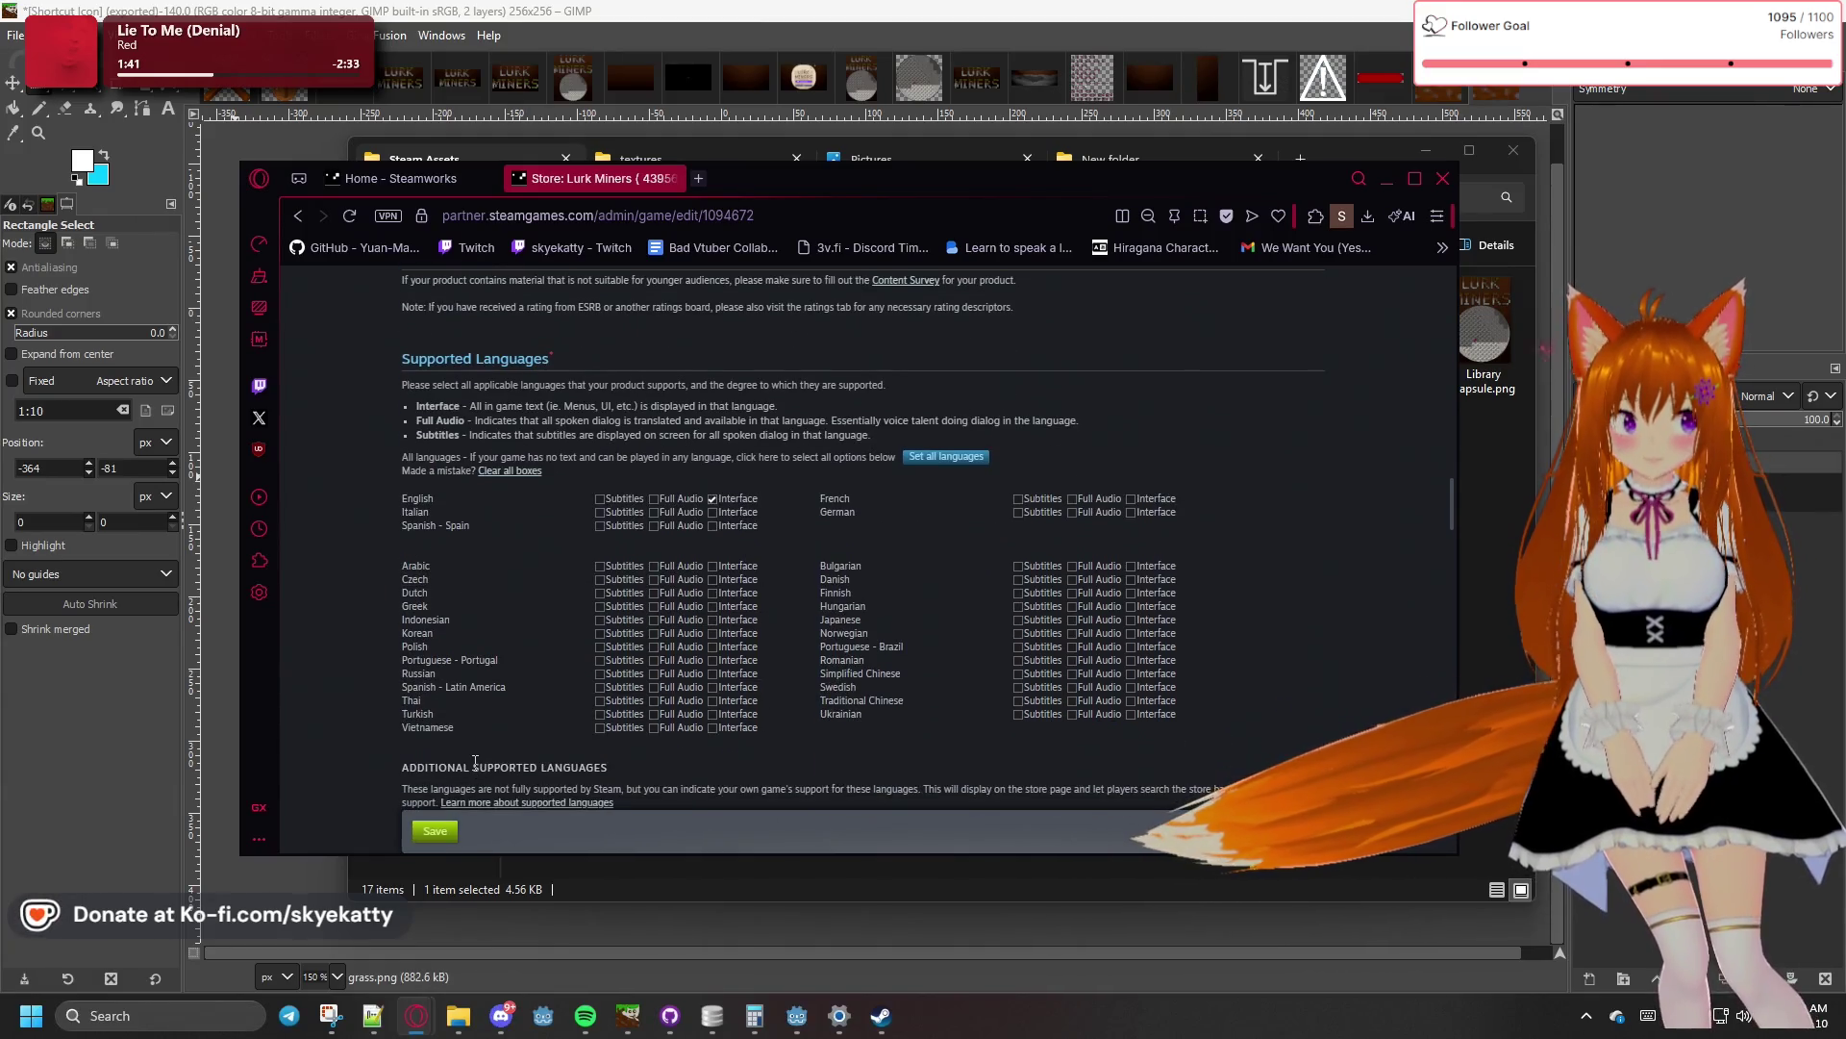
click(434, 833)
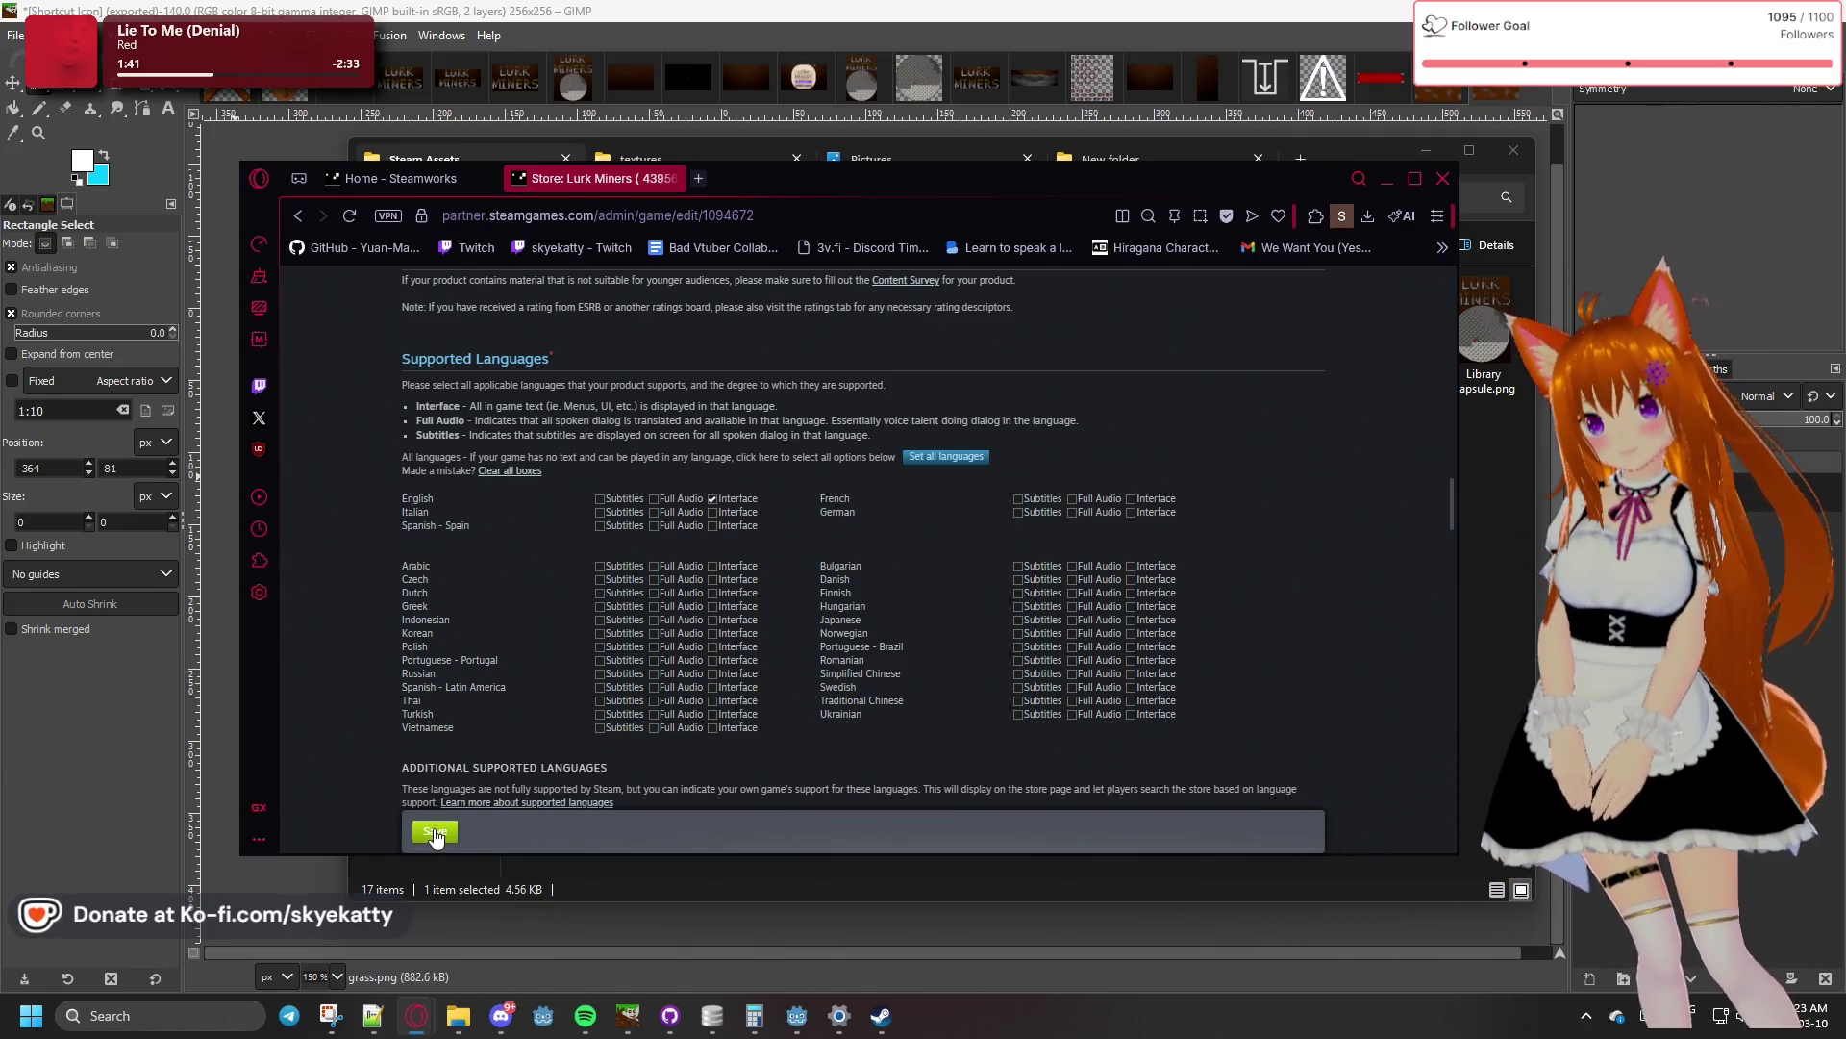
- Let the saved store page reload, then minimize Opera to reveal the Steam Assets folder
scroll(508, 688, up, 2)
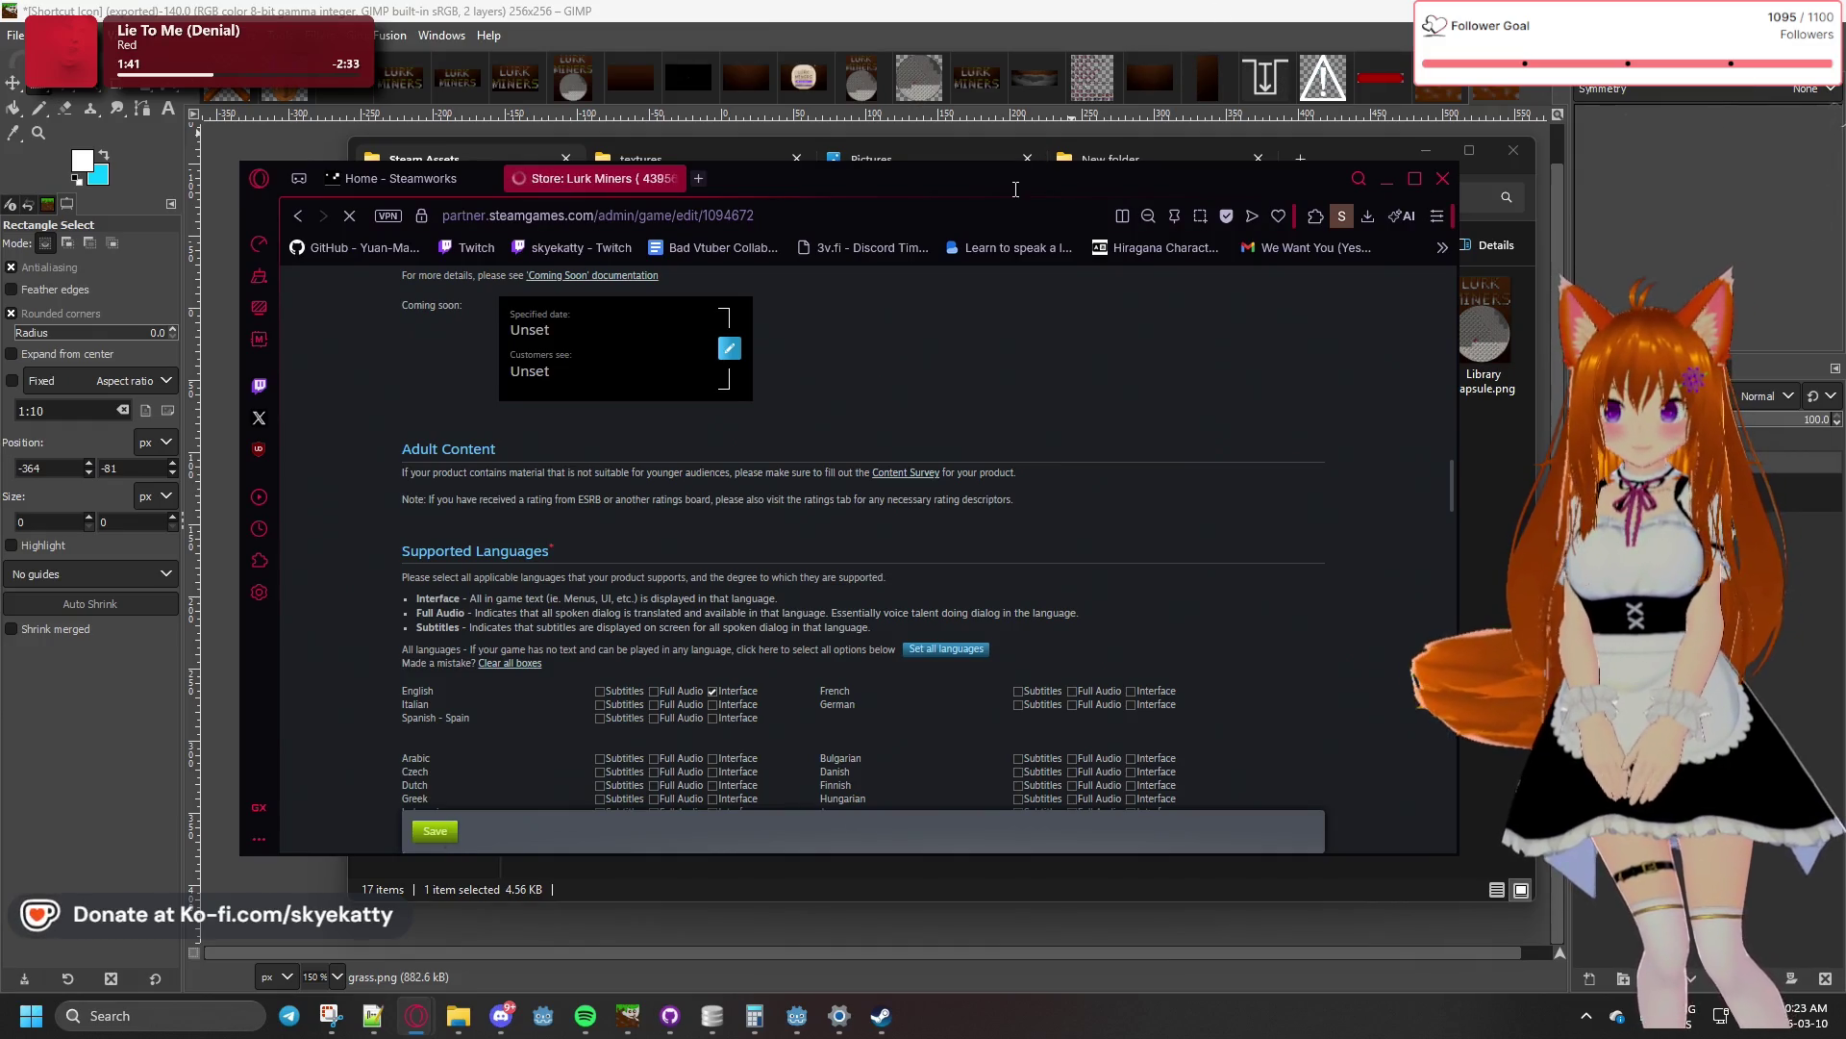
click(1386, 178)
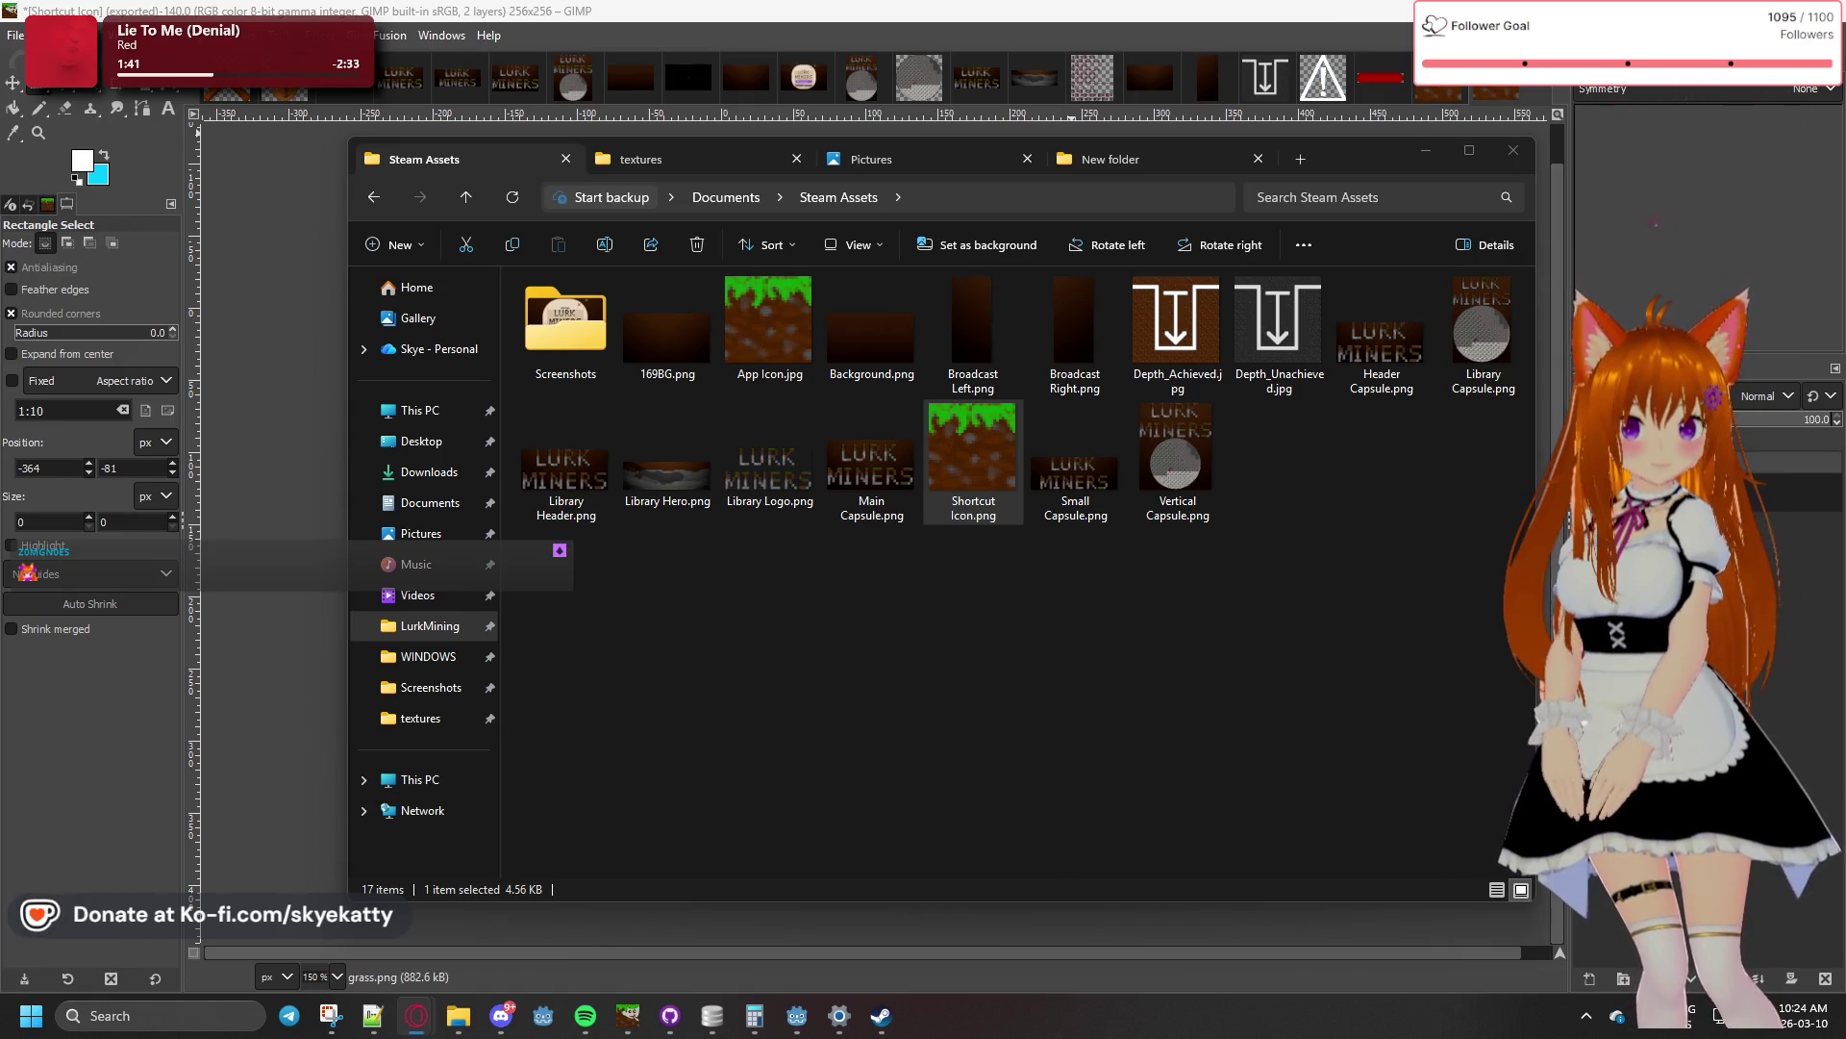
key(alt+Tab)
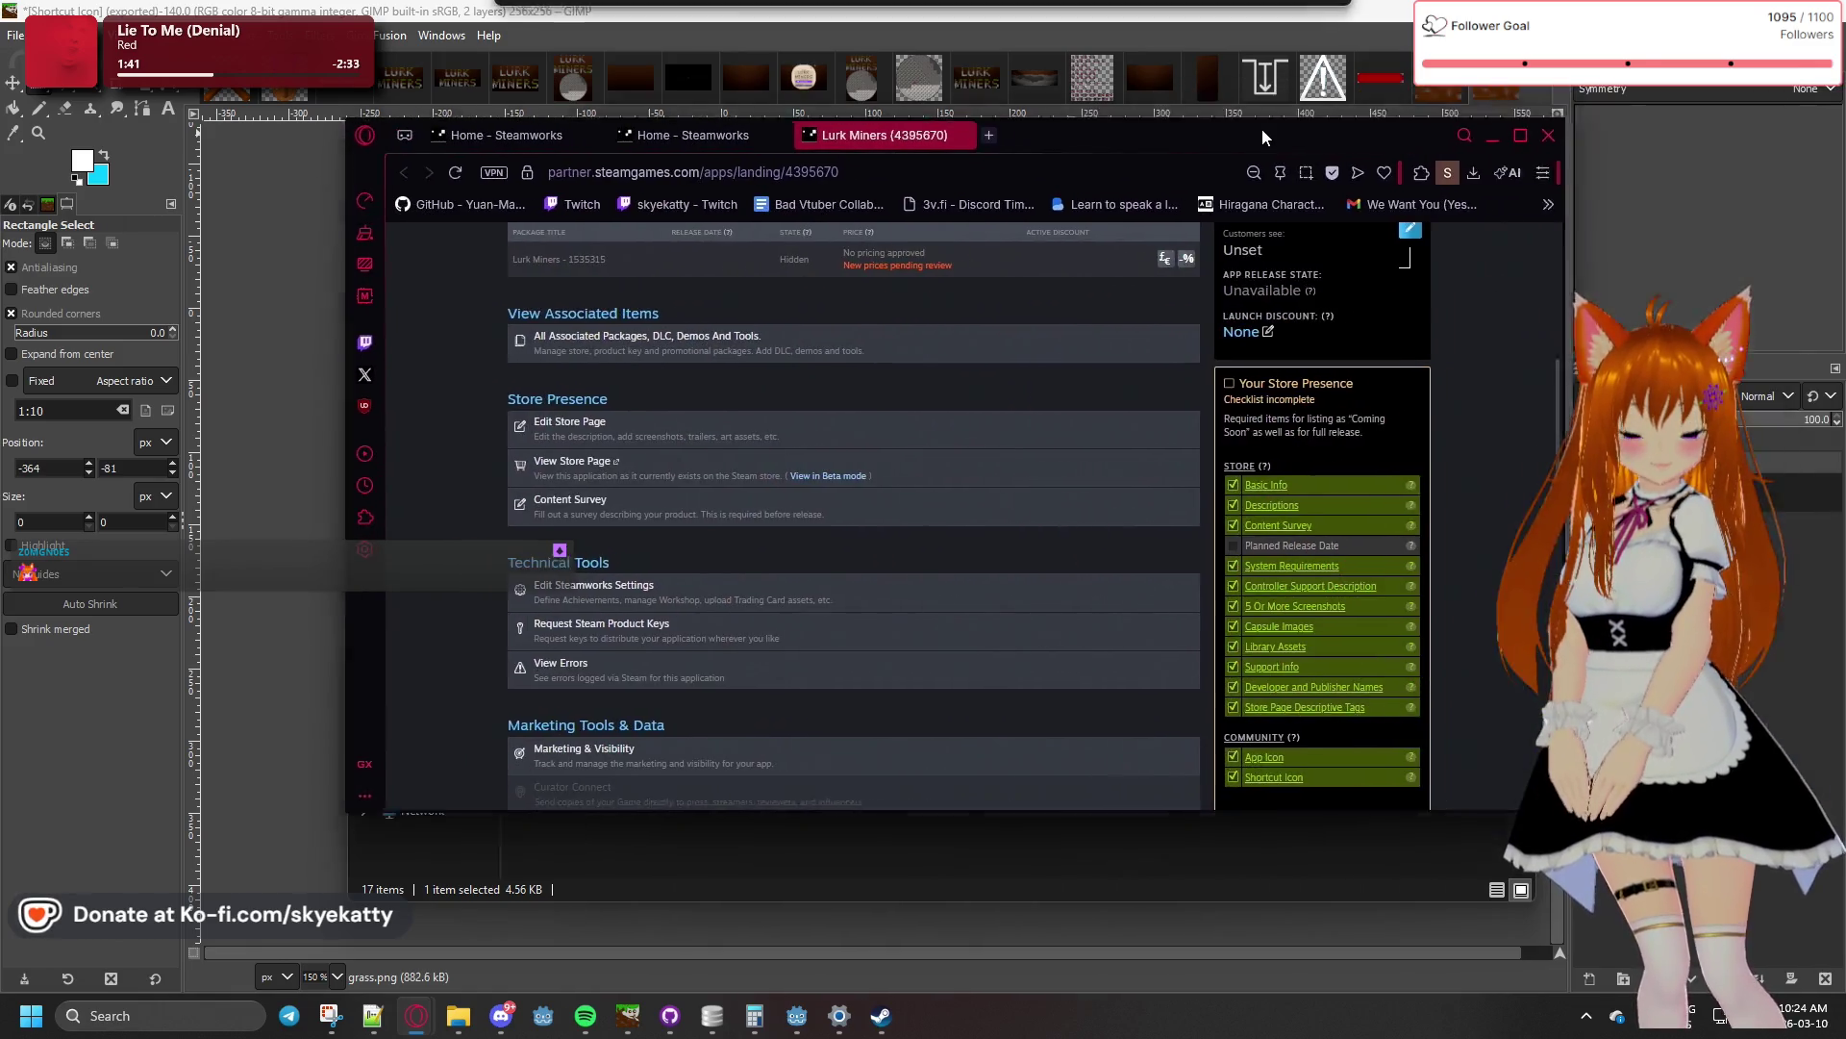
scroll(1304, 362, down, 1)
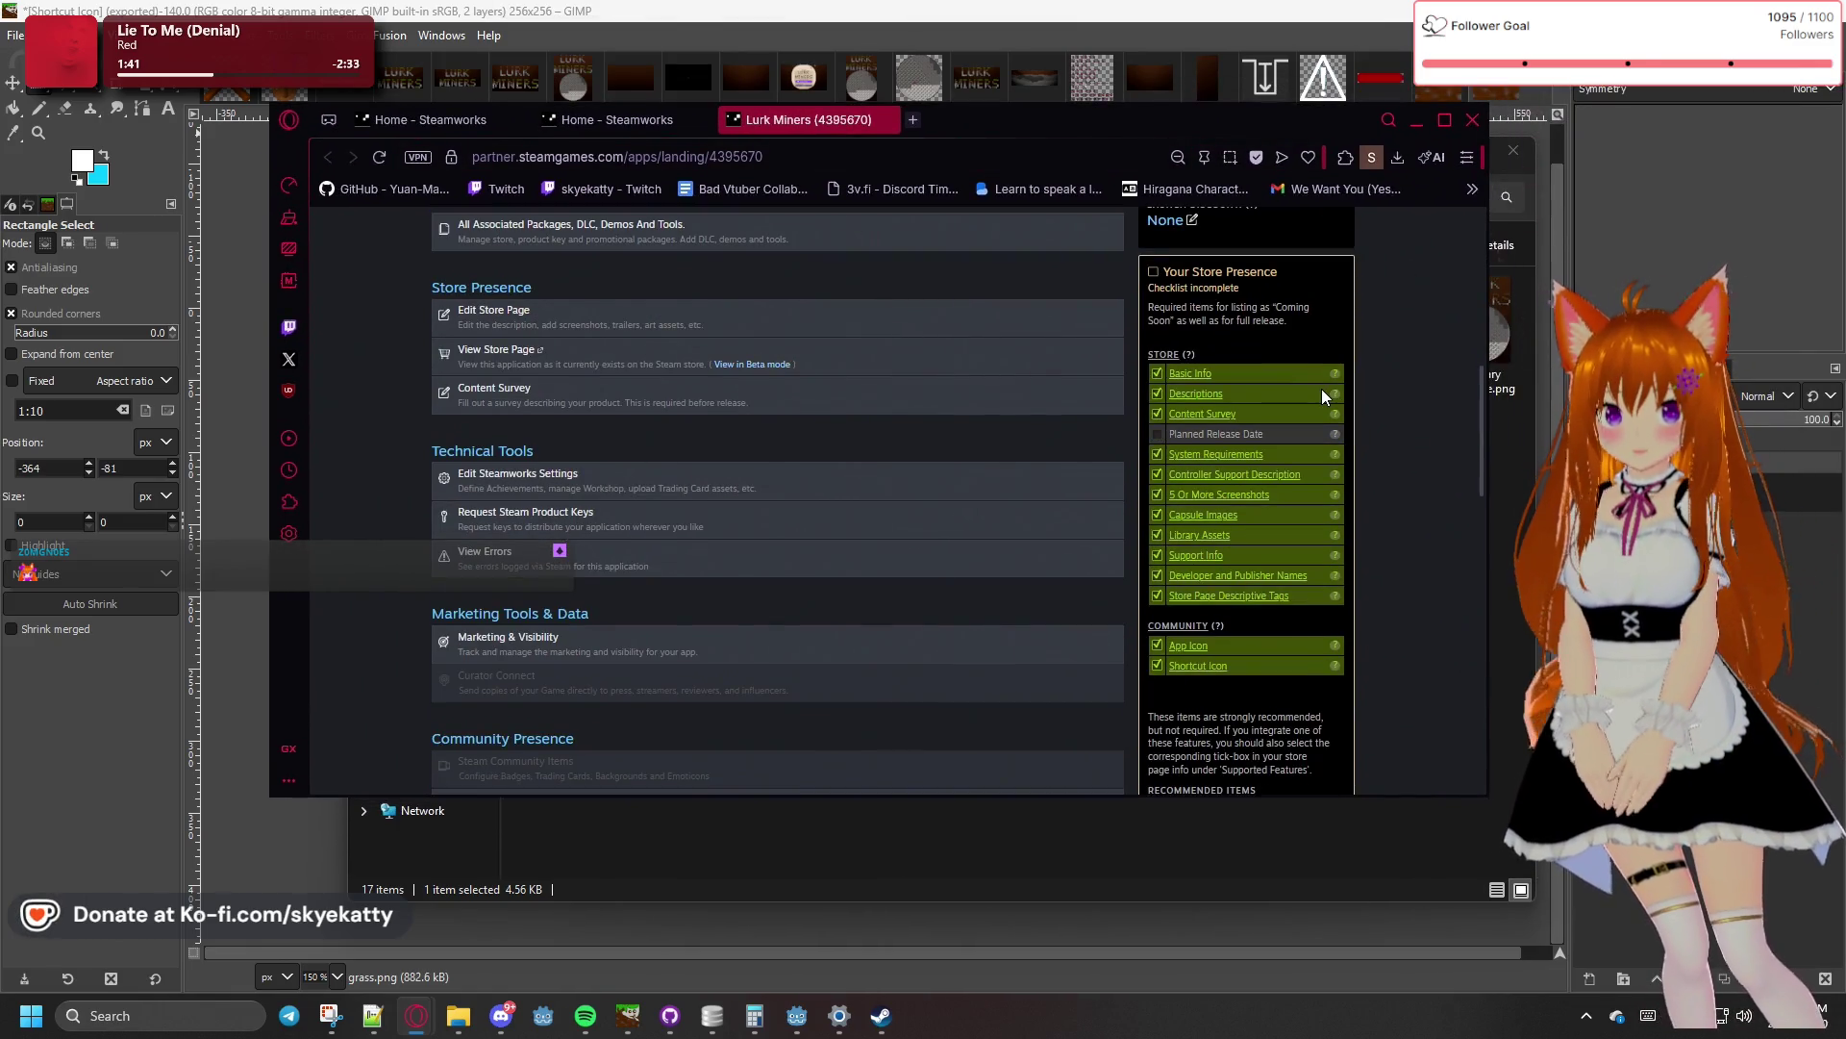
scroll(1314, 360, down, 1)
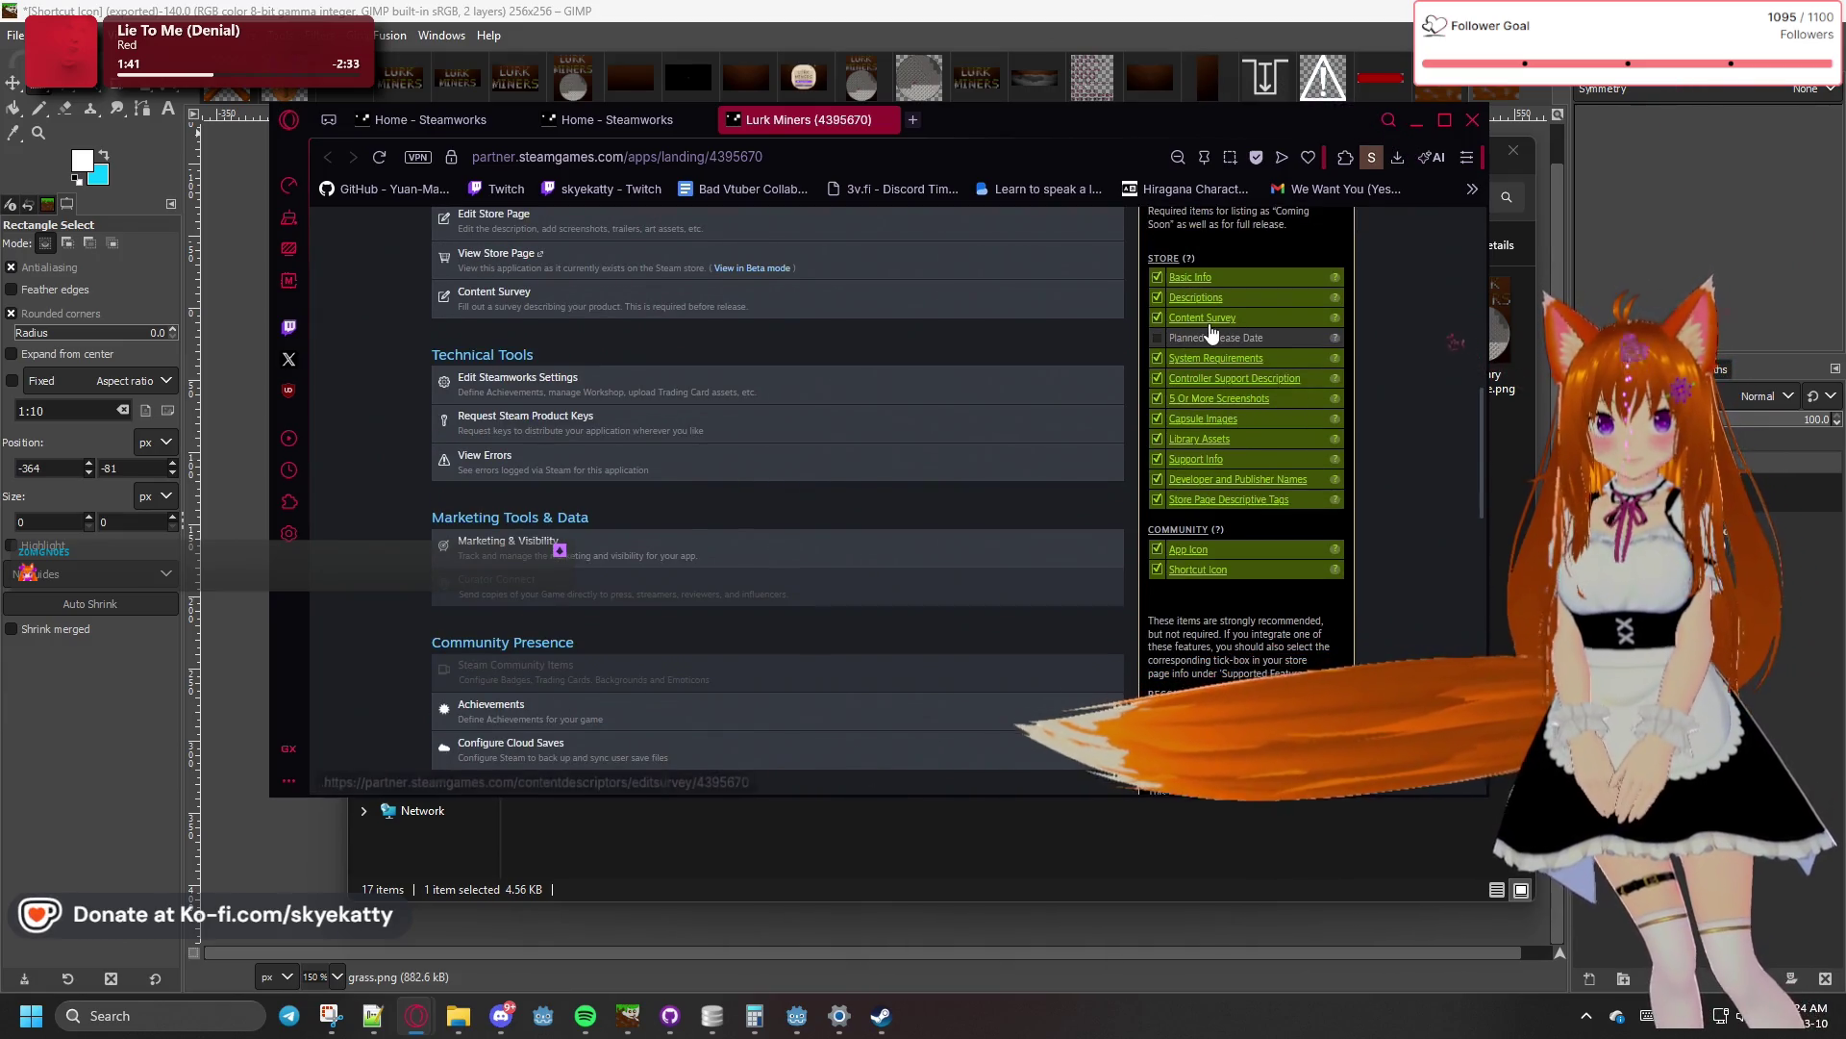
scroll(1231, 327, down, 1)
scroll(1228, 332, up, 1)
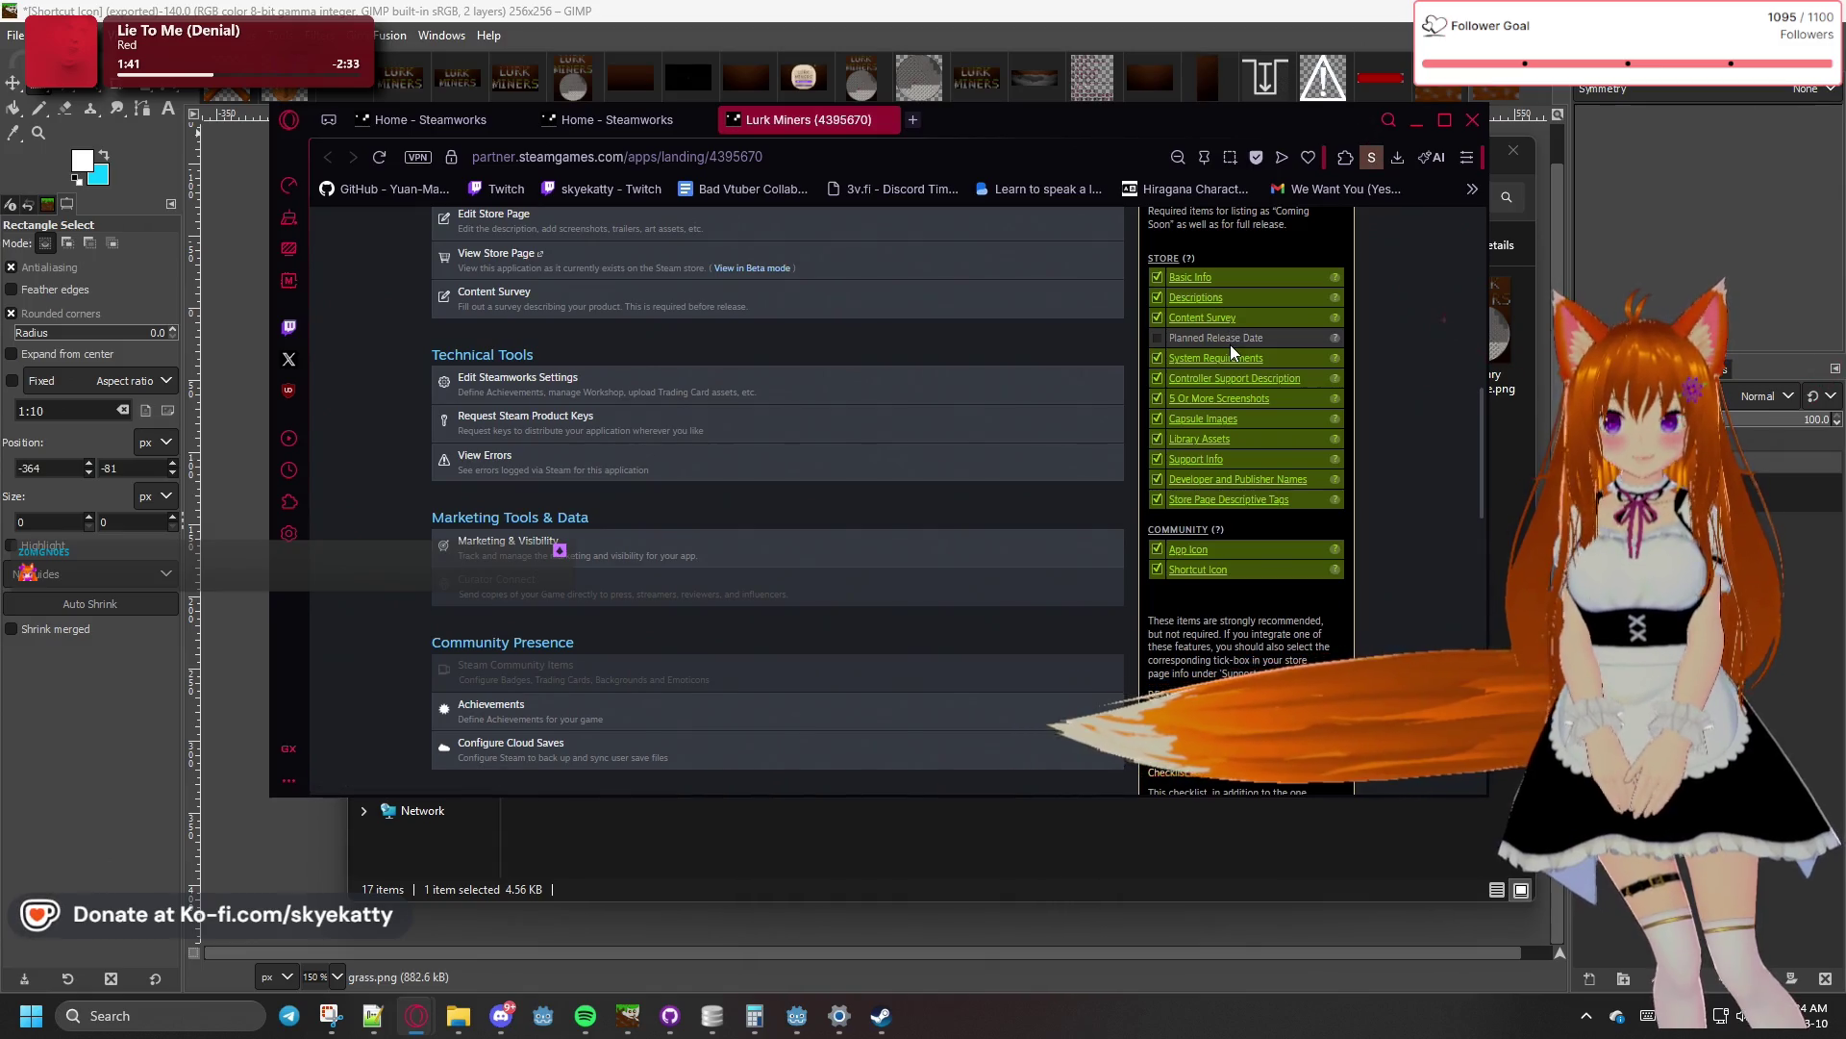
mouse_move(1340, 340)
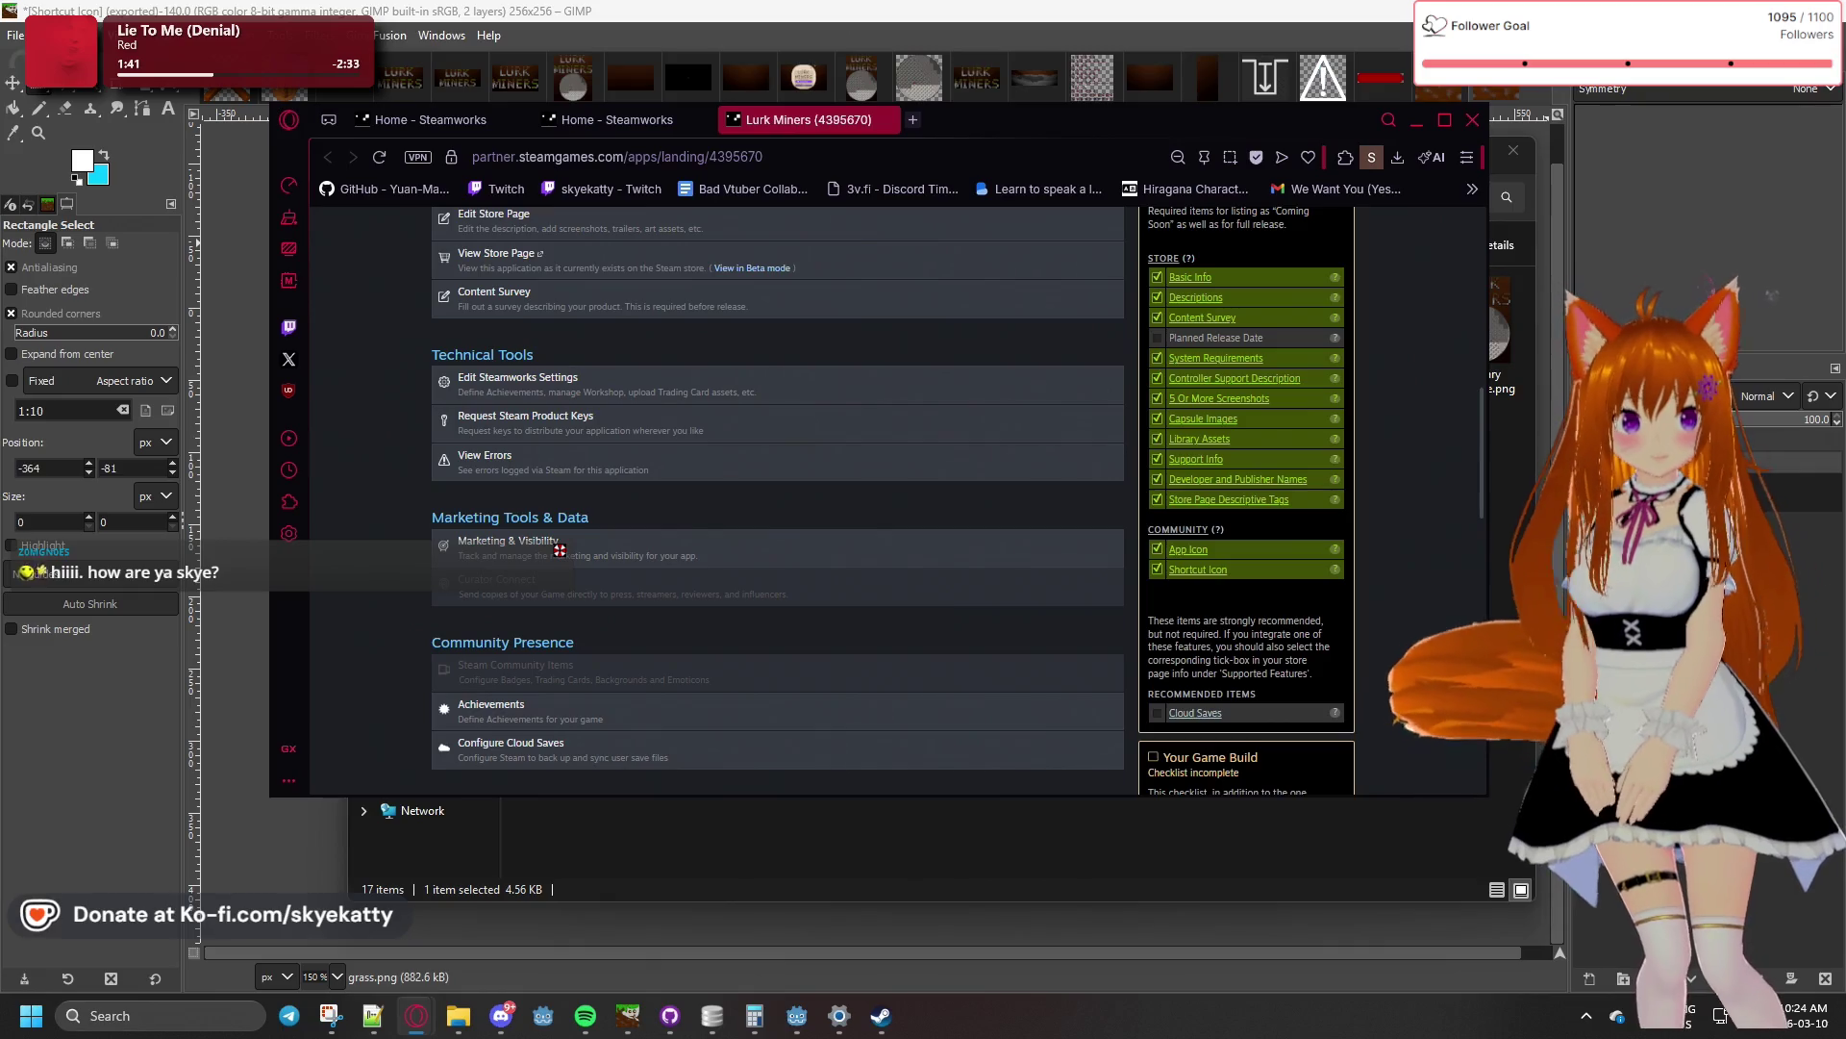
scroll(560, 550, down, 3)
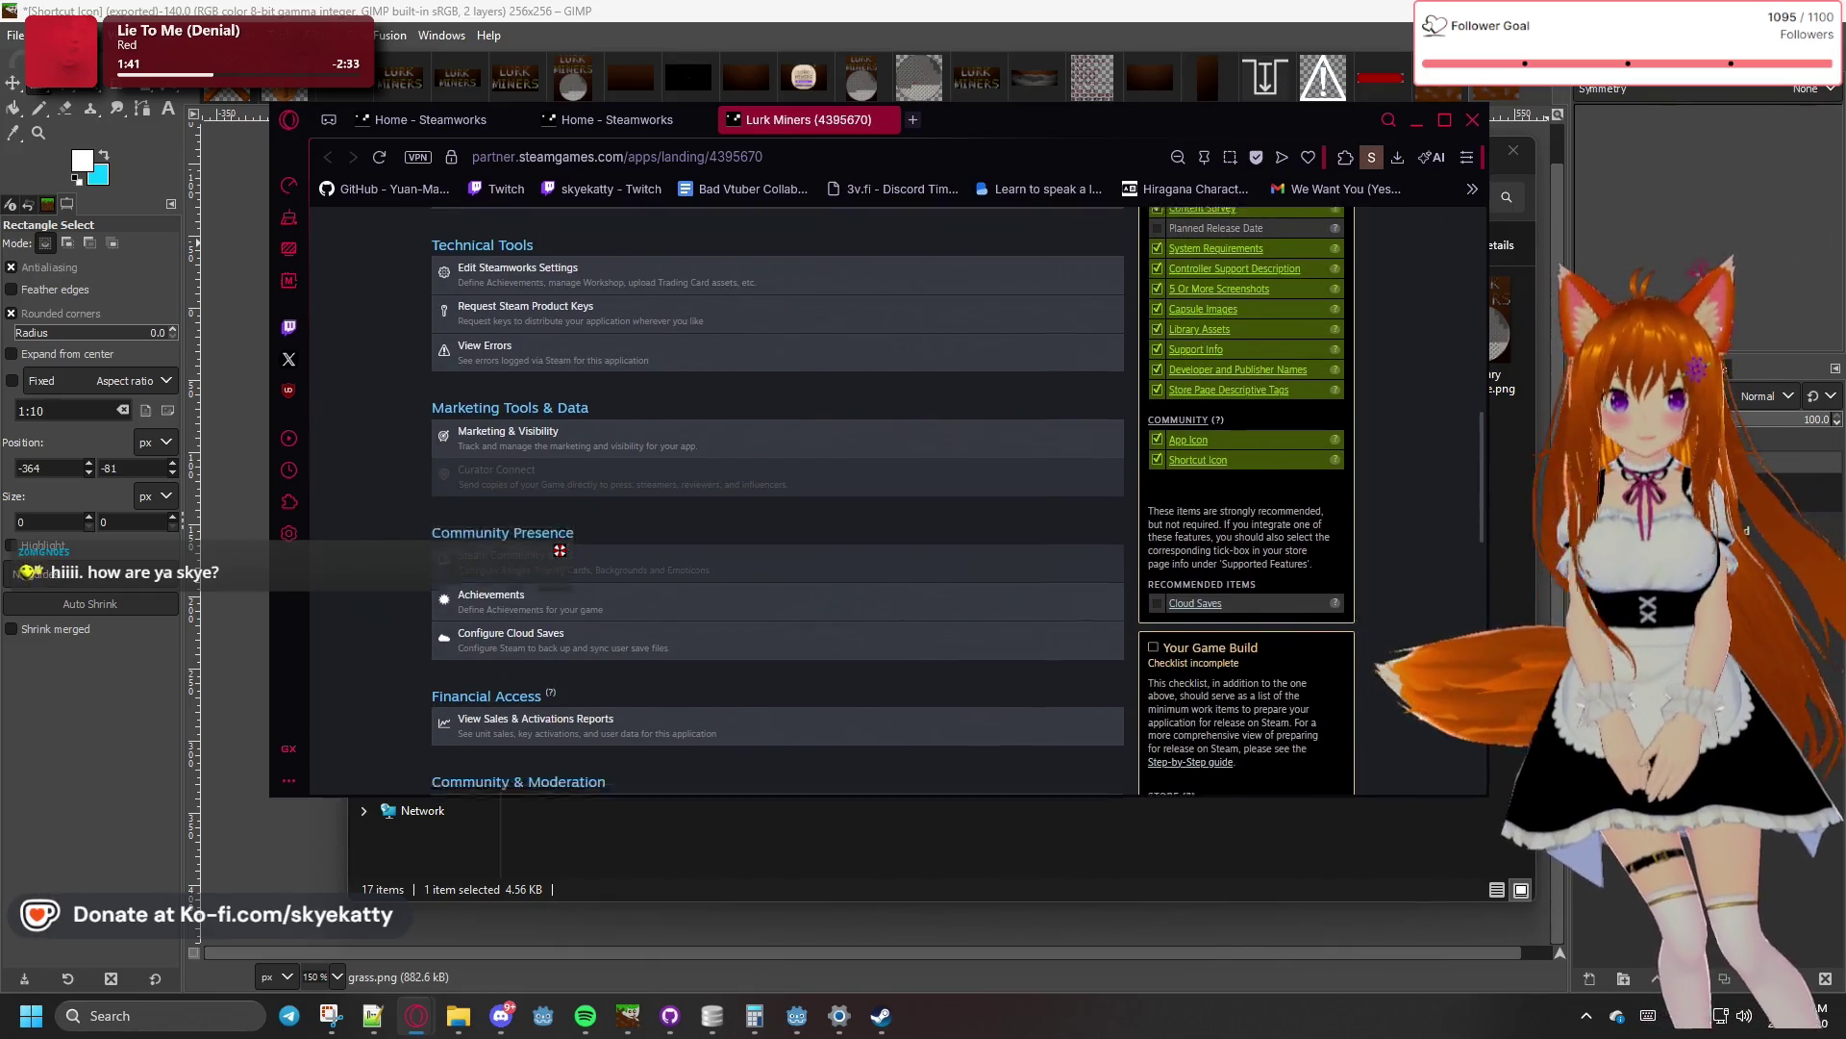
scroll(1437, 662, down, 4)
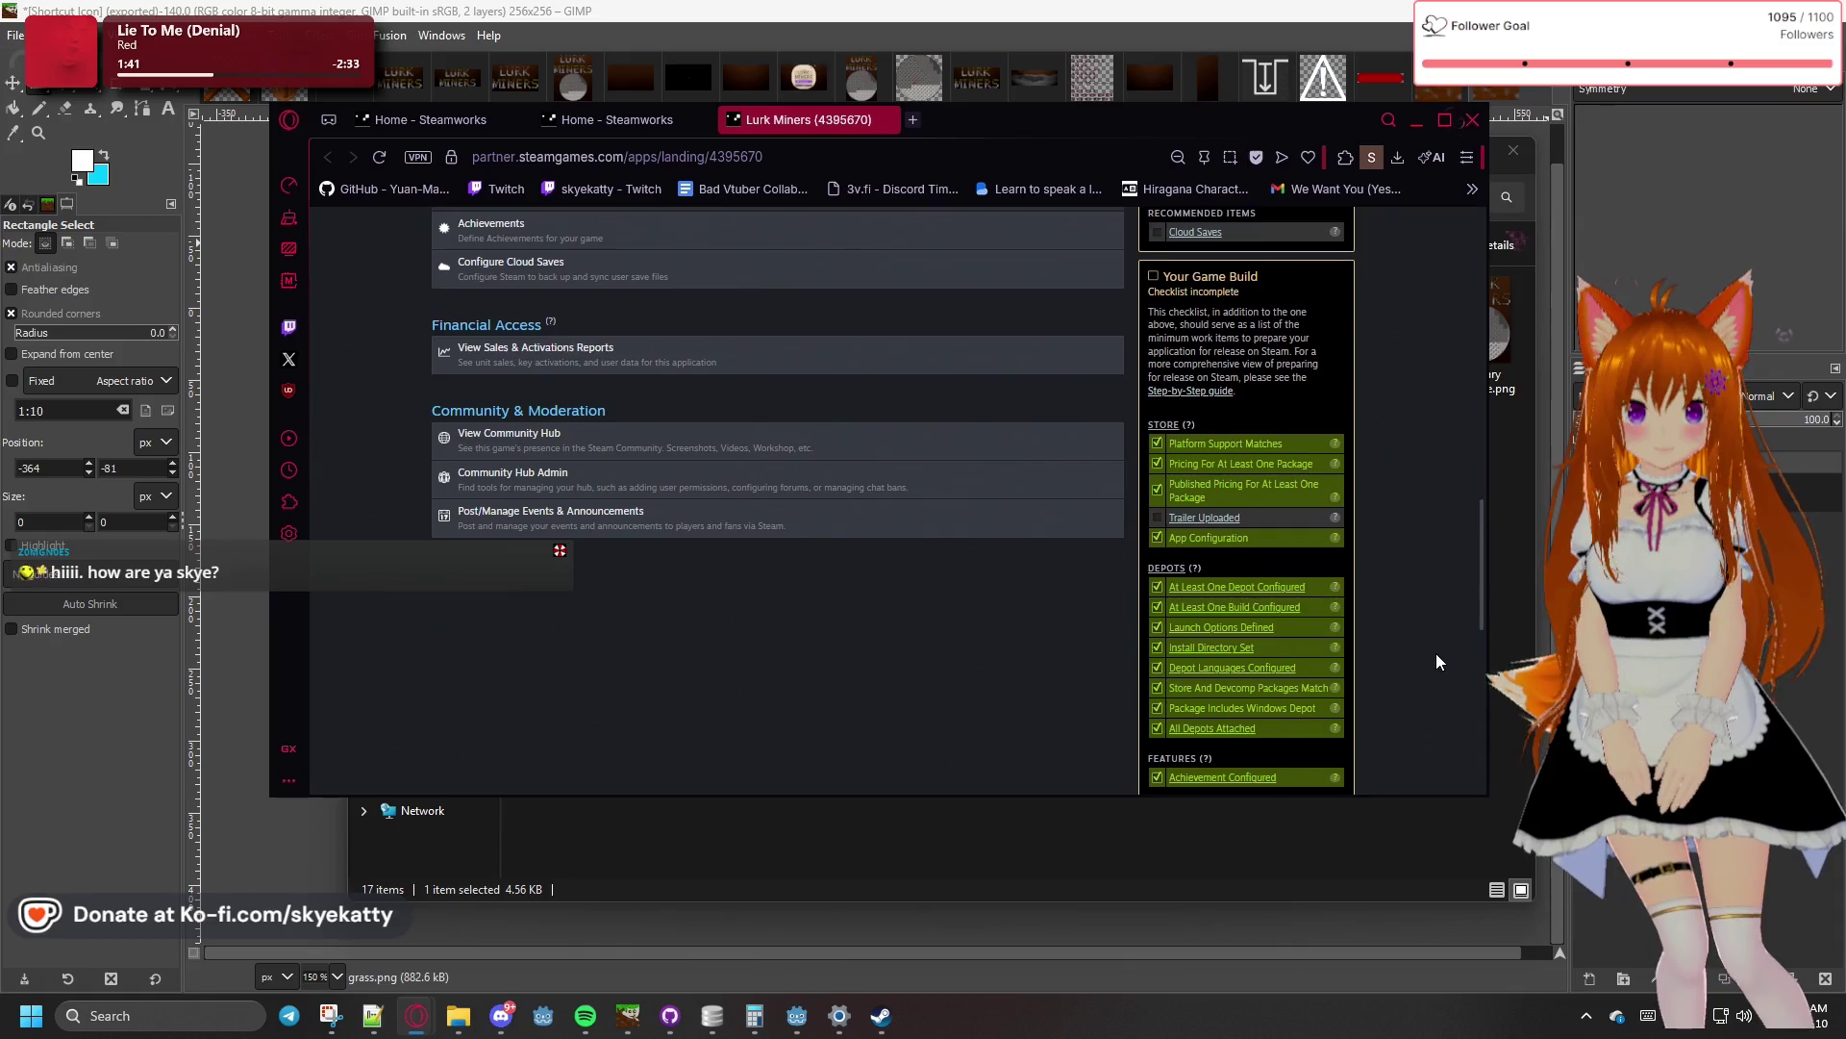
scroll(1437, 661, down, 3)
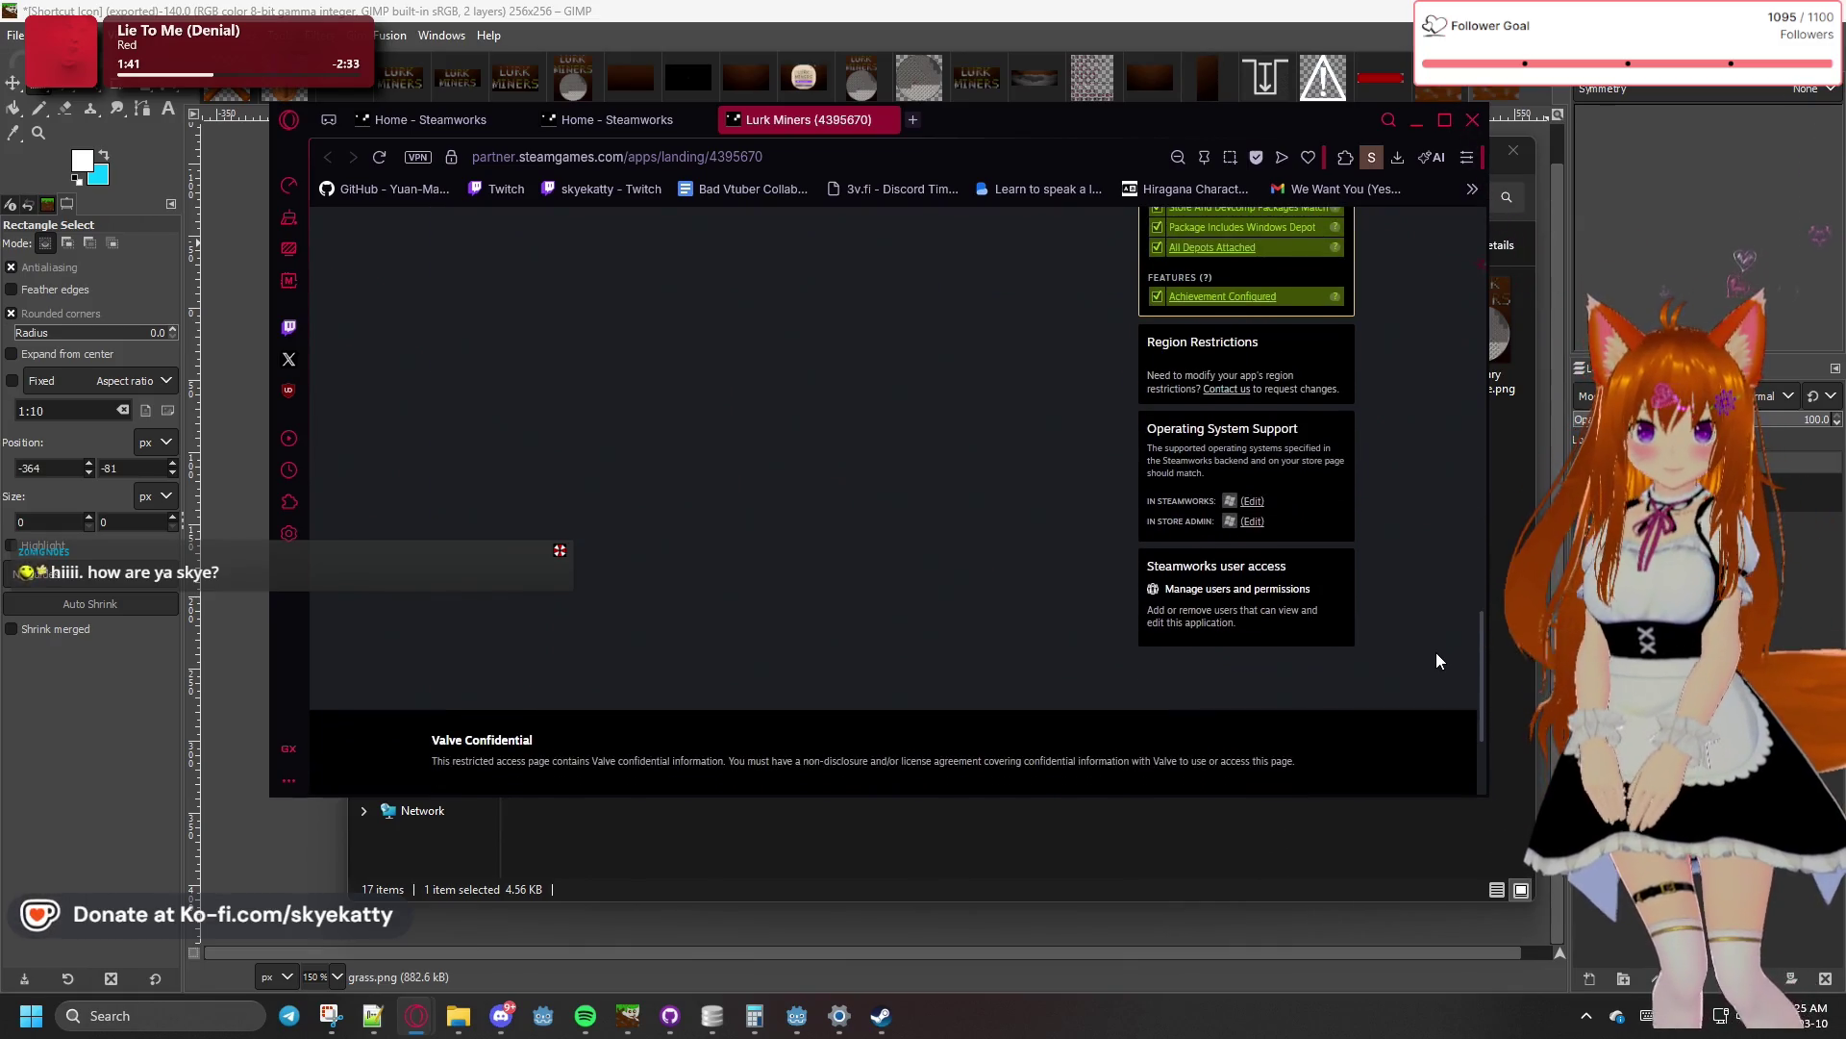
scroll(1435, 652, up, 5)
scroll(1437, 654, up, 3)
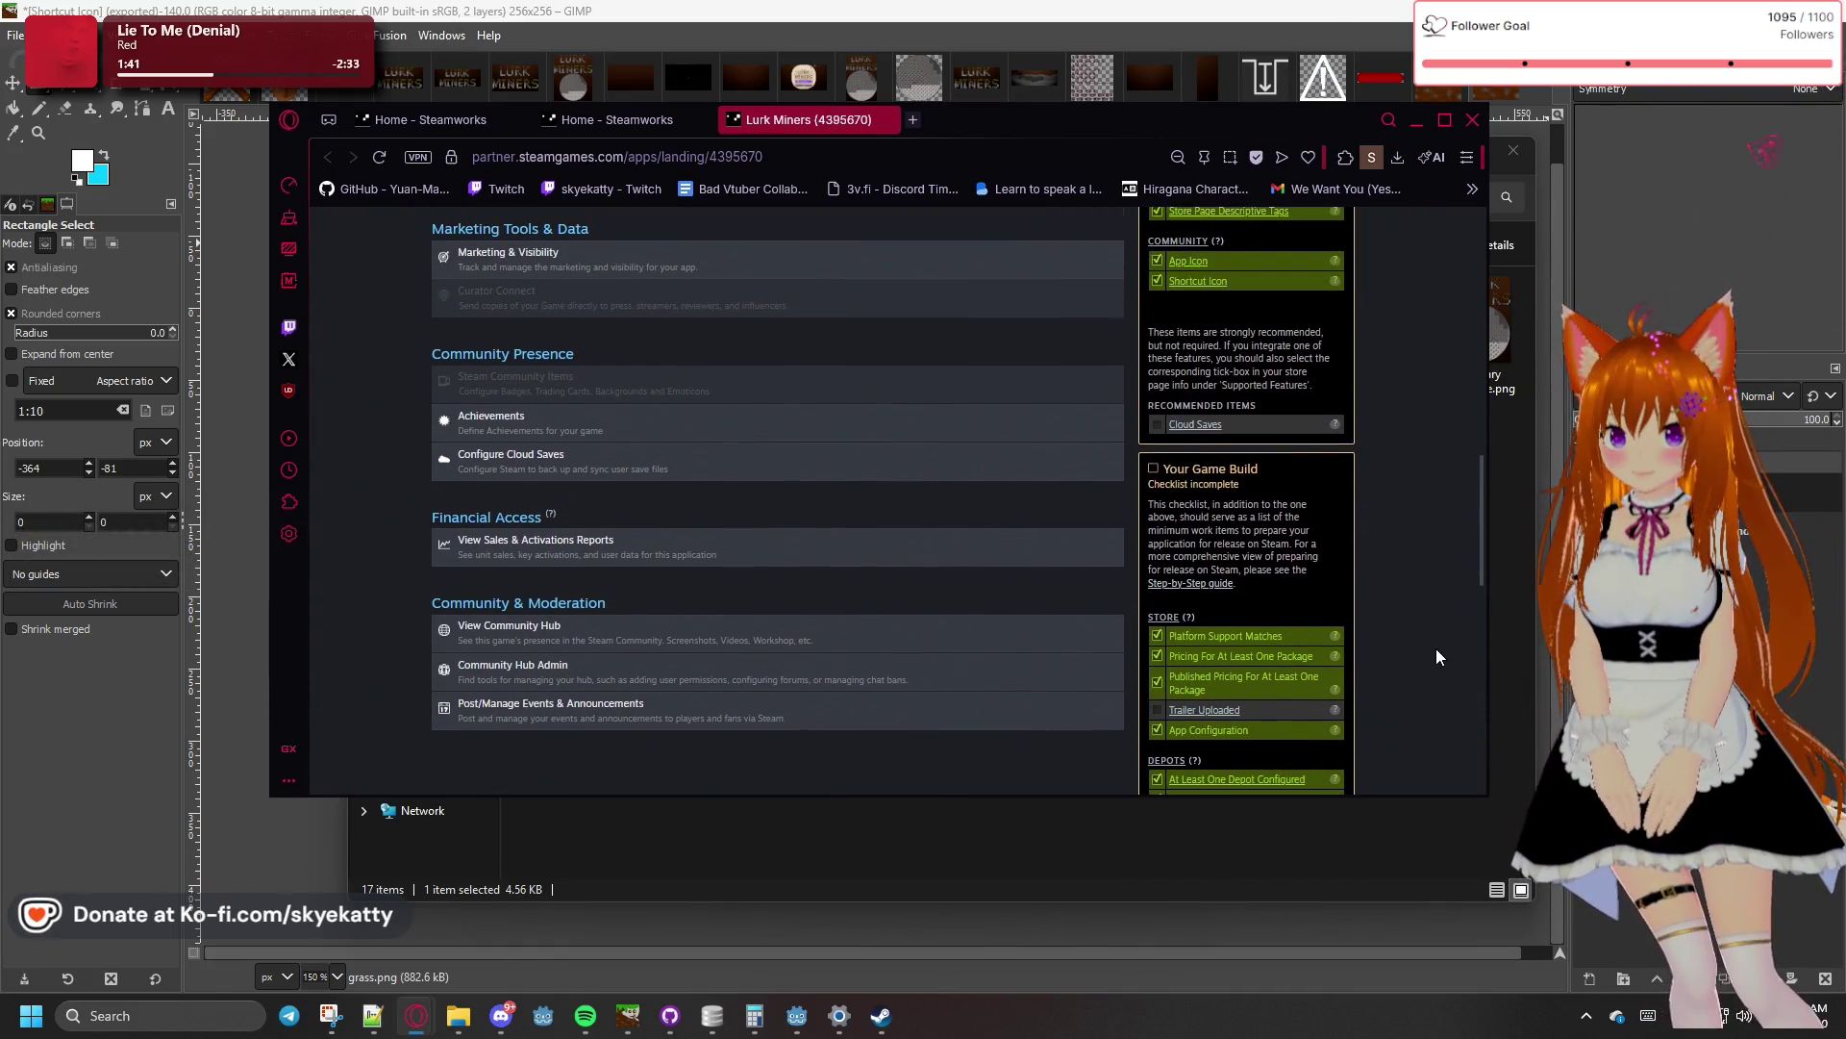
scroll(1437, 658, up, 1)
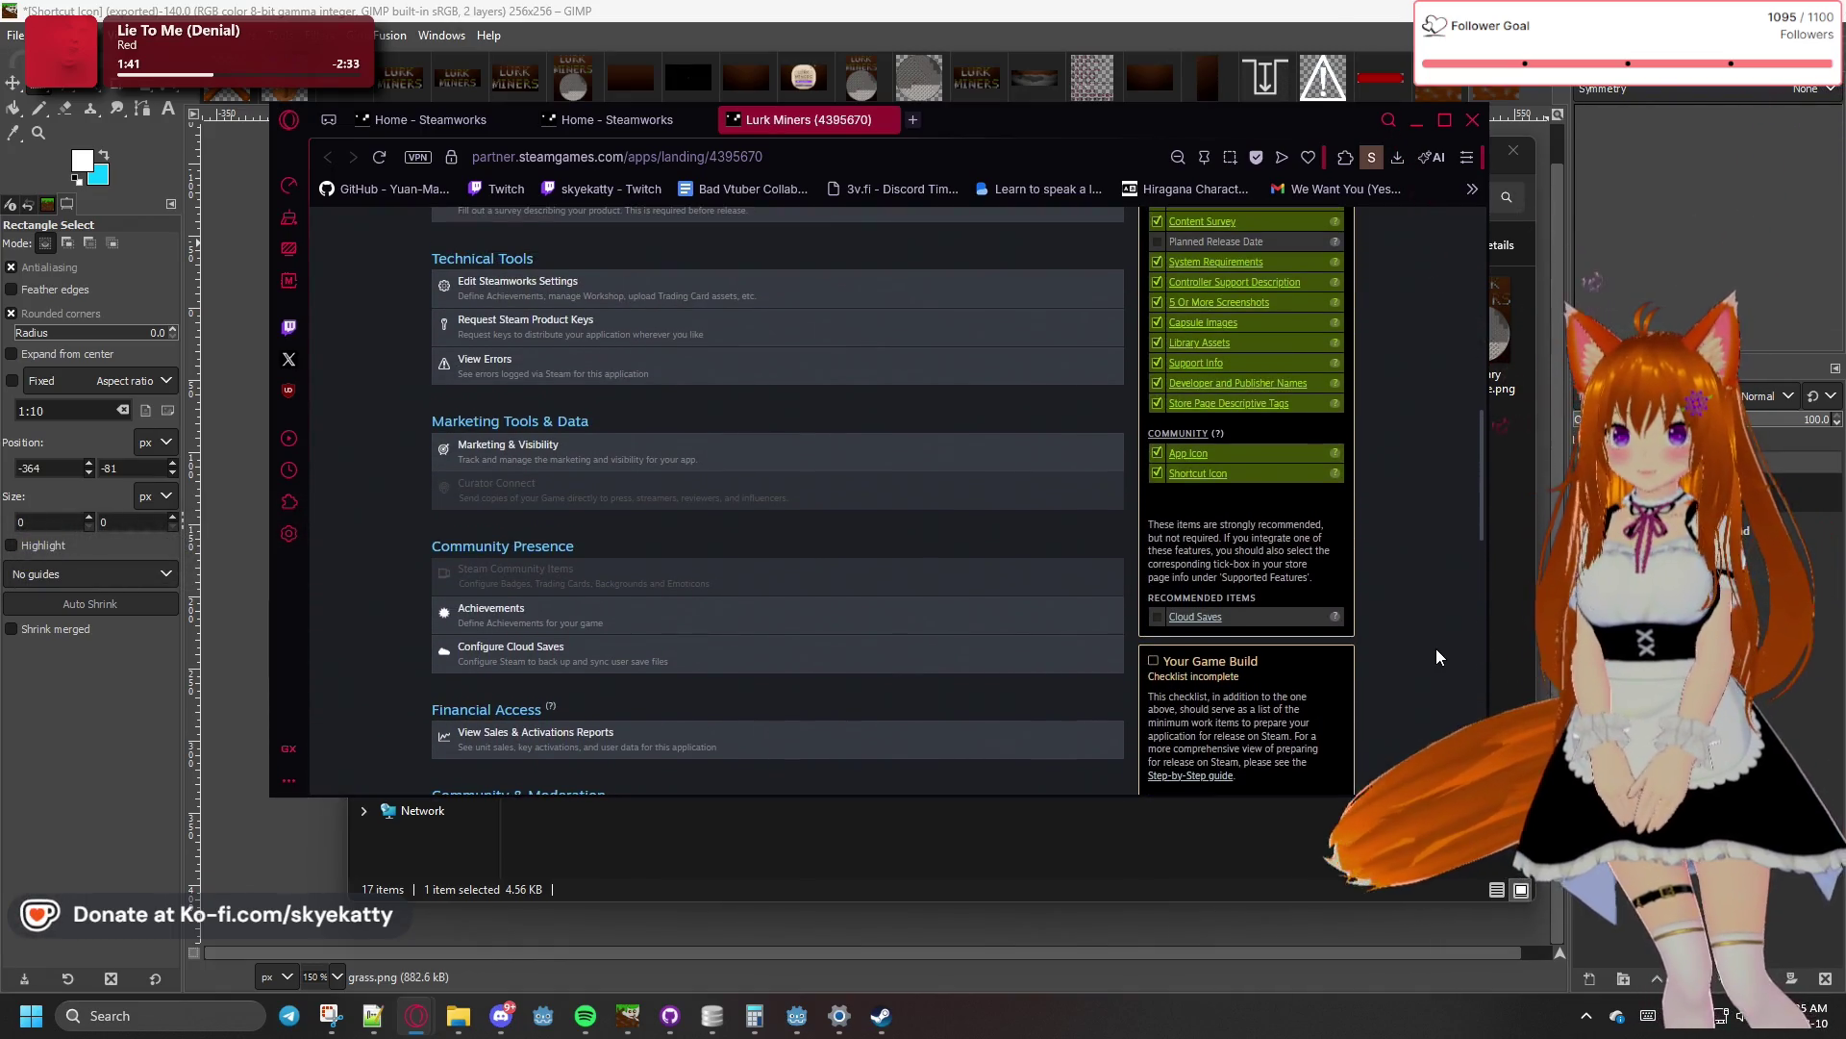
scroll(1435, 649, up, 2)
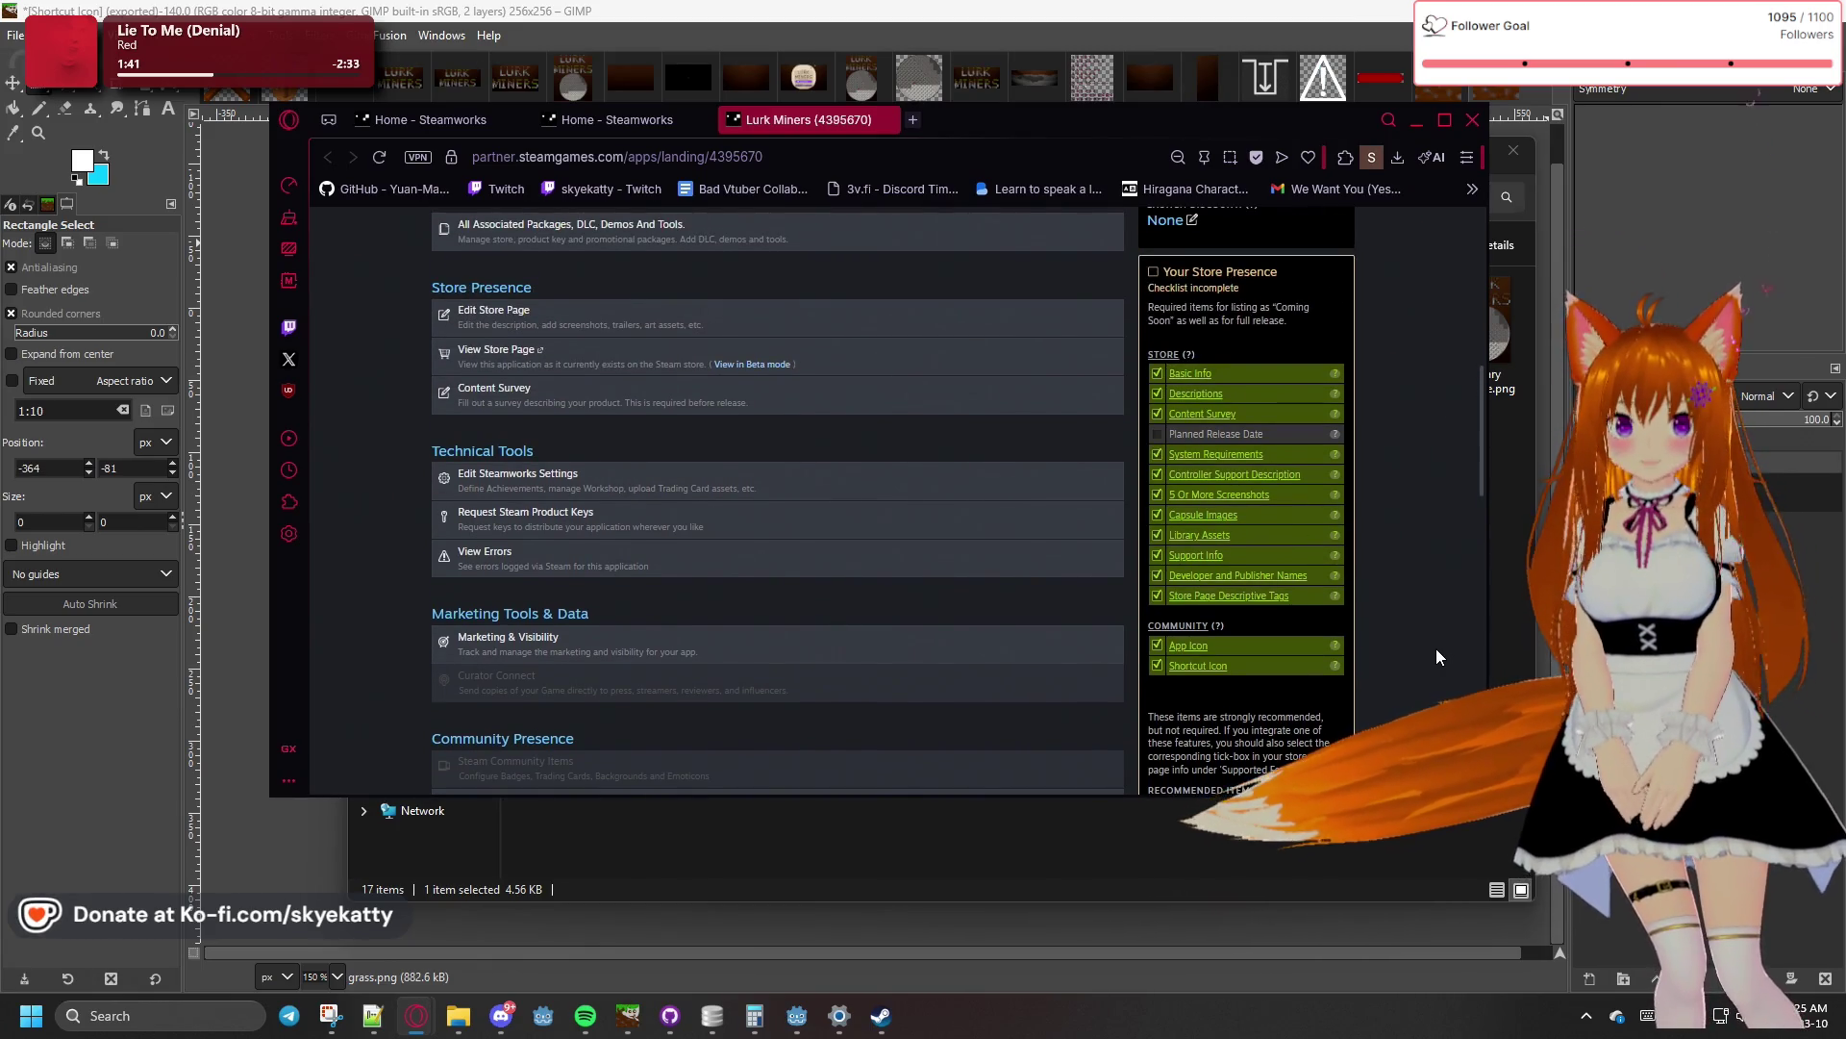
scroll(1436, 656, down, 2)
scroll(1316, 614, down, 3)
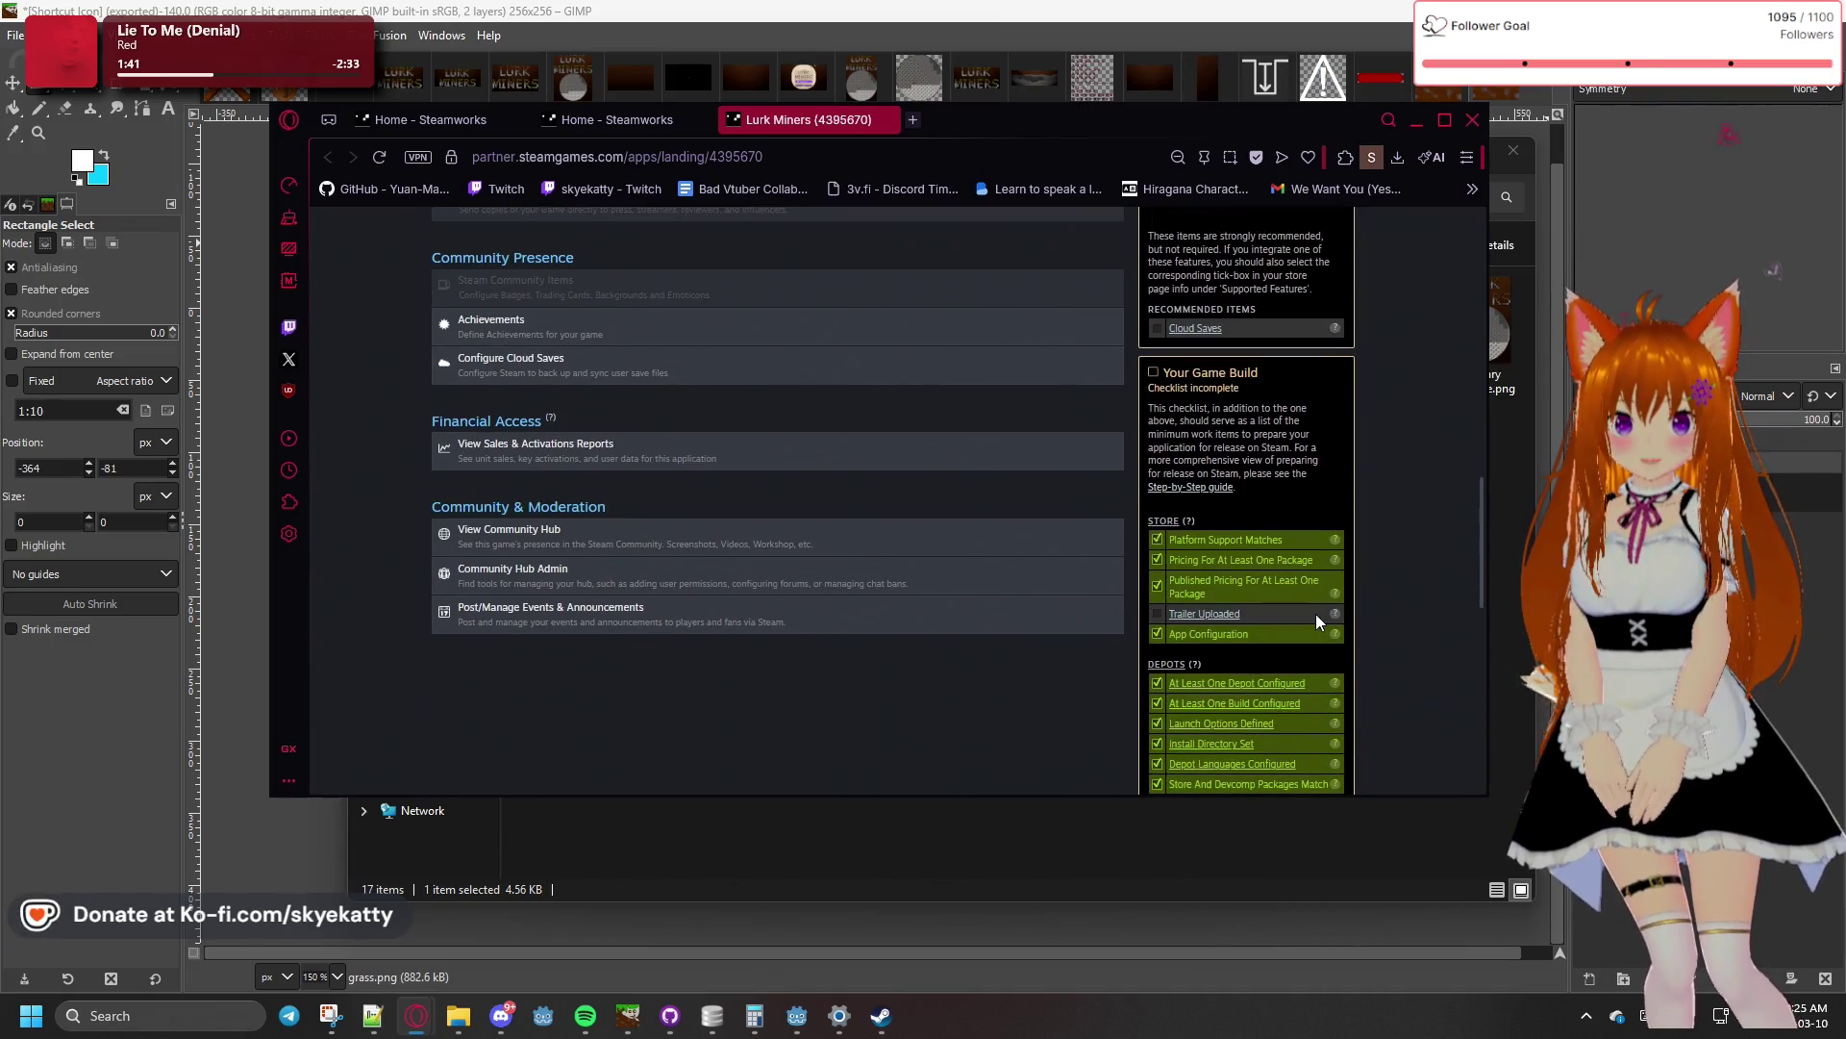
scroll(1335, 617, up, 4)
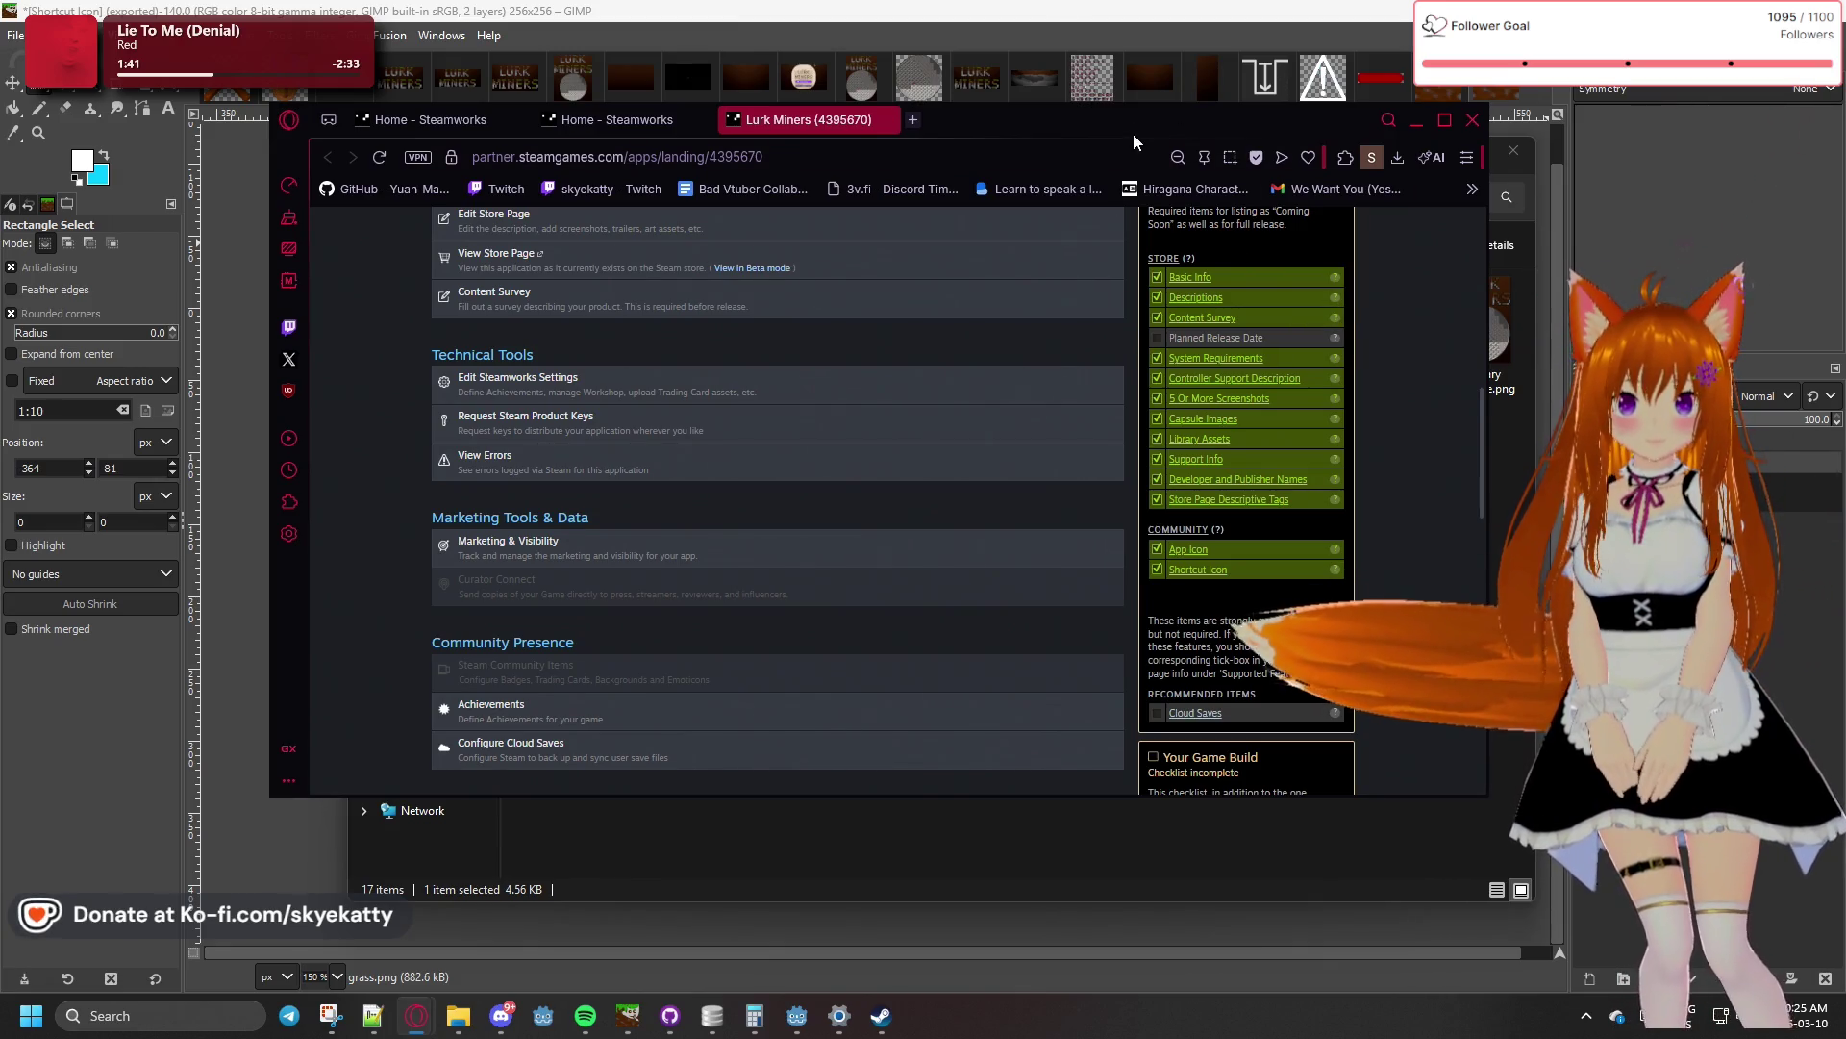
key(super+Down)
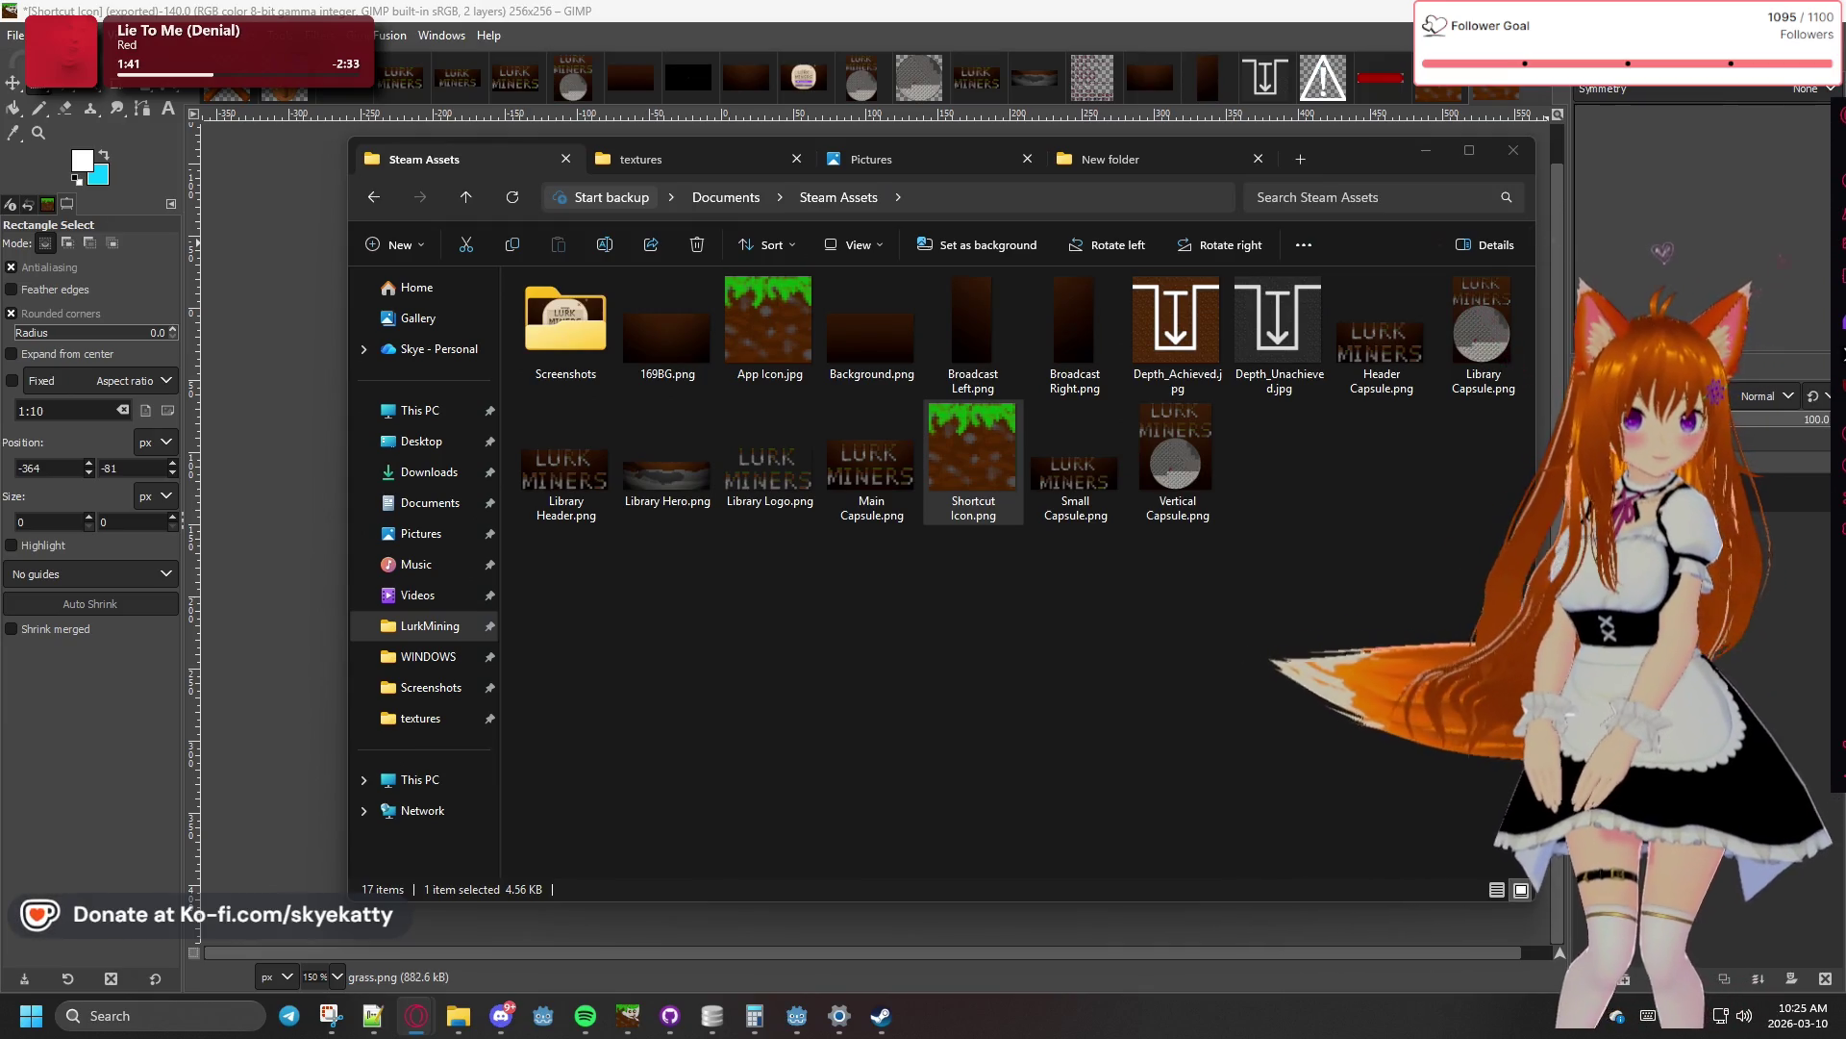